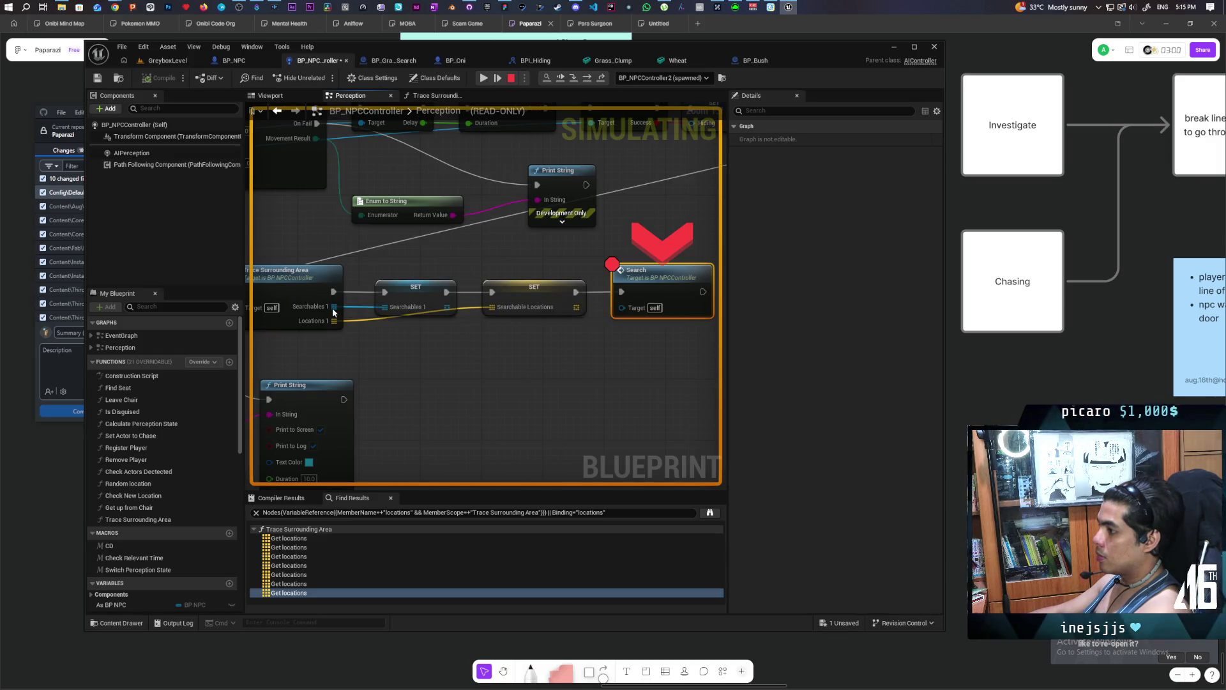
# Check the Searchables pin options, then resume simulation to the Print String breakpoint after AI MoveTo.
pyautogui.rightClick(332, 308)
pyautogui.click(315, 353)
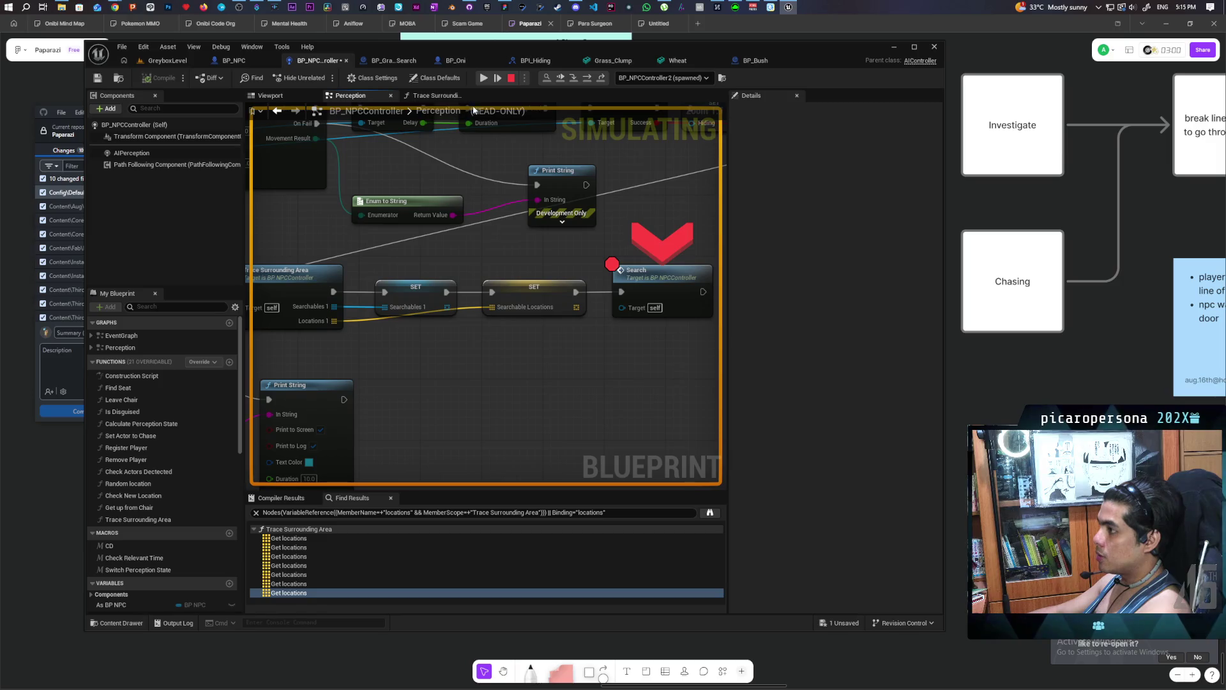
pyautogui.click(484, 79)
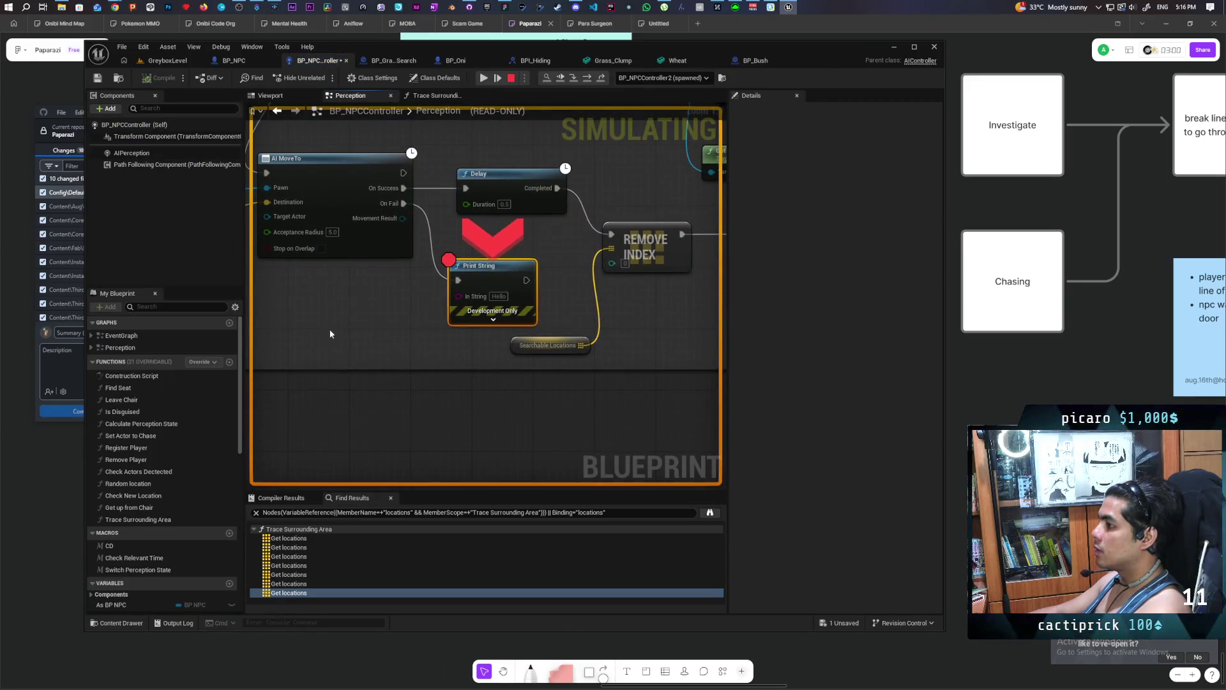
# Pan to the AI MoveTo inputs and select the GET, locations and AI MoveTo nodes.
pyautogui.moveTo(331, 334); pyautogui.dragTo(591, 373)
pyautogui.moveTo(348, 265); pyautogui.dragTo(650, 401)
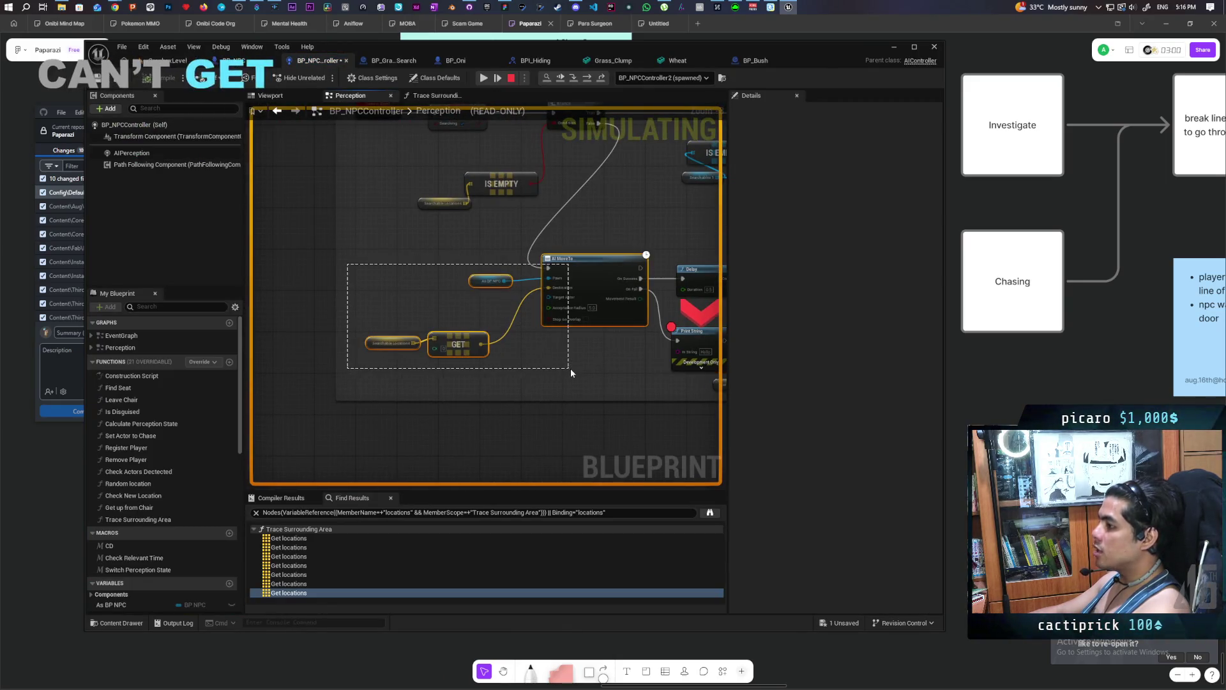
pyautogui.moveTo(411, 345)
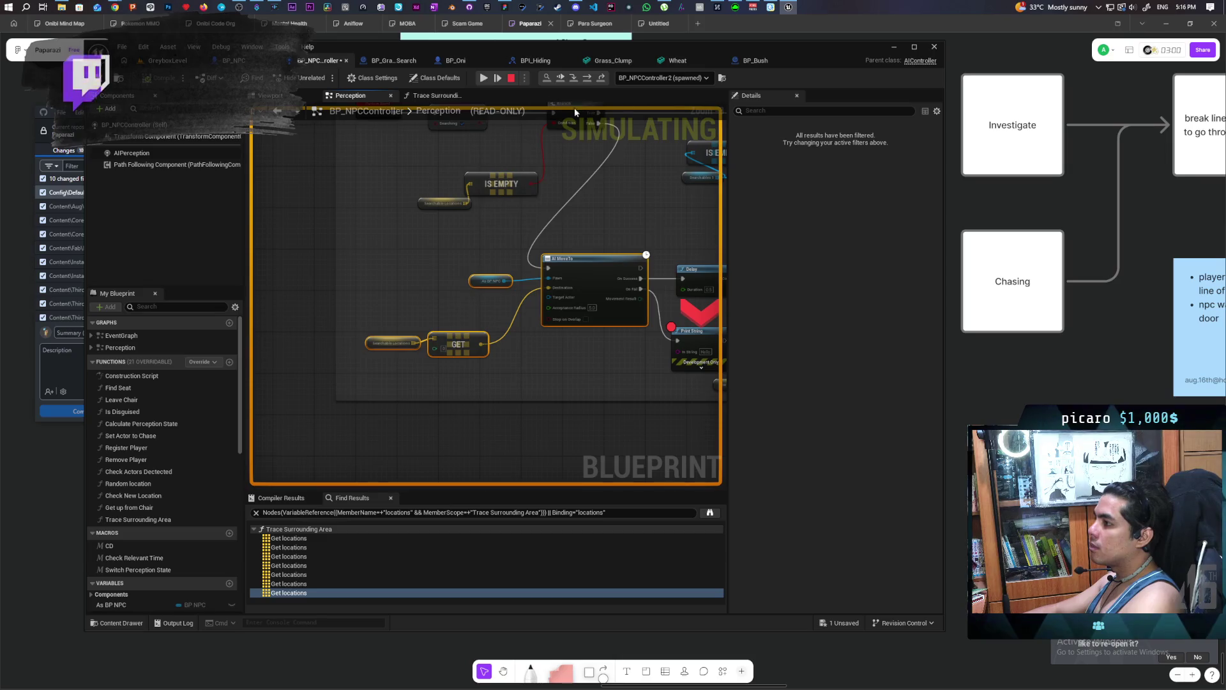
pyautogui.moveTo(528, 283)
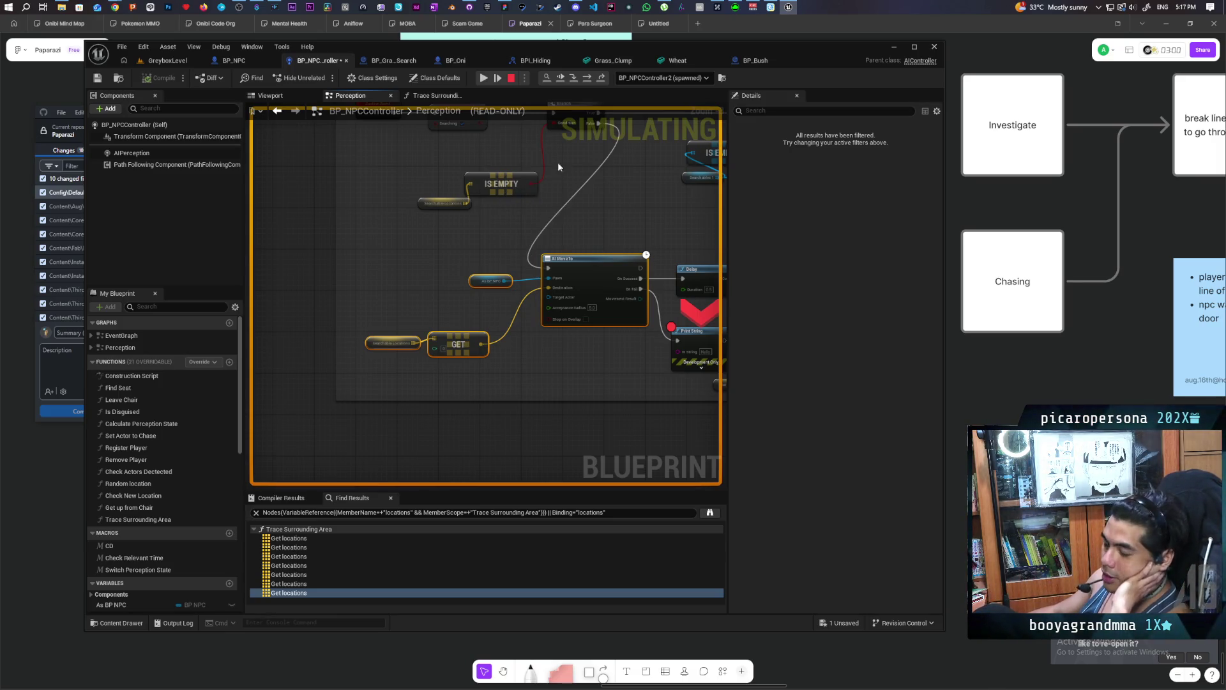
# Stop the simulation, review the Search and AI MoveTo nodes, and switch to Trace Surrounding Area.
pyautogui.click(511, 78)
pyautogui.scroll(-7, 526, 293)
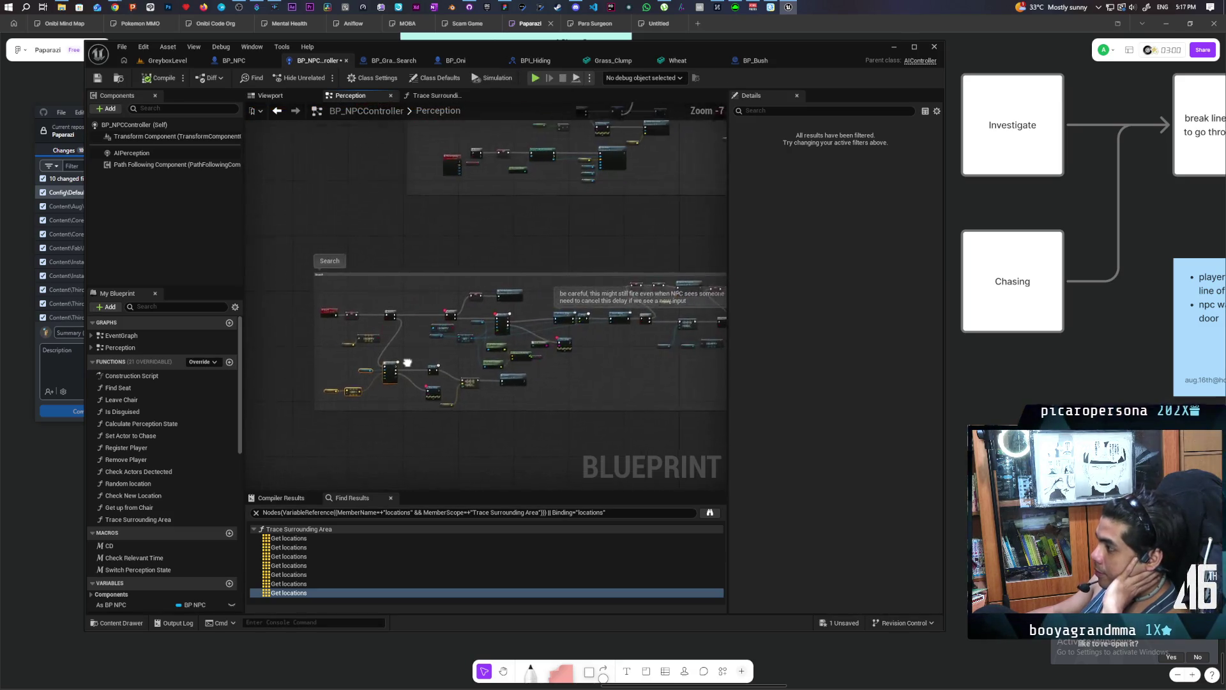
pyautogui.moveTo(526, 294)
pyautogui.mouseDown()
pyautogui.moveTo(592, 186)
pyautogui.moveTo(581, 224)
pyautogui.mouseUp()
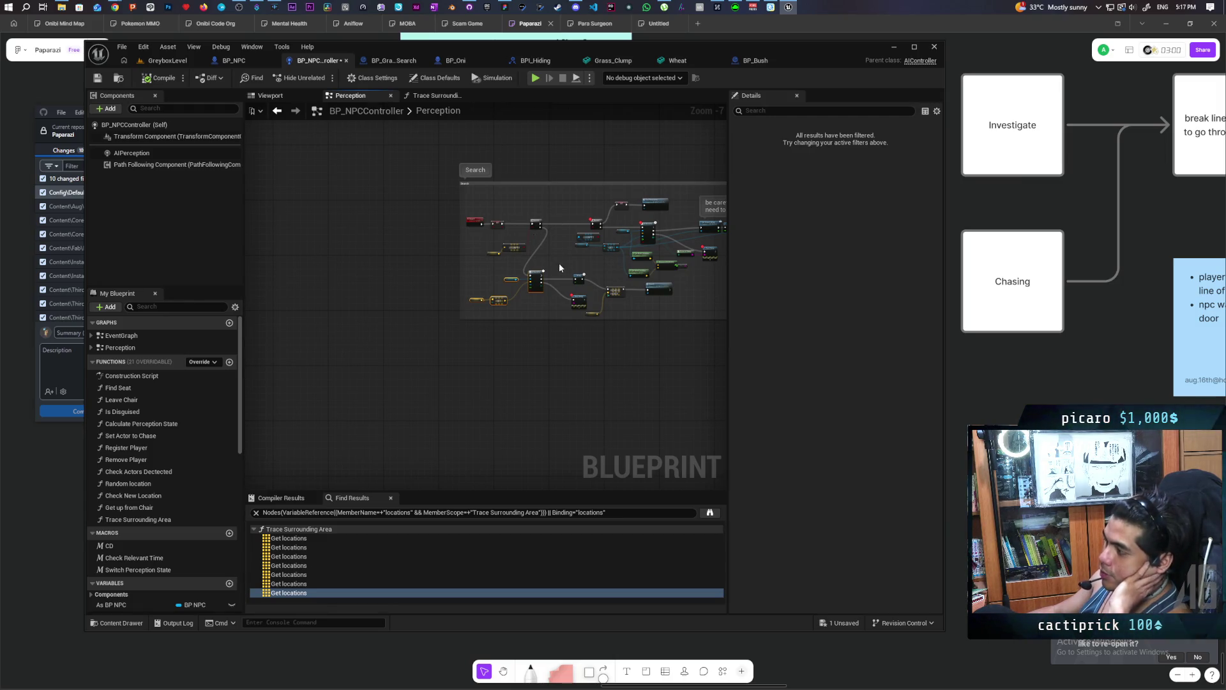
pyautogui.scroll(5, 558, 262)
pyautogui.moveTo(564, 222); pyautogui.dragTo(657, 152)
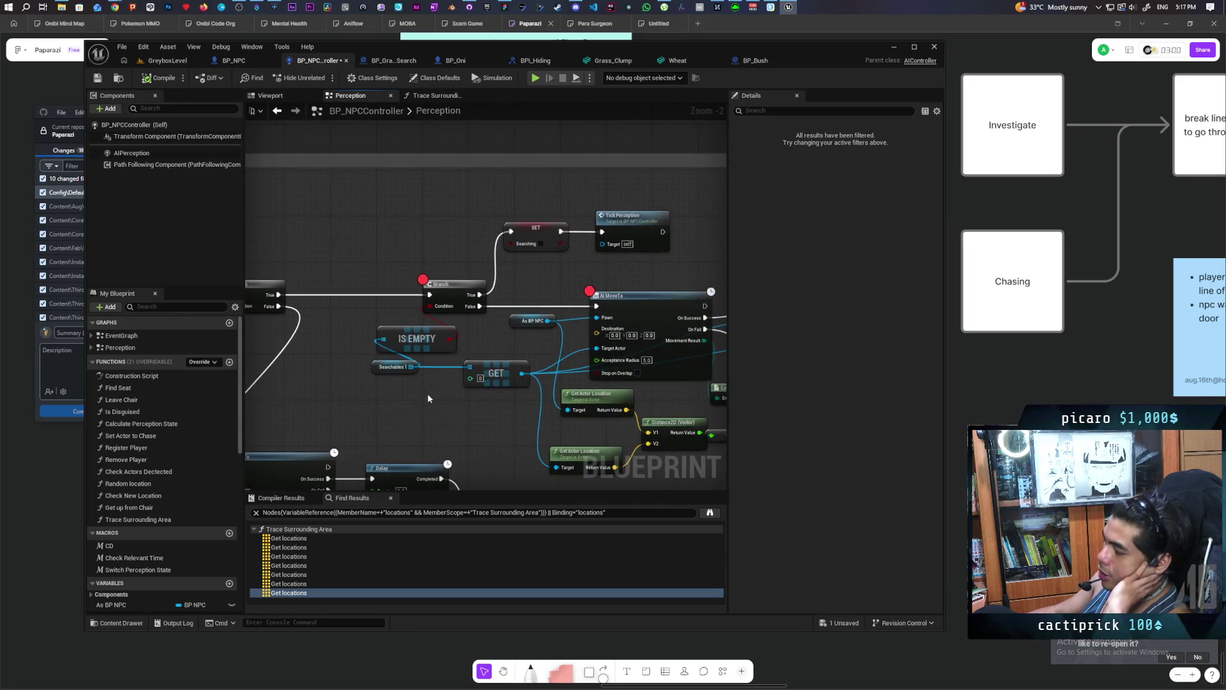
pyautogui.moveTo(366, 383); pyautogui.dragTo(503, 342)
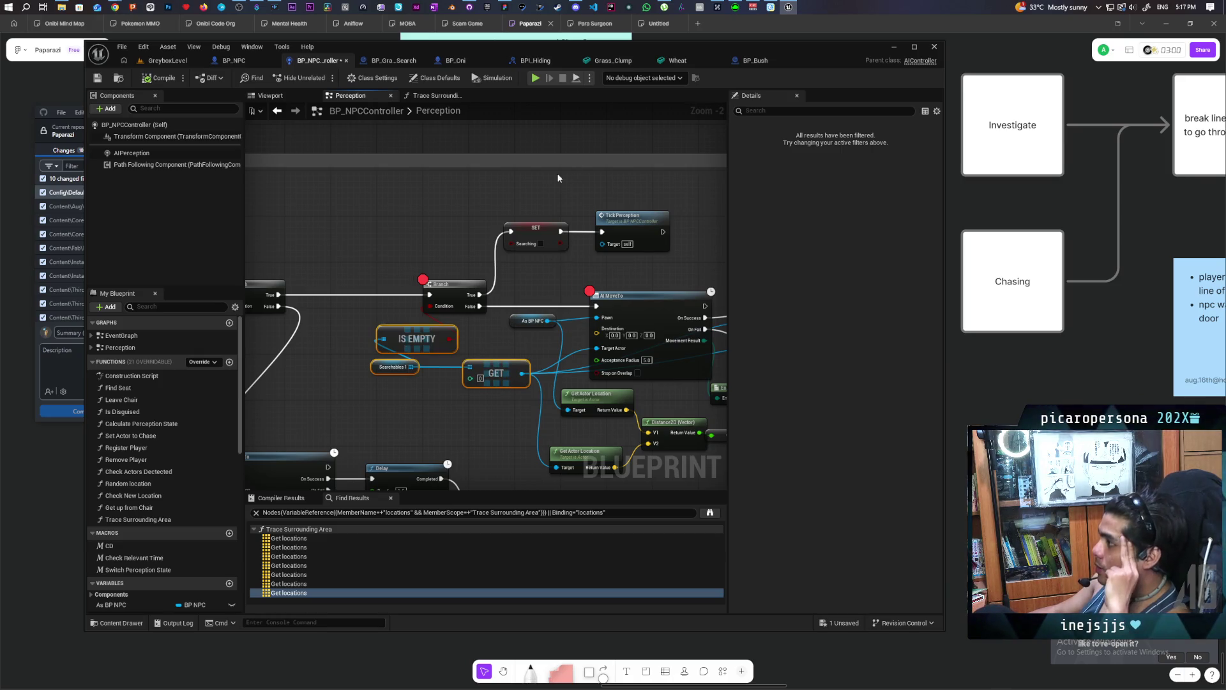
pyautogui.click(435, 95)
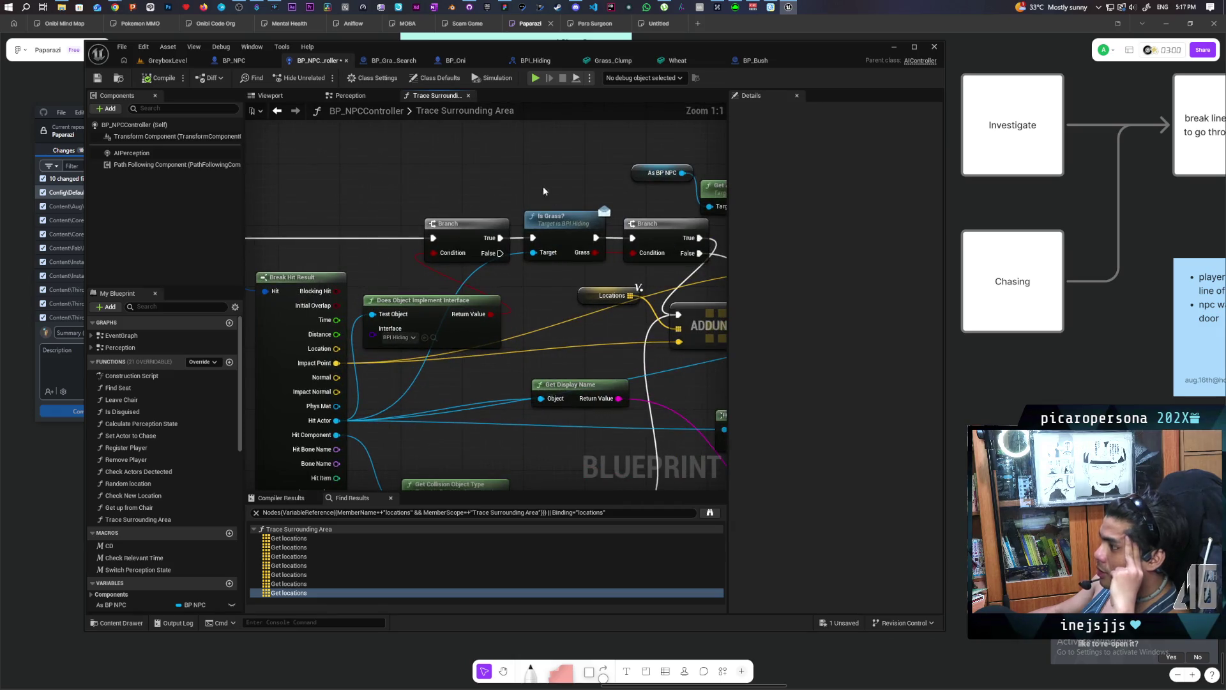
# Select the Locations and ADDUNIQUE nodes near Is Grass? and save the blueprint.
pyautogui.click(565, 231)
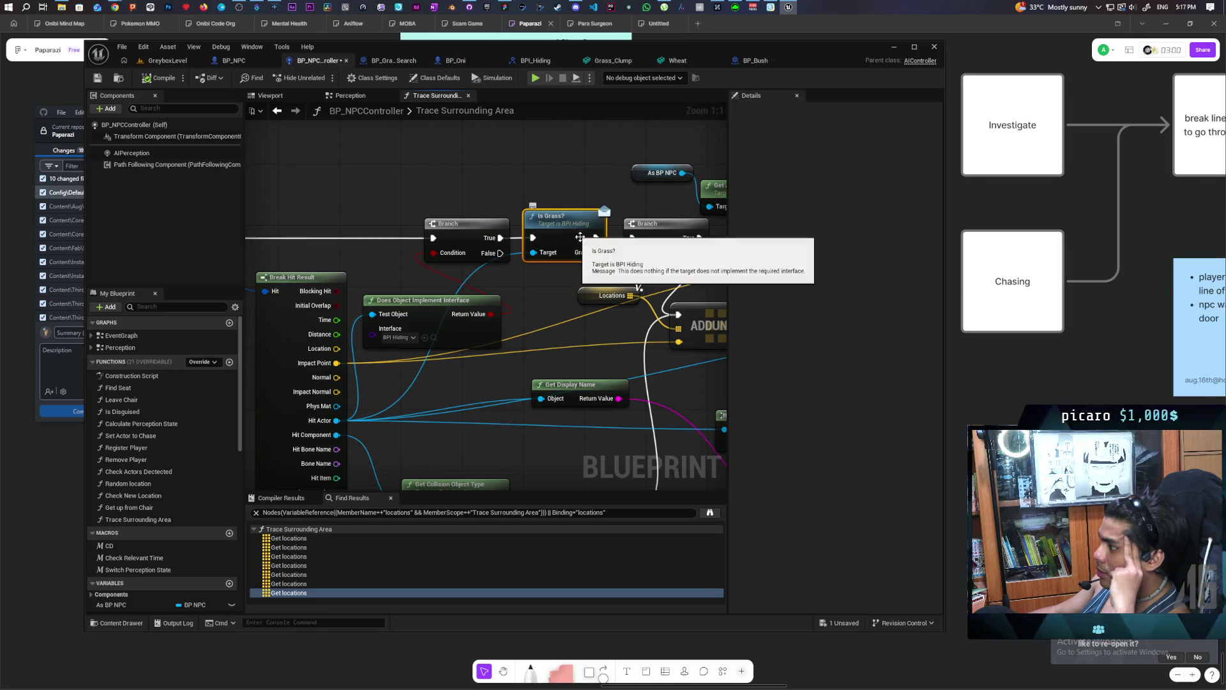
pyautogui.moveTo(579, 237)
pyautogui.mouseDown()
pyautogui.moveTo(418, 235)
pyautogui.moveTo(380, 188)
pyautogui.moveTo(431, 205)
pyautogui.moveTo(414, 190)
pyautogui.mouseUp()
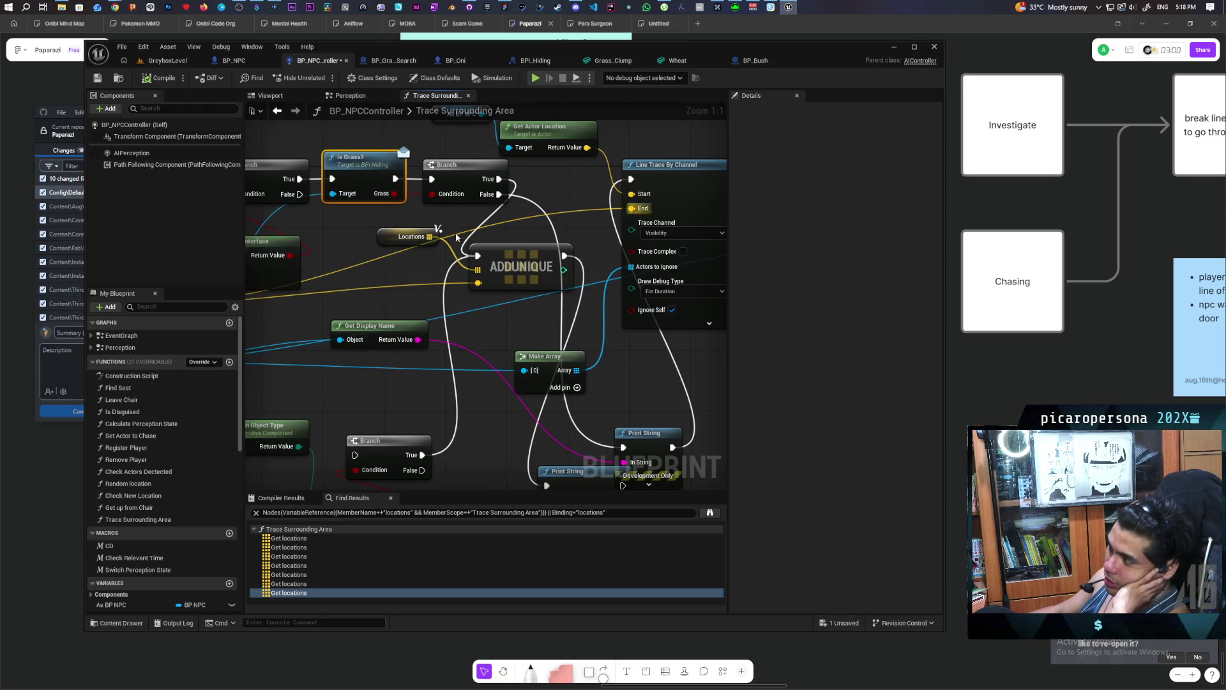
pyautogui.moveTo(484, 199); pyautogui.dragTo(458, 149)
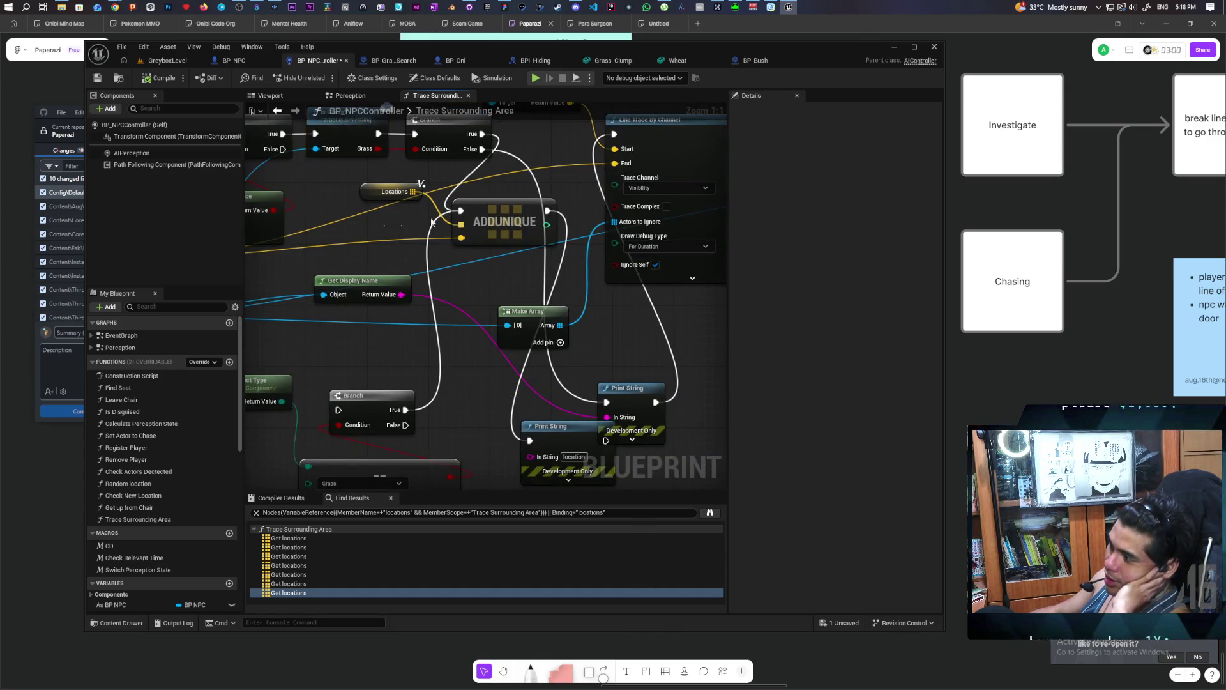
pyautogui.moveTo(559, 181)
pyautogui.mouseDown()
pyautogui.moveTo(365, 249)
pyautogui.moveTo(494, 258)
pyautogui.moveTo(434, 280)
pyautogui.moveTo(359, 281)
pyautogui.moveTo(466, 209)
pyautogui.moveTo(435, 294)
pyautogui.moveTo(482, 310)
pyautogui.mouseUp()
pyautogui.hotkey('ctrl', 's')
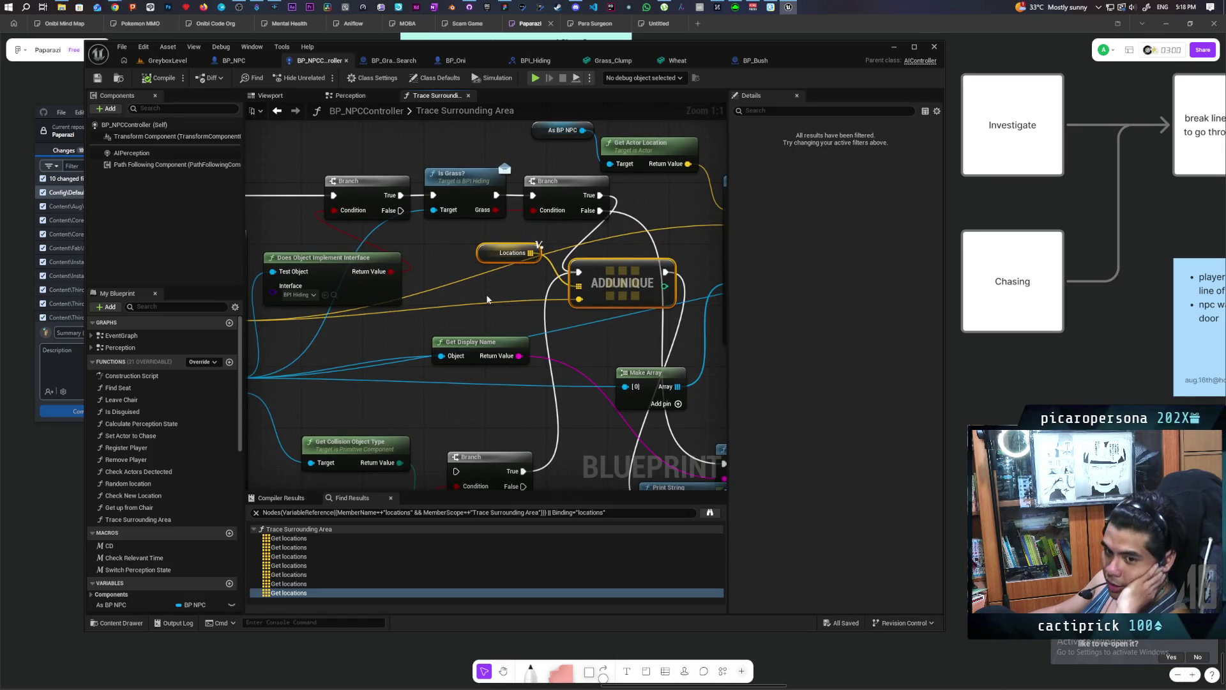
# Nudge the Locations and ADDUNIQUE nodes slightly down and pull a wire from Hit Actor.
pyautogui.scroll(-2, 484, 295)
pyautogui.moveTo(484, 295)
pyautogui.mouseDown()
pyautogui.moveTo(427, 294)
pyautogui.moveTo(472, 290)
pyautogui.mouseUp()
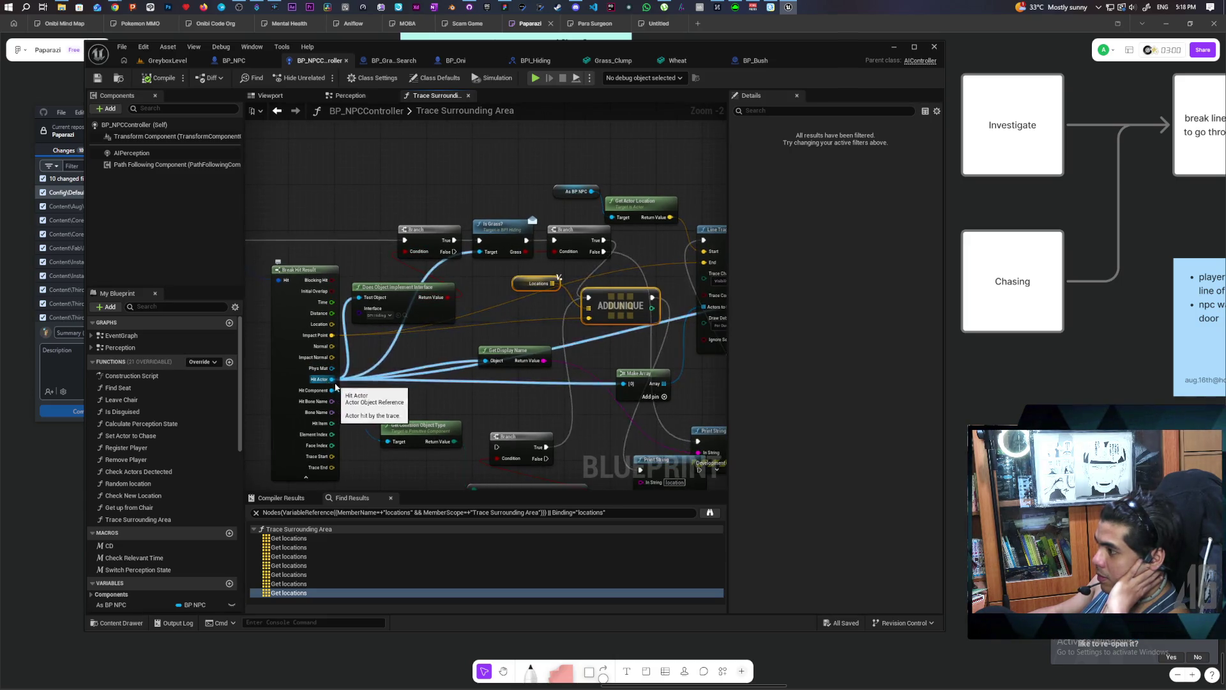
pyautogui.scroll(2, 404, 333)
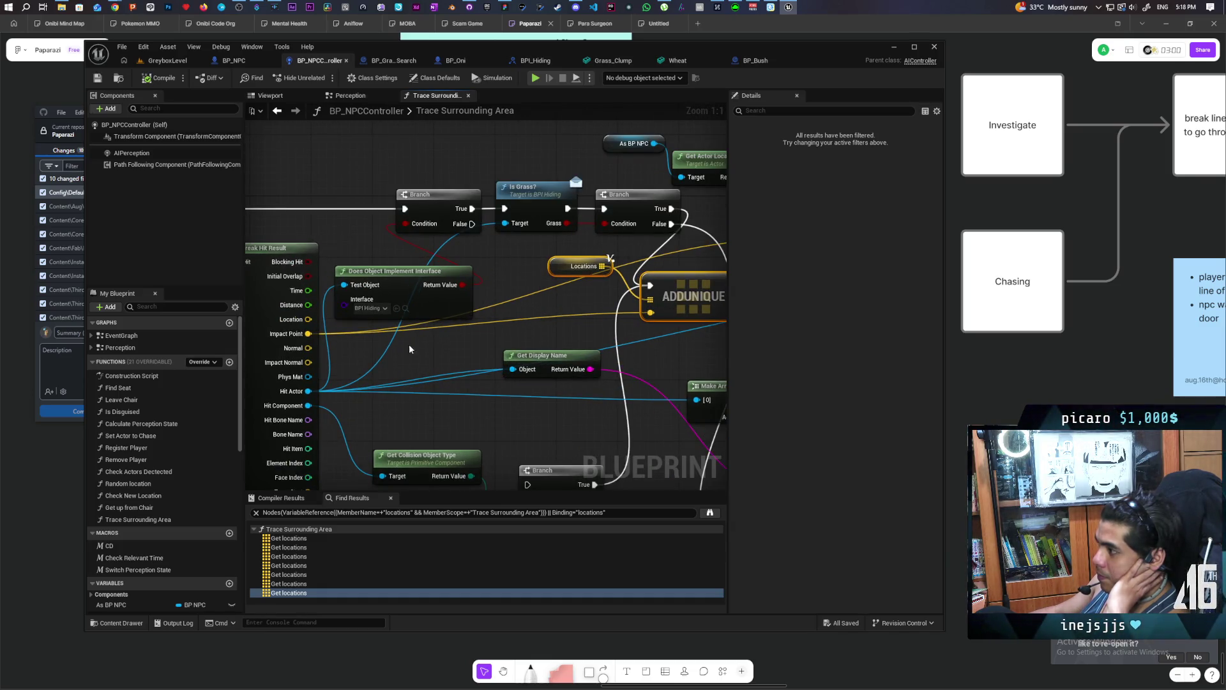
pyautogui.moveTo(409, 344)
pyautogui.mouseDown()
pyautogui.moveTo(596, 320)
pyautogui.moveTo(375, 355)
pyautogui.moveTo(570, 354)
pyautogui.moveTo(425, 372)
pyautogui.mouseUp()
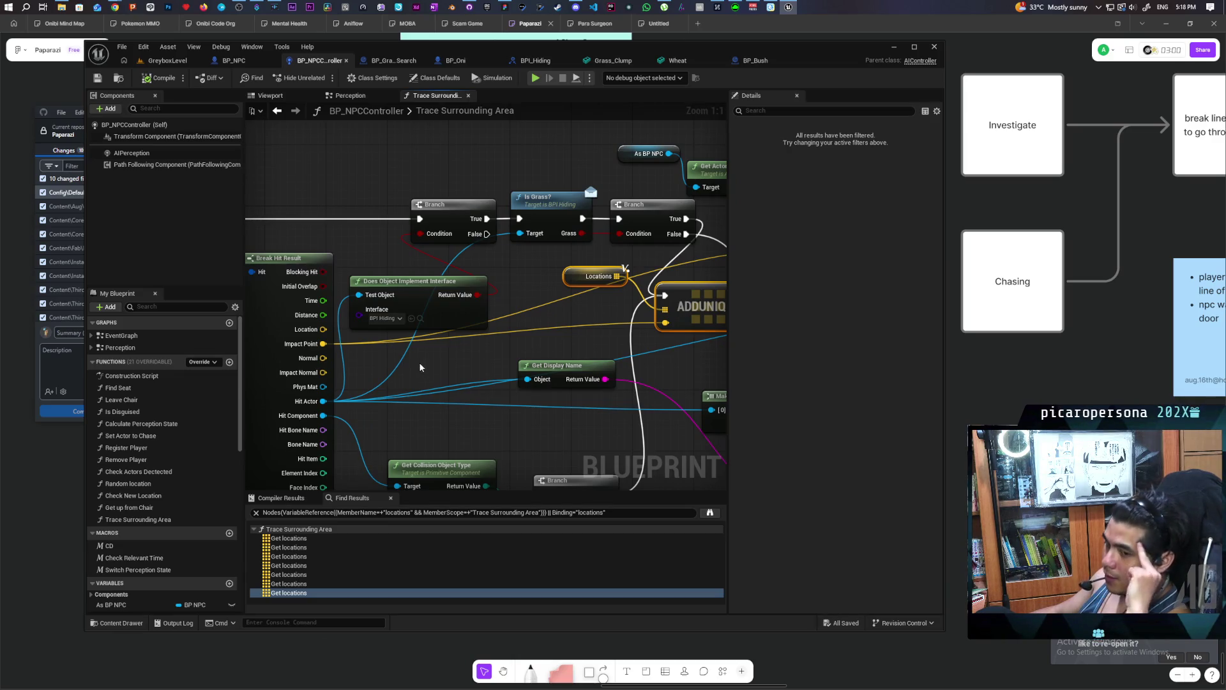
pyautogui.moveTo(462, 354)
pyautogui.mouseDown()
pyautogui.moveTo(422, 337)
pyautogui.moveTo(338, 345)
pyautogui.moveTo(247, 269)
pyautogui.mouseUp()
pyautogui.moveTo(257, 368)
pyautogui.mouseDown()
pyautogui.moveTo(263, 407)
pyautogui.moveTo(326, 400)
pyautogui.mouseUp()
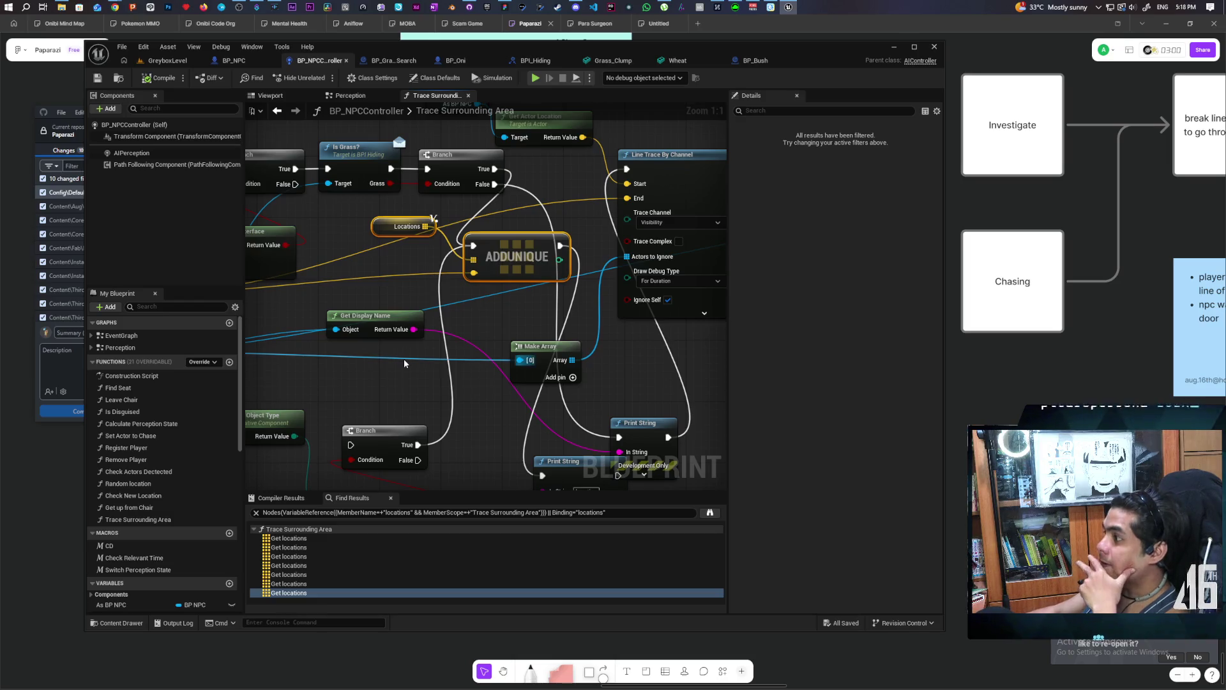
pyautogui.moveTo(404, 359); pyautogui.dragTo(482, 362)
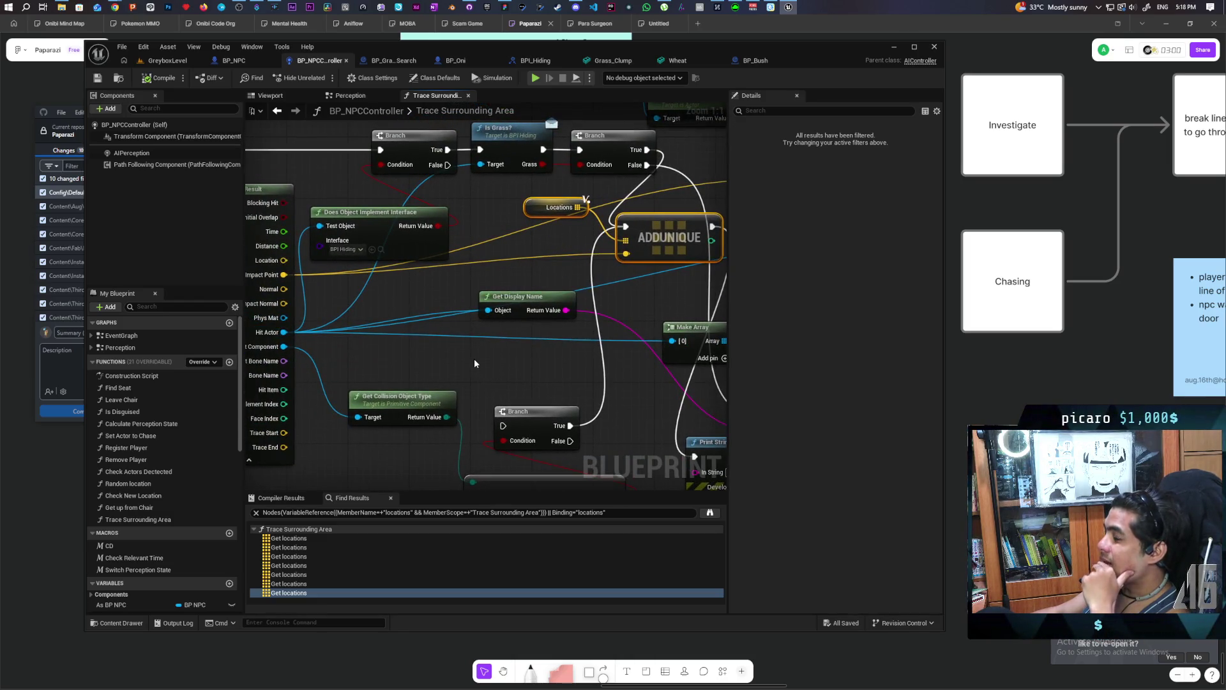
pyautogui.moveTo(646, 247)
pyautogui.mouseDown()
pyautogui.moveTo(646, 275)
pyautogui.moveTo(646, 259)
pyautogui.mouseUp()
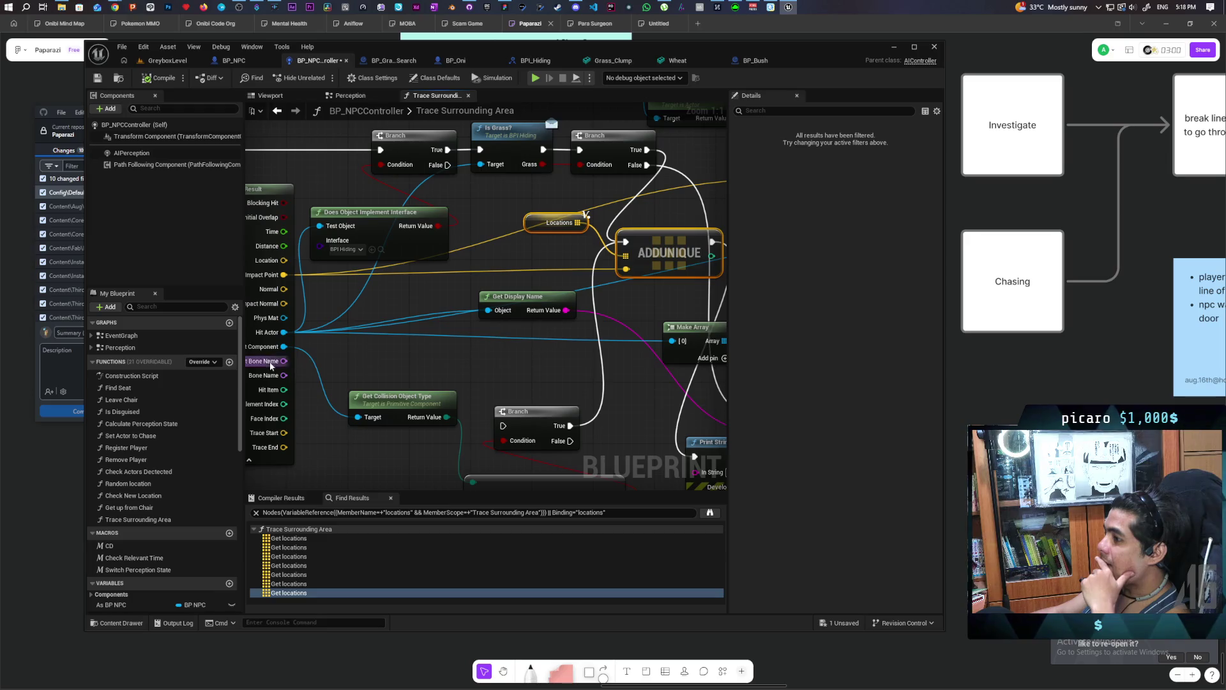
pyautogui.moveTo(284, 332); pyautogui.dragTo(436, 356)
# Add a Cast To BP_Bush node taking the Break Hit Result's Hit Actor as its object.
pyautogui.write('ca')
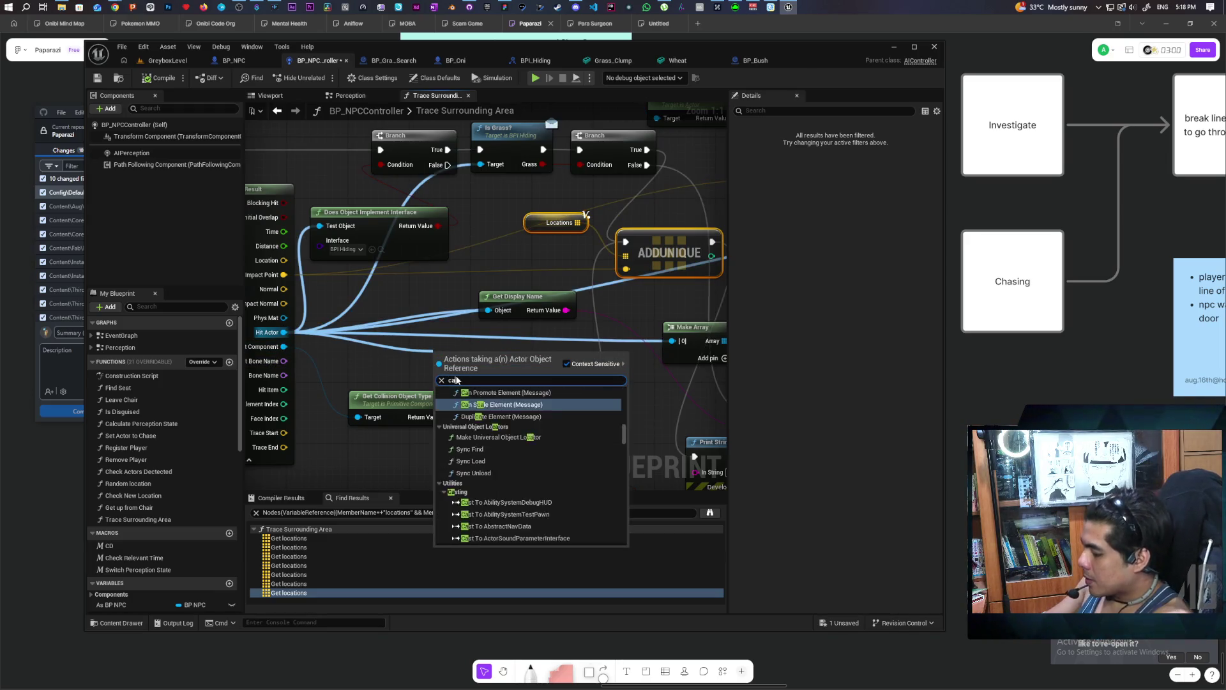
pyautogui.write('stto')
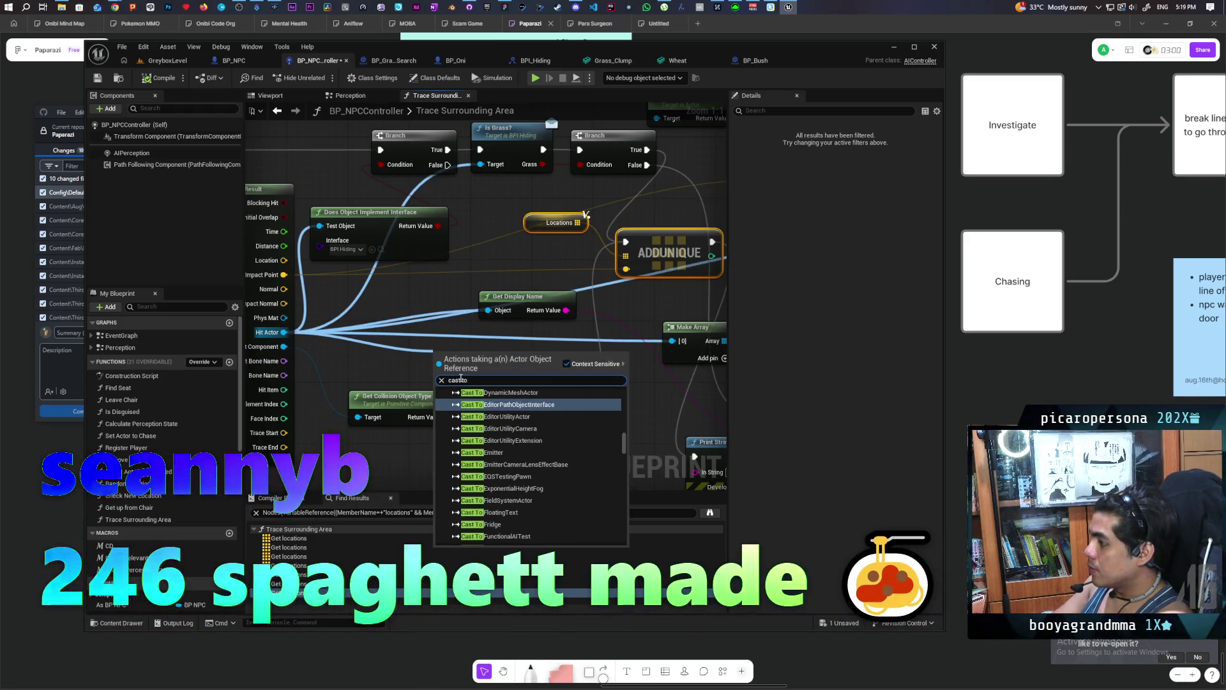
pyautogui.write(' bp bush')
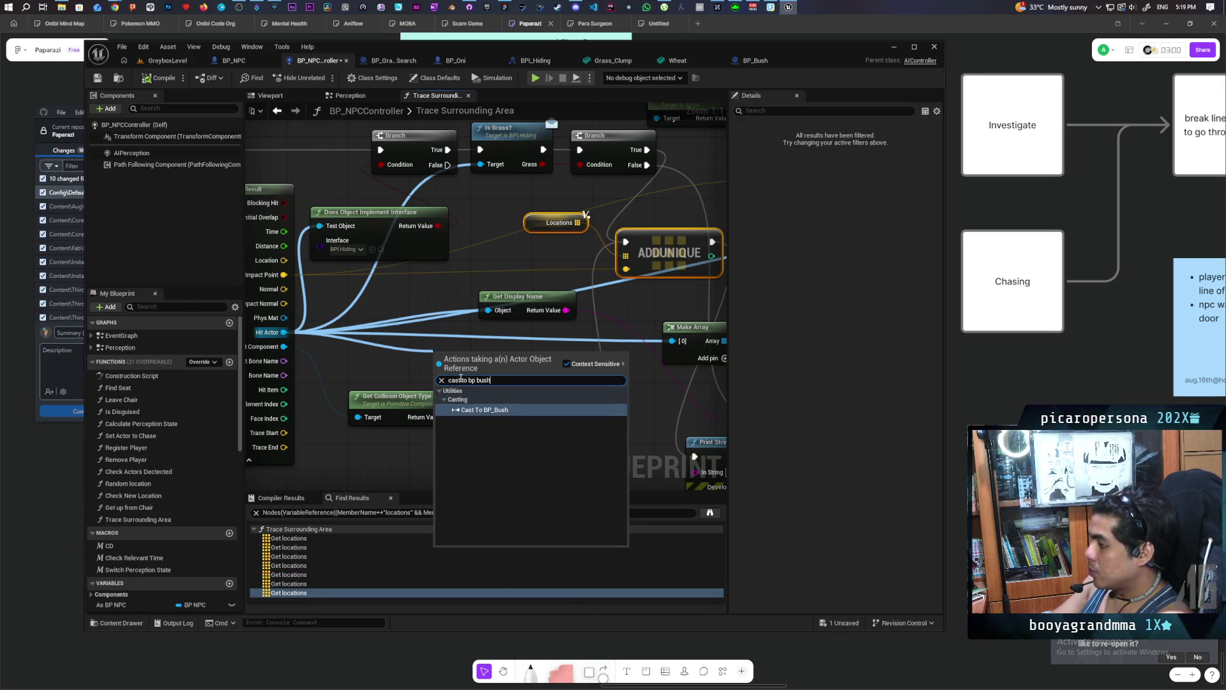
pyautogui.press('Return')
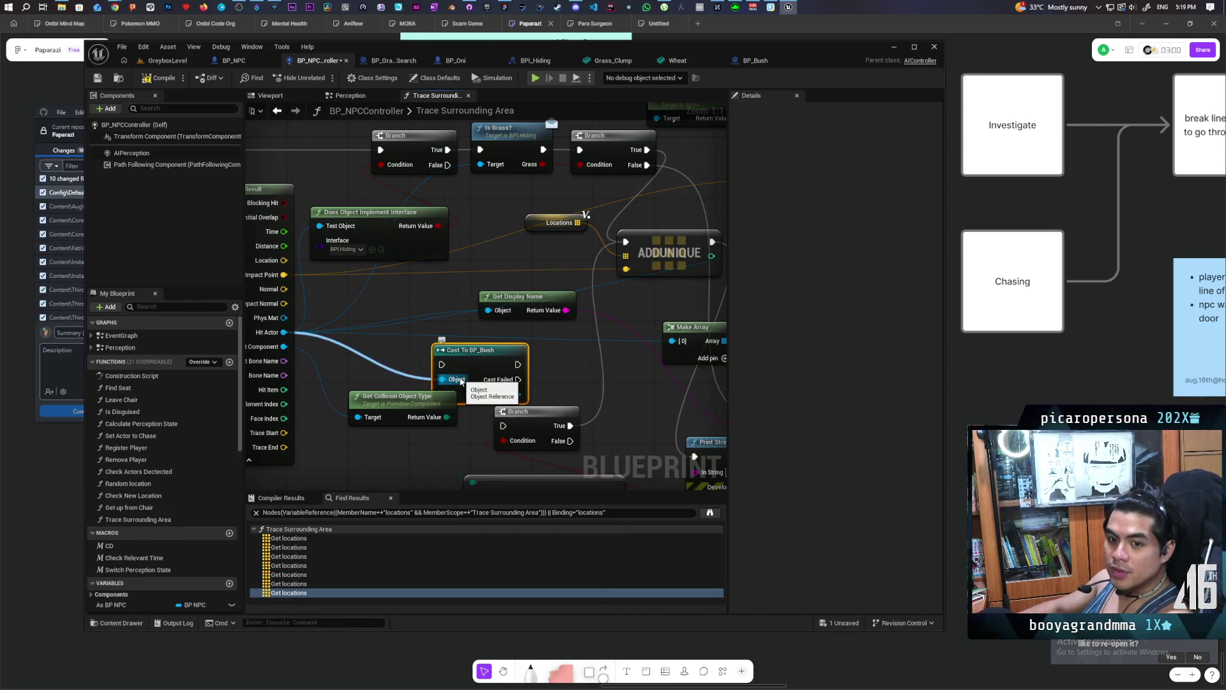
pyautogui.scroll(-2, 459, 378)
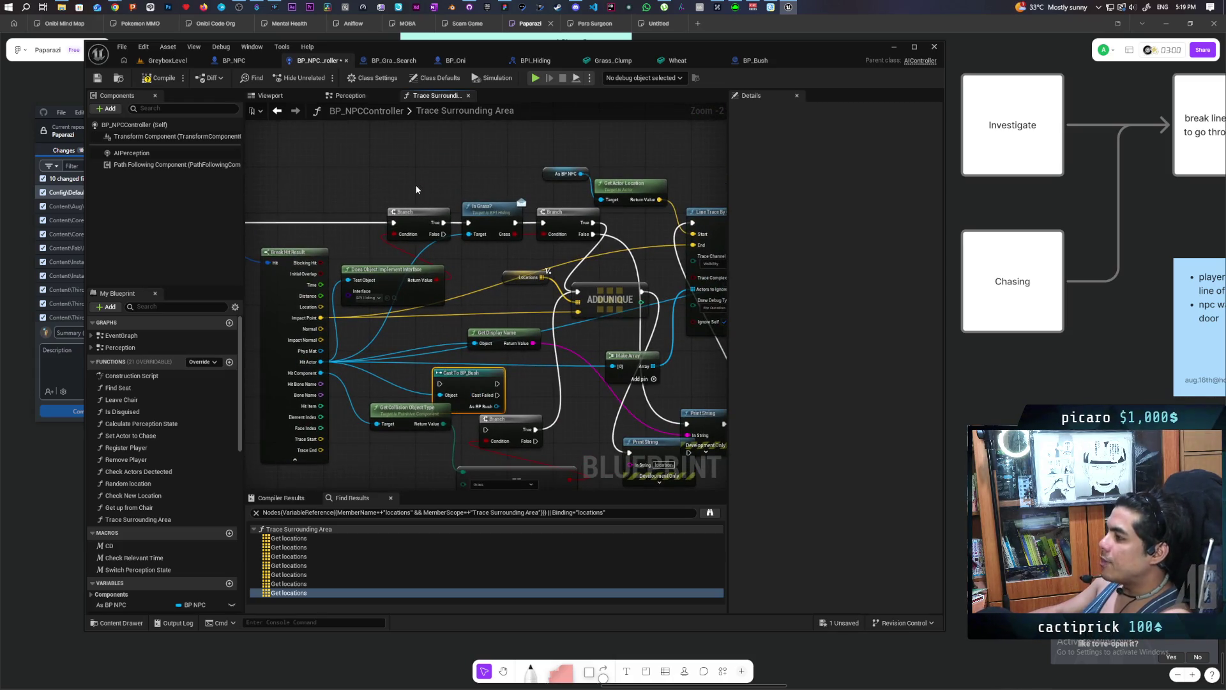
pyautogui.moveTo(416, 187); pyautogui.dragTo(552, 244)
pyautogui.click(476, 244)
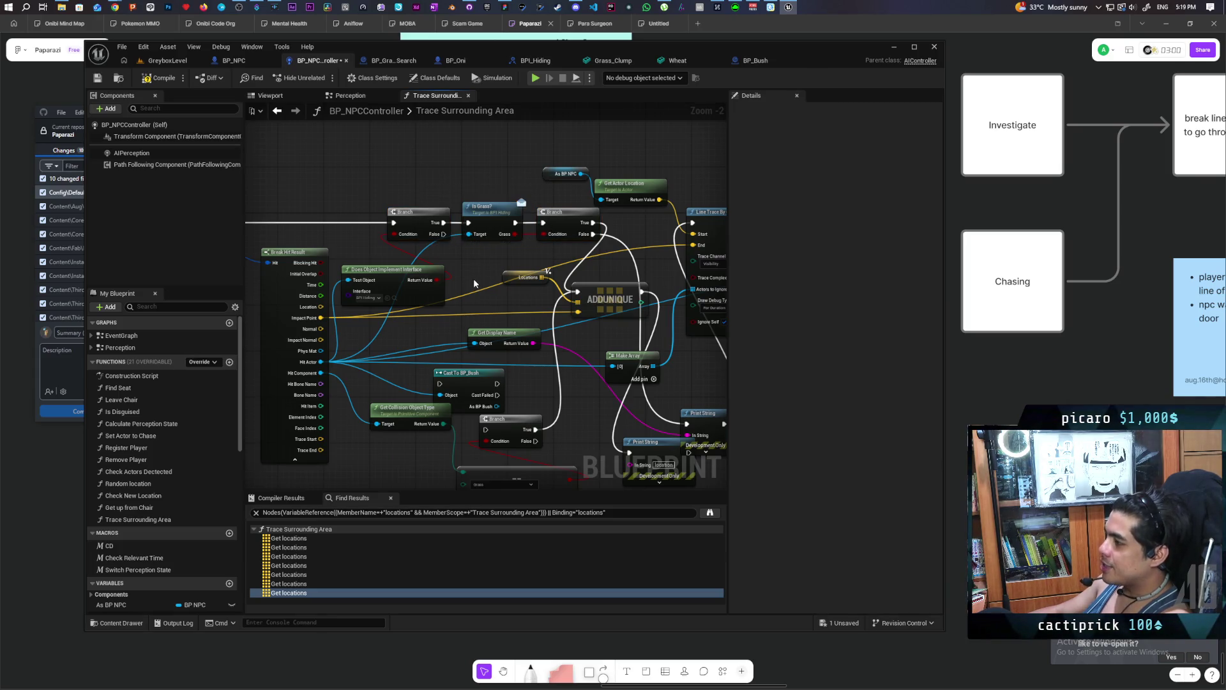
pyautogui.moveTo(473, 277); pyautogui.dragTo(418, 303)
pyautogui.scroll(2, 418, 303)
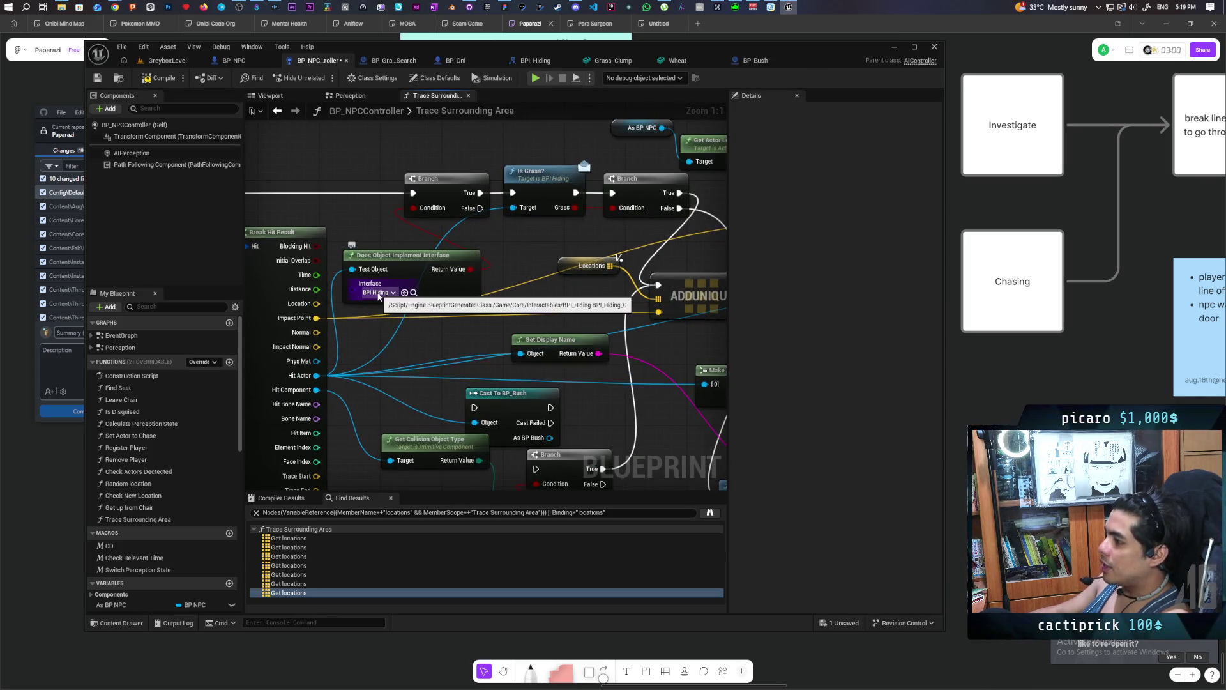
pyautogui.moveTo(365, 232)
pyautogui.mouseDown()
pyautogui.moveTo(394, 297)
pyautogui.moveTo(396, 243)
pyautogui.mouseUp()
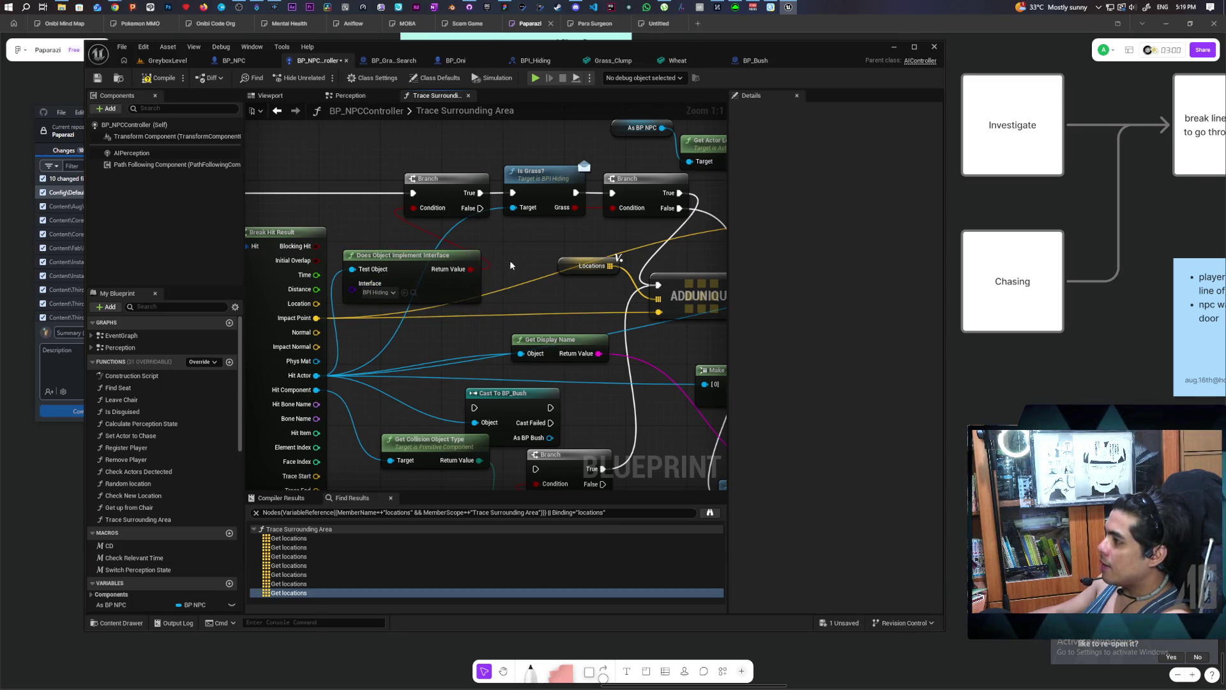
pyautogui.moveTo(520, 159)
pyautogui.mouseDown()
pyautogui.moveTo(492, 181)
pyautogui.moveTo(524, 236)
pyautogui.mouseUp()
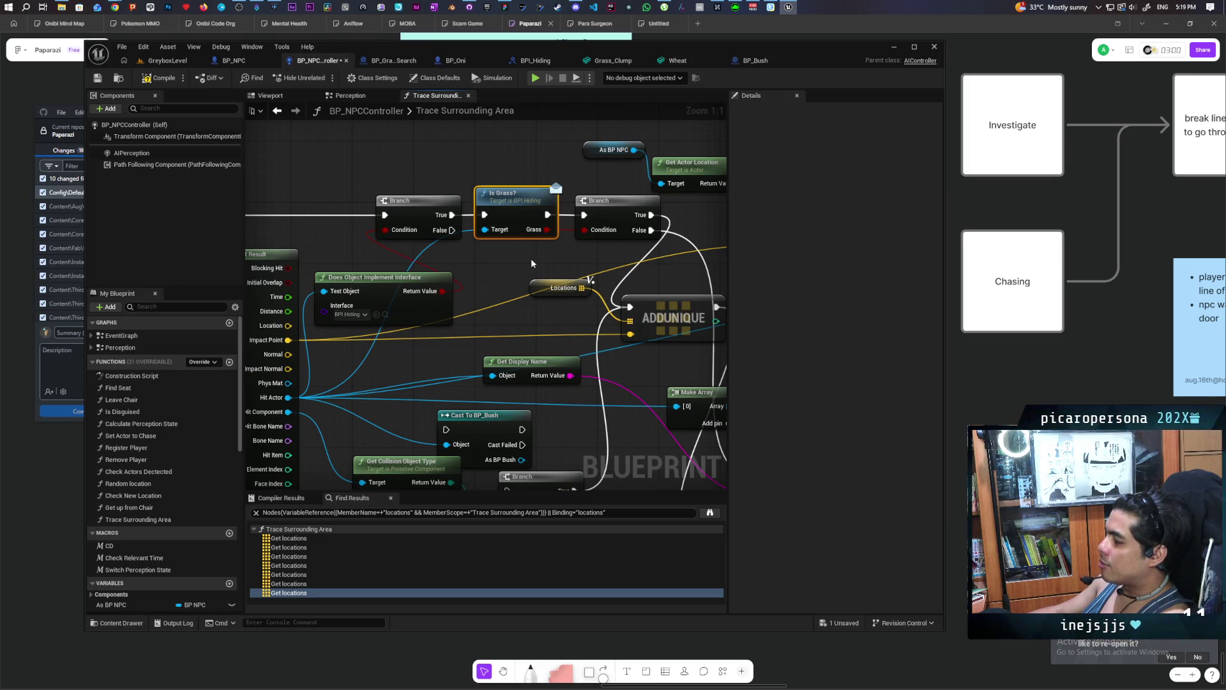
pyautogui.moveTo(493, 174)
pyautogui.mouseDown()
pyautogui.moveTo(515, 217)
pyautogui.moveTo(536, 226)
pyautogui.mouseUp()
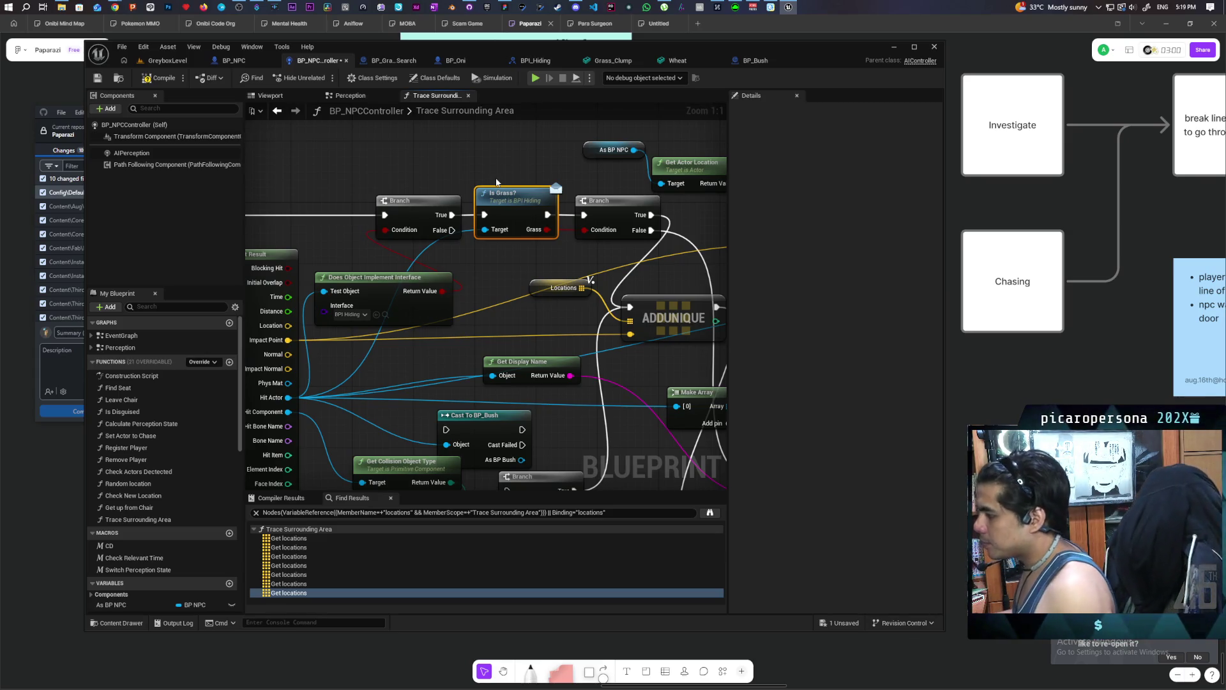
pyautogui.moveTo(523, 217); pyautogui.dragTo(470, 173)
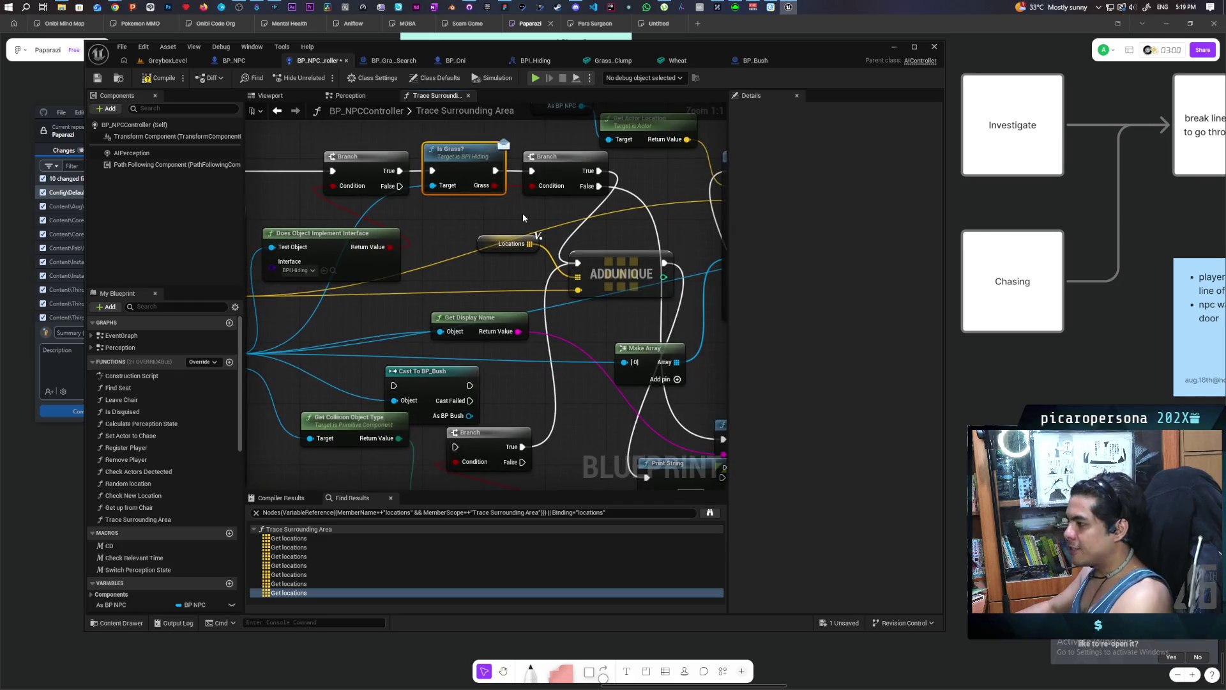
pyautogui.moveTo(538, 266)
pyautogui.mouseDown()
pyautogui.moveTo(575, 246)
pyautogui.moveTo(546, 232)
pyautogui.moveTo(464, 288)
pyautogui.mouseUp()
pyautogui.scroll(-2, 464, 292)
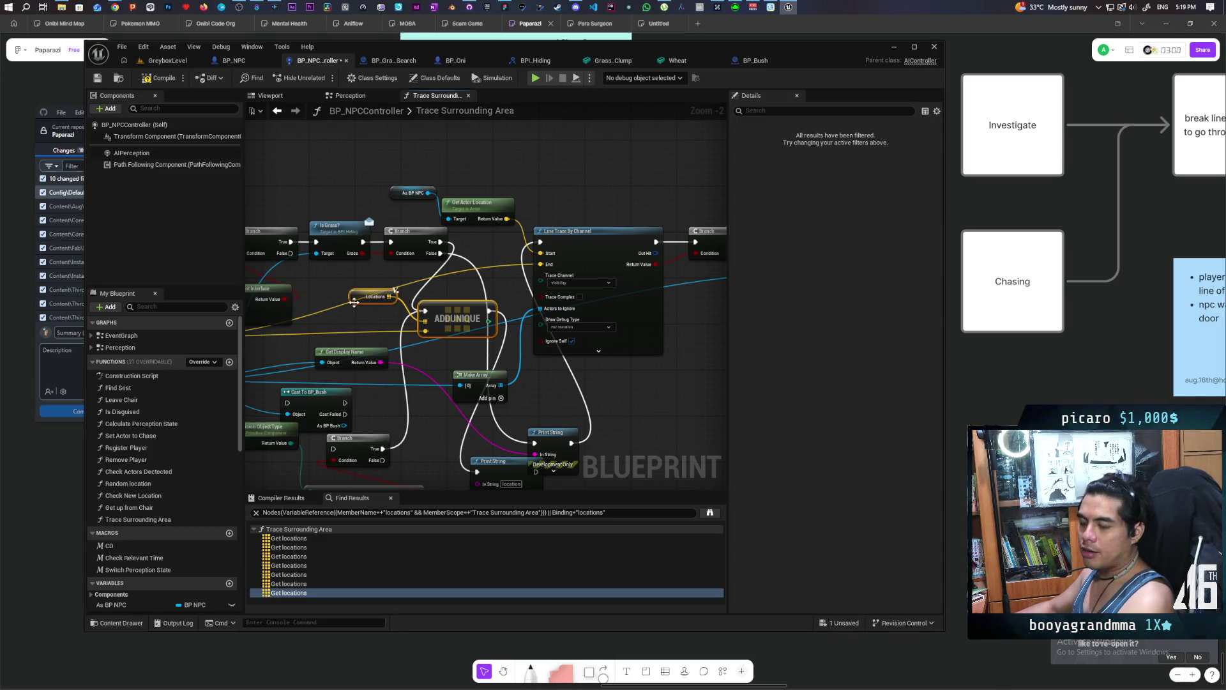
# Review the nodes around ADDUNIQUE, Is Grass? and the line trace, and save the blueprint.
pyautogui.moveTo(357, 306); pyautogui.dragTo(433, 309)
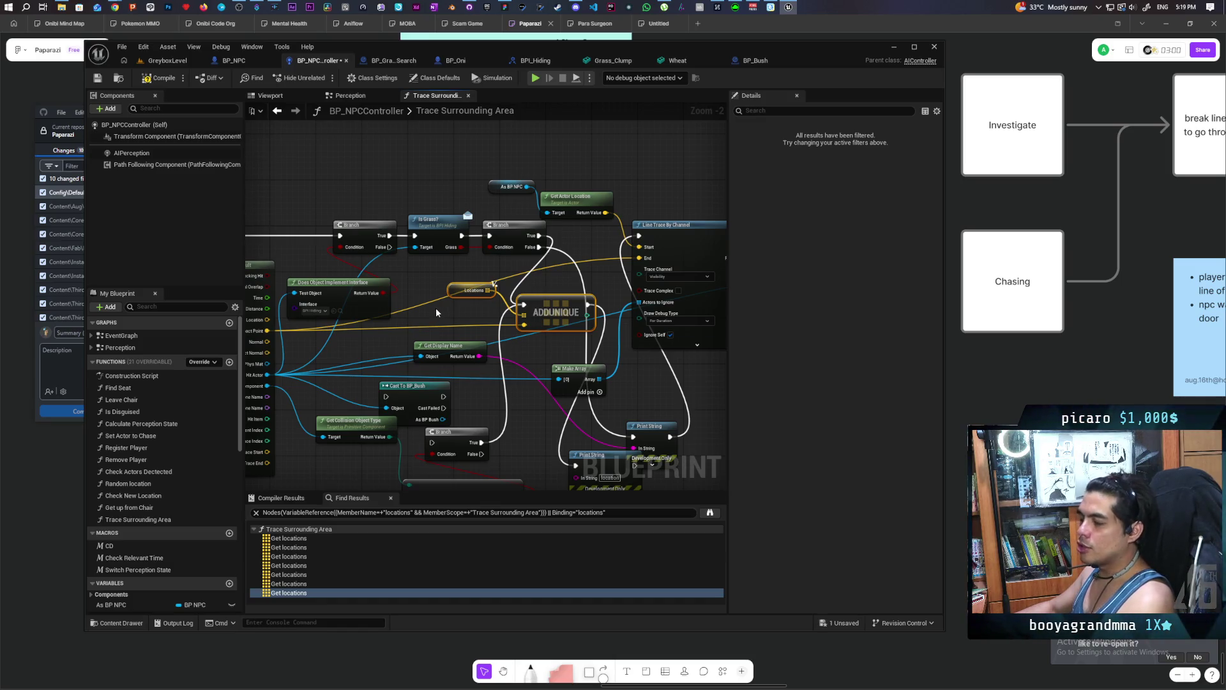
pyautogui.moveTo(439, 314)
pyautogui.mouseDown()
pyautogui.moveTo(381, 339)
pyautogui.moveTo(382, 391)
pyautogui.moveTo(529, 311)
pyautogui.mouseUp()
pyautogui.scroll(3, 381, 339)
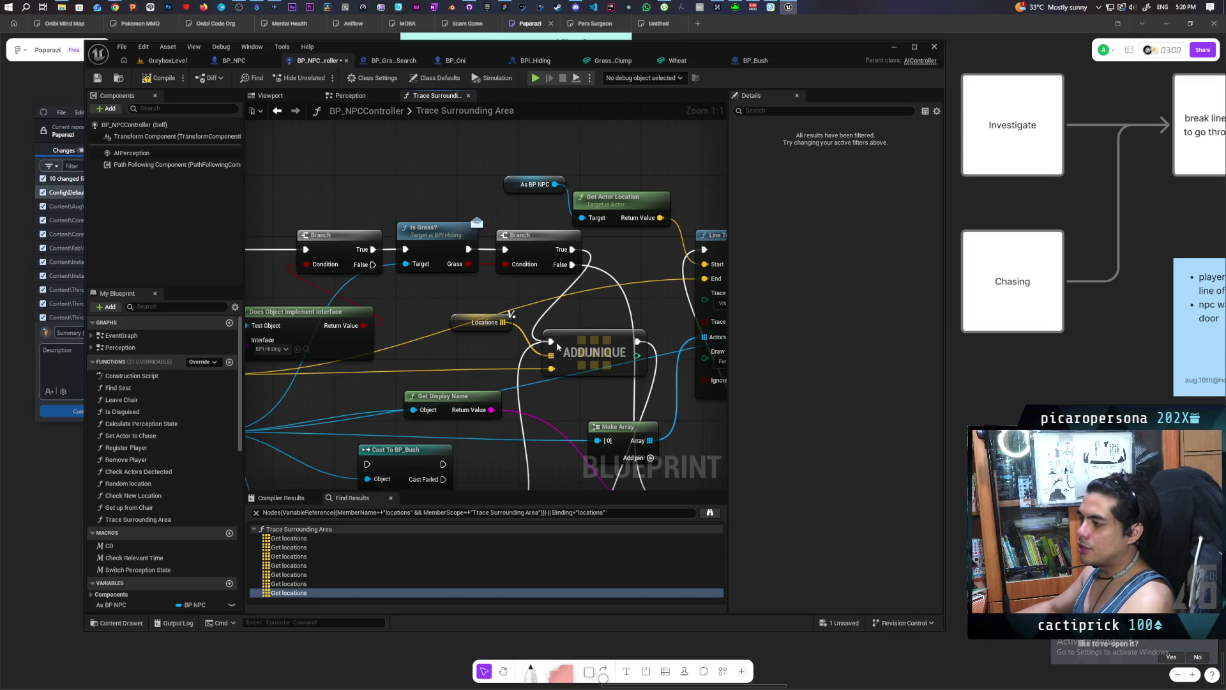
pyautogui.click(468, 355)
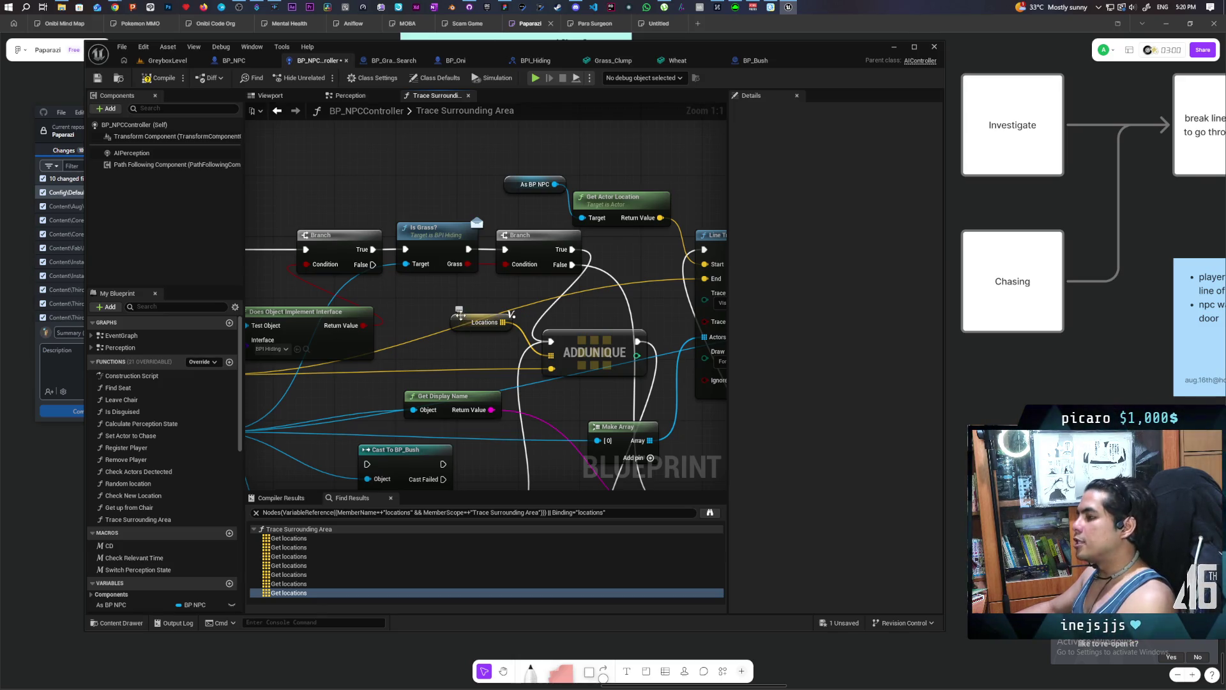
pyautogui.moveTo(460, 307); pyautogui.dragTo(575, 355)
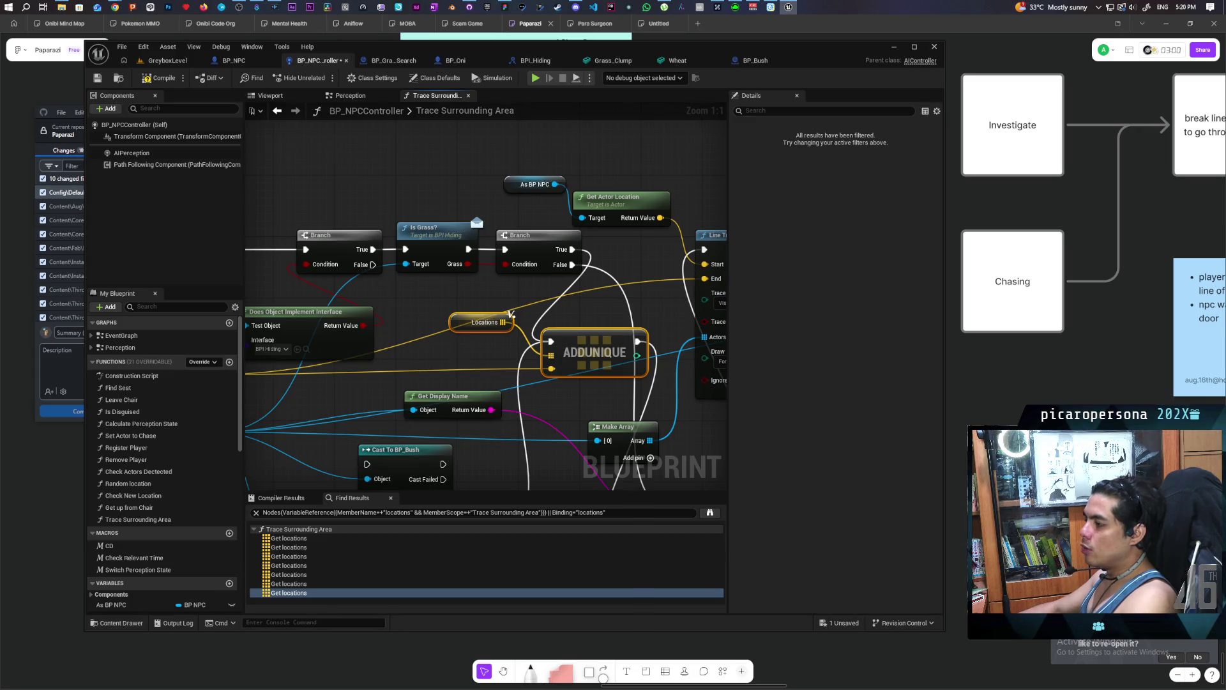
pyautogui.moveTo(473, 347)
pyautogui.mouseDown()
pyautogui.moveTo(589, 333)
pyautogui.moveTo(540, 332)
pyautogui.moveTo(541, 322)
pyautogui.mouseUp()
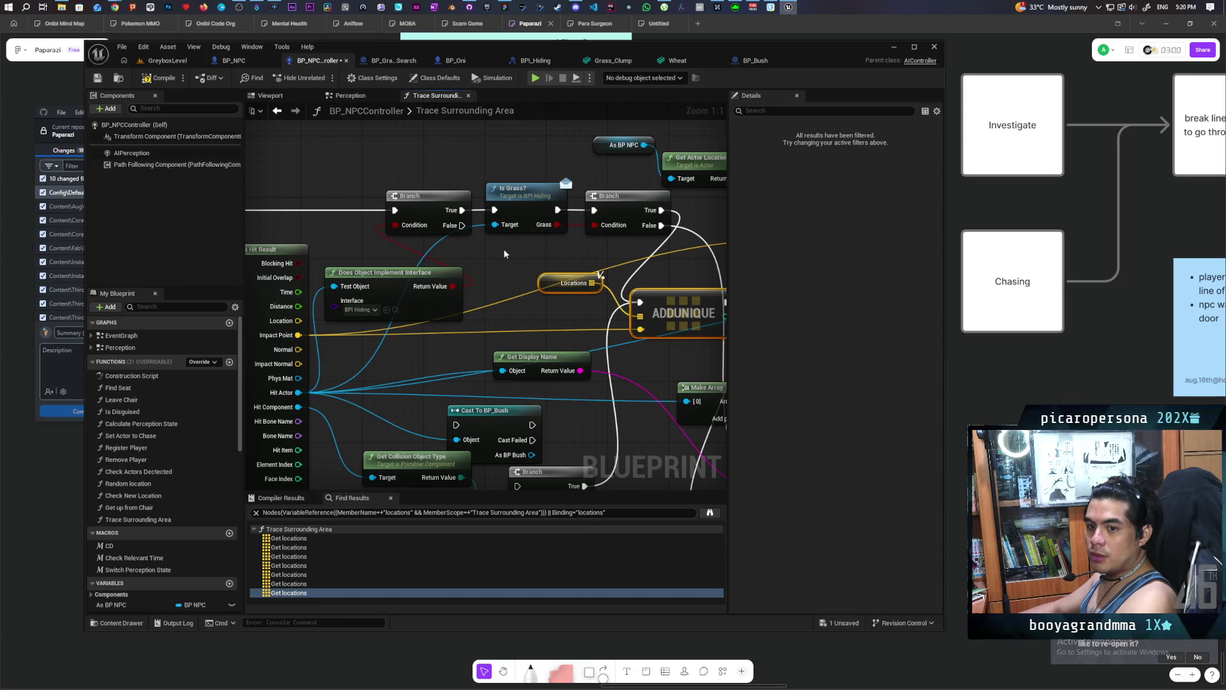
pyautogui.moveTo(503, 251); pyautogui.dragTo(441, 261)
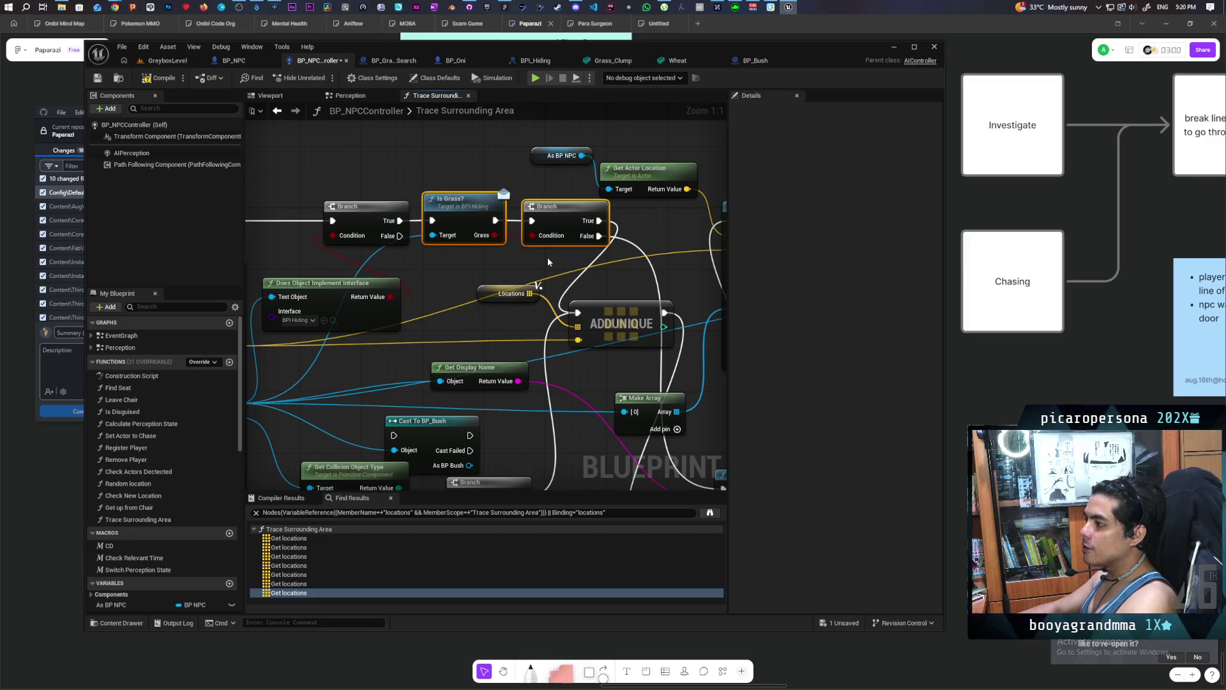
pyautogui.moveTo(457, 184)
pyautogui.mouseDown()
pyautogui.moveTo(561, 240)
pyautogui.moveTo(437, 199)
pyautogui.mouseUp()
pyautogui.moveTo(550, 335); pyautogui.dragTo(397, 304)
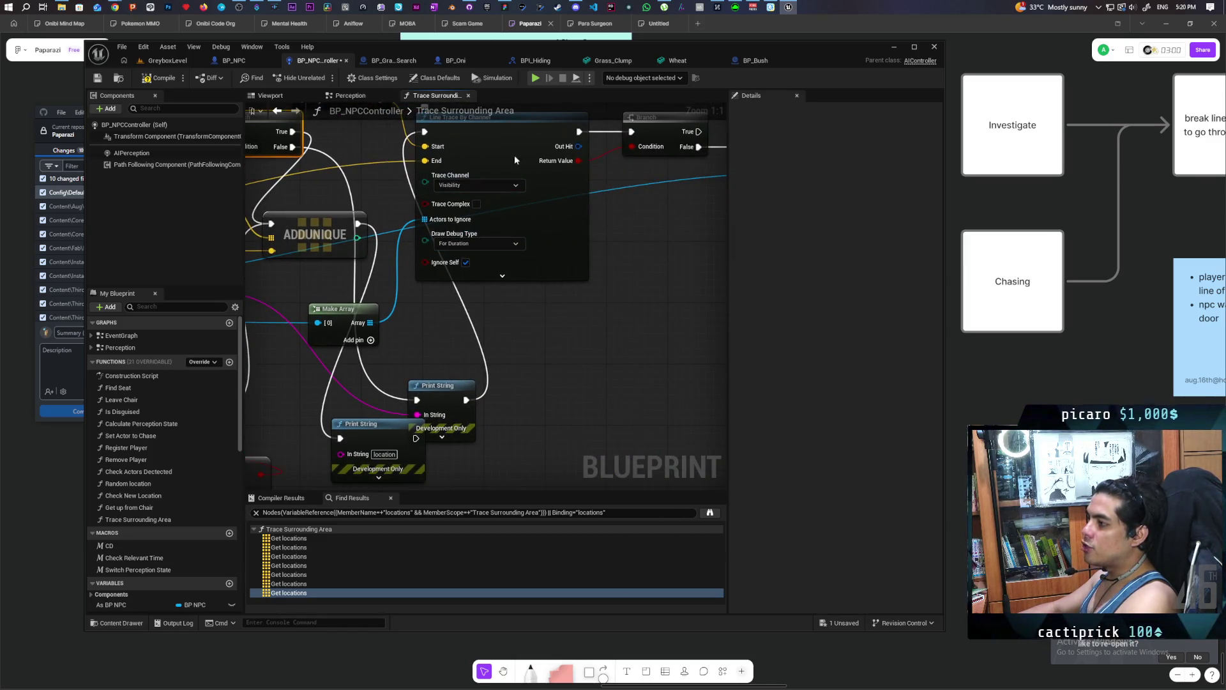
pyautogui.moveTo(515, 155)
pyautogui.mouseDown()
pyautogui.moveTo(369, 185)
pyautogui.moveTo(399, 358)
pyautogui.moveTo(555, 347)
pyautogui.moveTo(621, 241)
pyautogui.moveTo(478, 228)
pyautogui.moveTo(466, 356)
pyautogui.moveTo(504, 362)
pyautogui.moveTo(570, 329)
pyautogui.moveTo(668, 317)
pyautogui.mouseUp()
pyautogui.moveTo(567, 323)
pyautogui.mouseDown()
pyautogui.moveTo(664, 344)
pyautogui.moveTo(513, 403)
pyautogui.moveTo(484, 432)
pyautogui.mouseUp()
pyautogui.moveTo(446, 262); pyautogui.dragTo(511, 319)
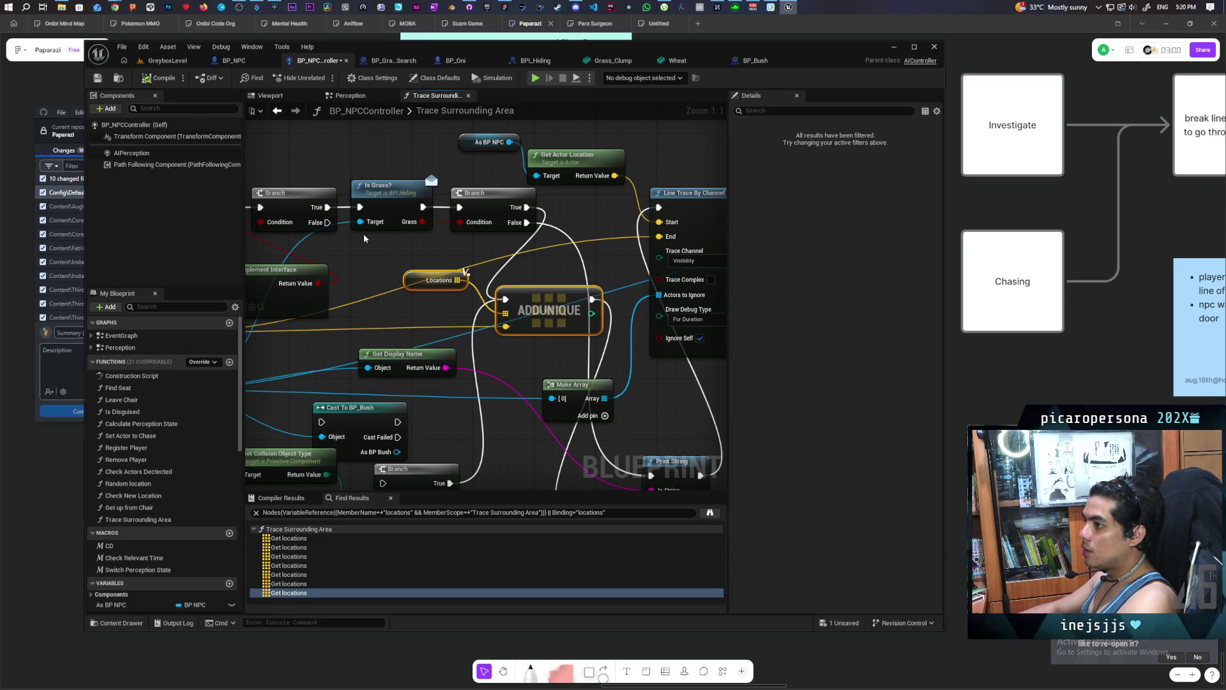
pyautogui.hotkey('ctrl', 's')
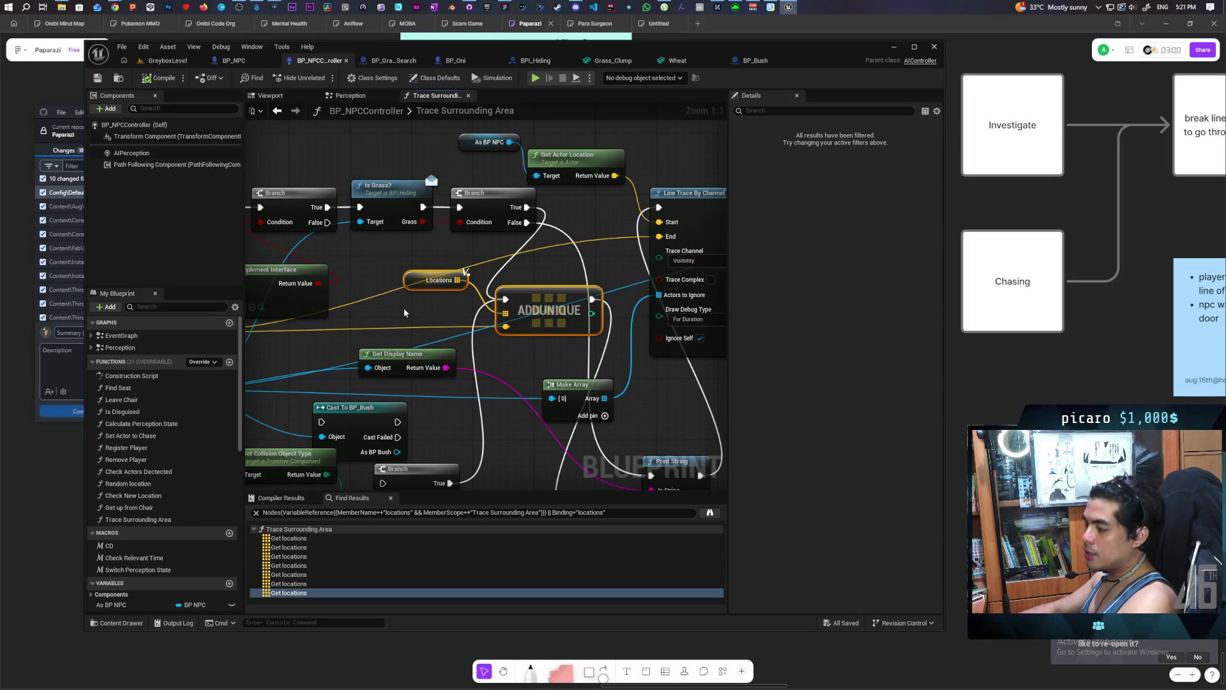
# Move Cast To BP_Bush beside ADDUNIQUE and drive it from the Branch's True output.
pyautogui.moveTo(405, 312)
pyautogui.mouseDown()
pyautogui.moveTo(556, 295)
pyautogui.moveTo(512, 300)
pyautogui.mouseUp()
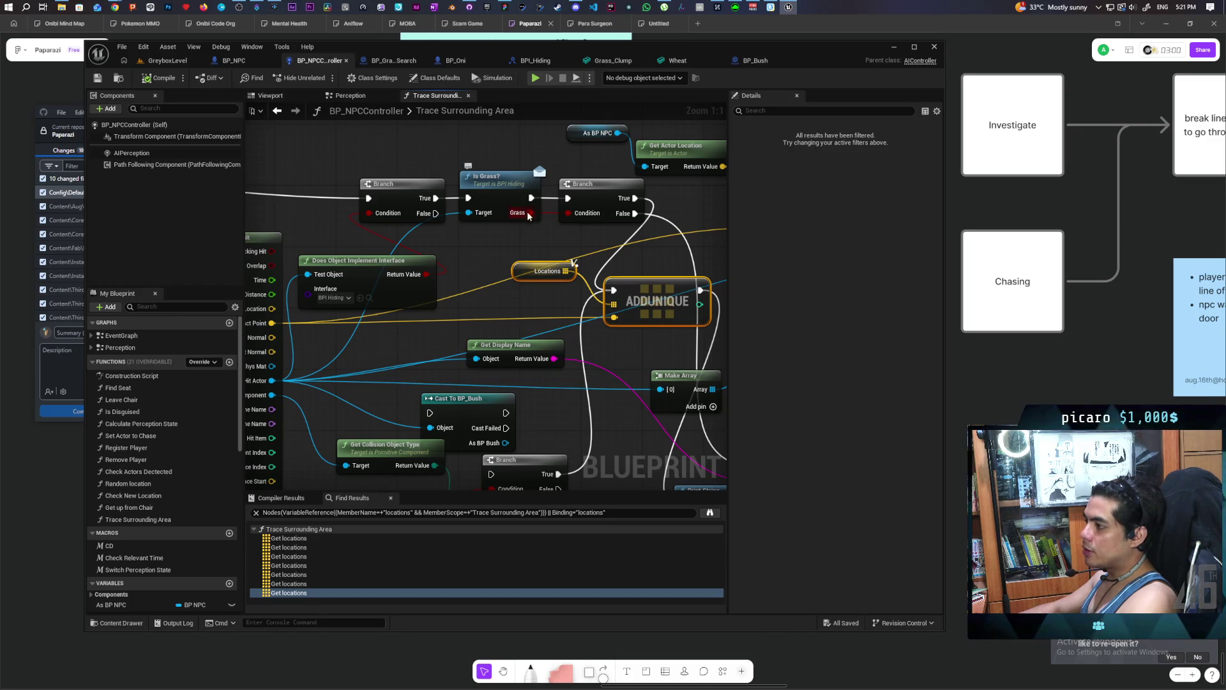
pyautogui.moveTo(603, 299); pyautogui.dragTo(541, 288)
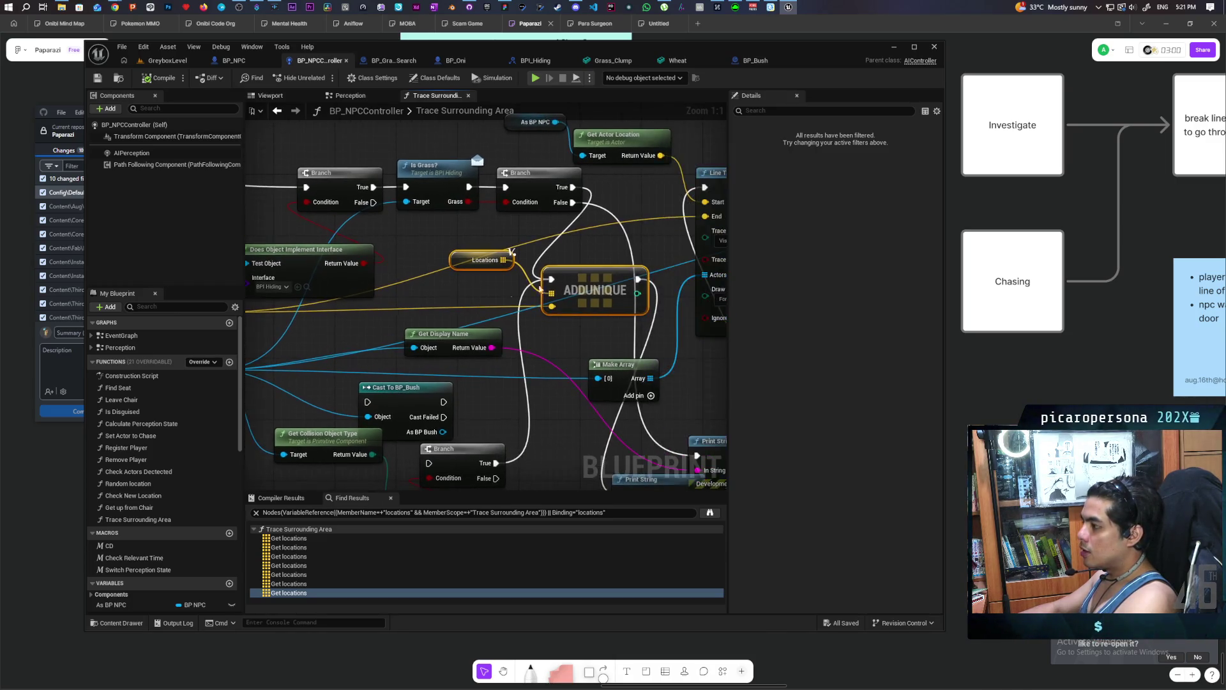
pyautogui.moveTo(443, 299); pyautogui.dragTo(530, 306)
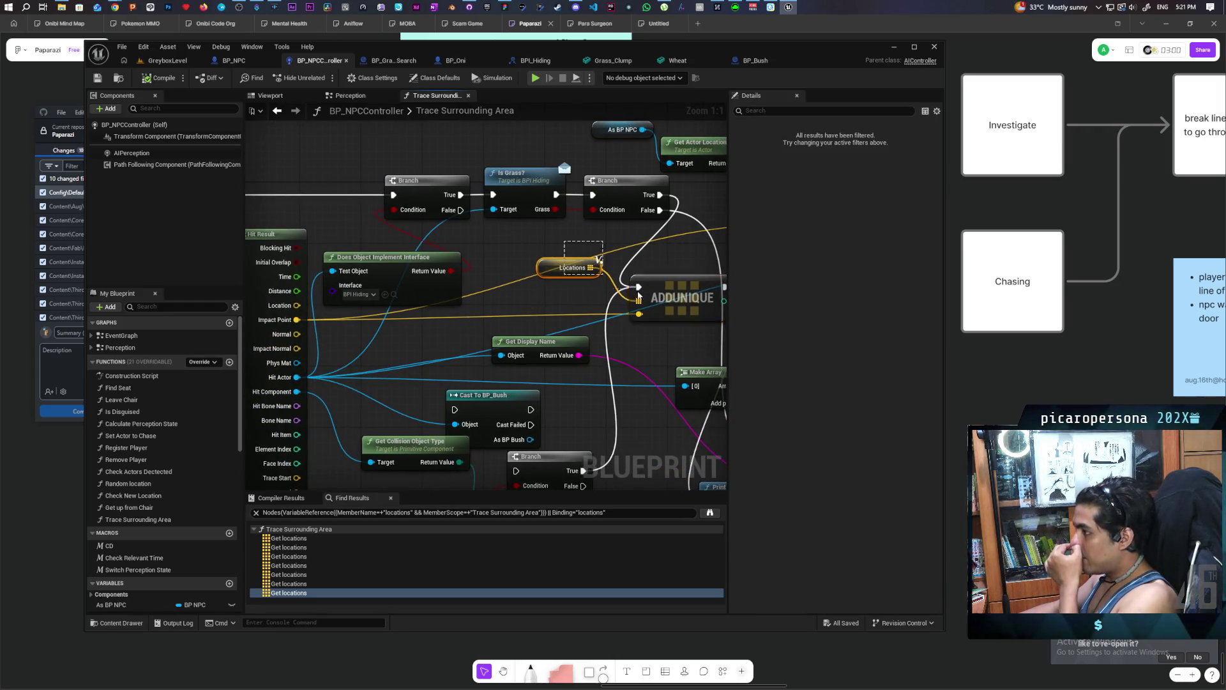
pyautogui.moveTo(487, 308); pyautogui.dragTo(491, 276)
pyautogui.moveTo(486, 363)
pyautogui.mouseDown()
pyautogui.moveTo(502, 257)
pyautogui.moveTo(523, 256)
pyautogui.mouseUp()
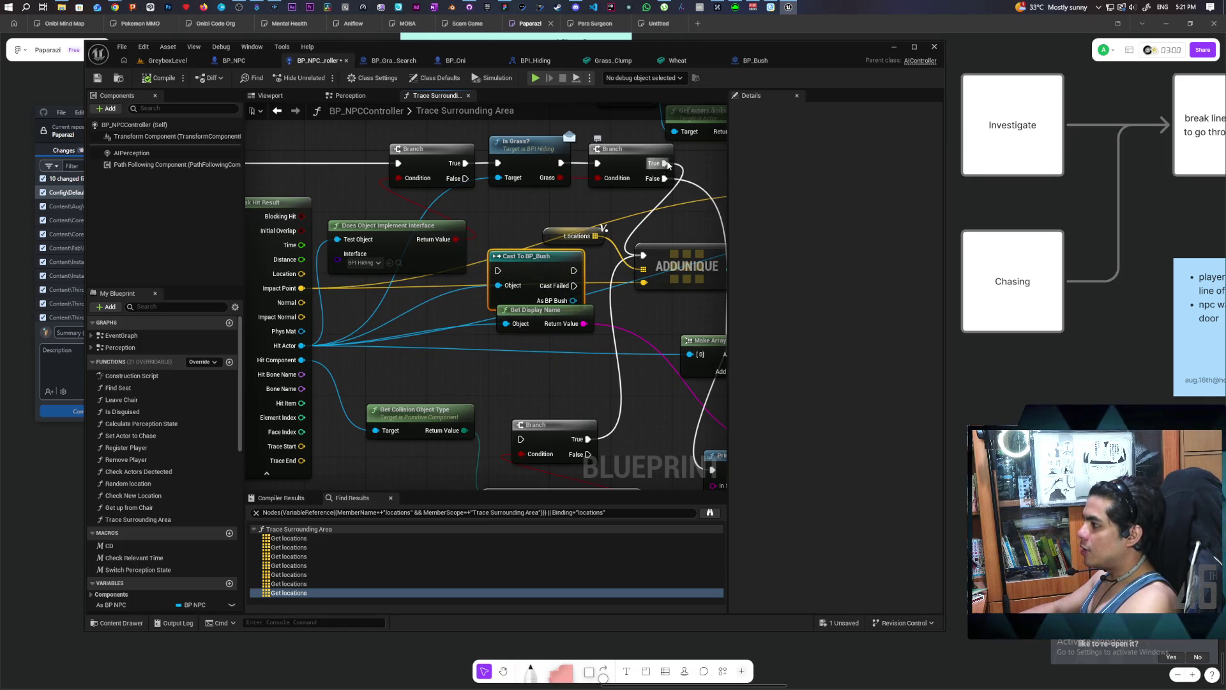
pyautogui.moveTo(665, 163)
pyautogui.mouseDown()
pyautogui.moveTo(491, 264)
pyautogui.moveTo(499, 275)
pyautogui.moveTo(496, 247)
pyautogui.moveTo(468, 236)
pyautogui.mouseUp()
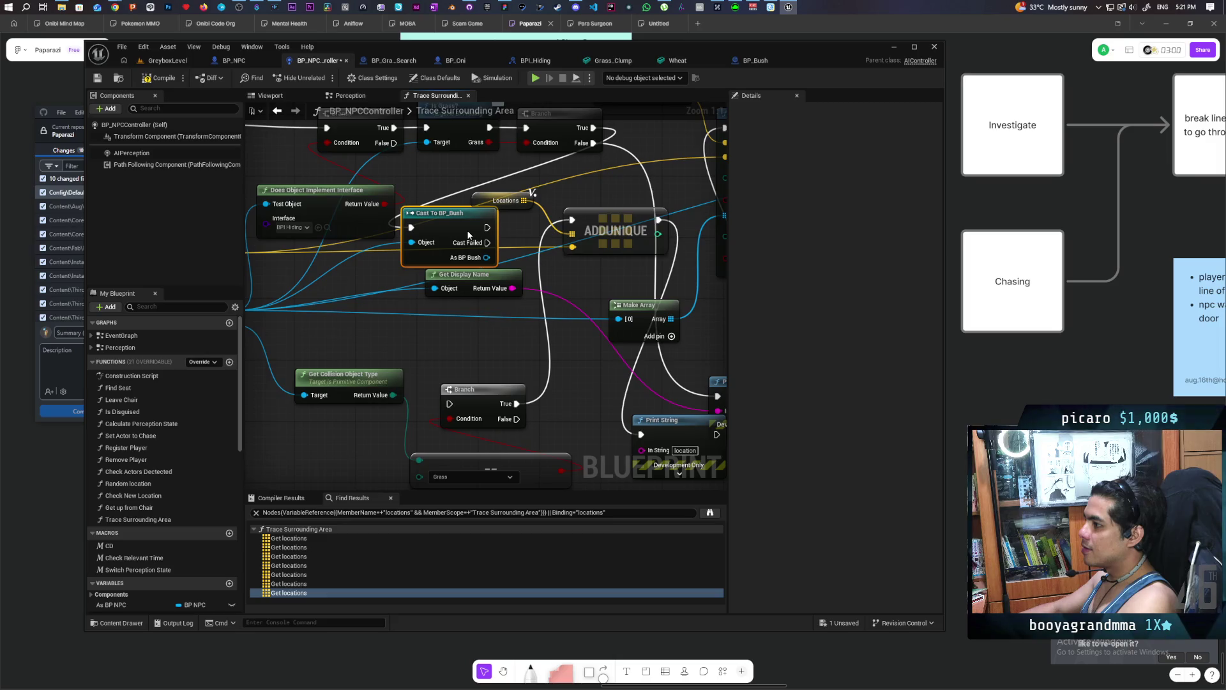
pyautogui.moveTo(469, 236); pyautogui.dragTo(573, 221)
pyautogui.moveTo(511, 326); pyautogui.dragTo(464, 388)
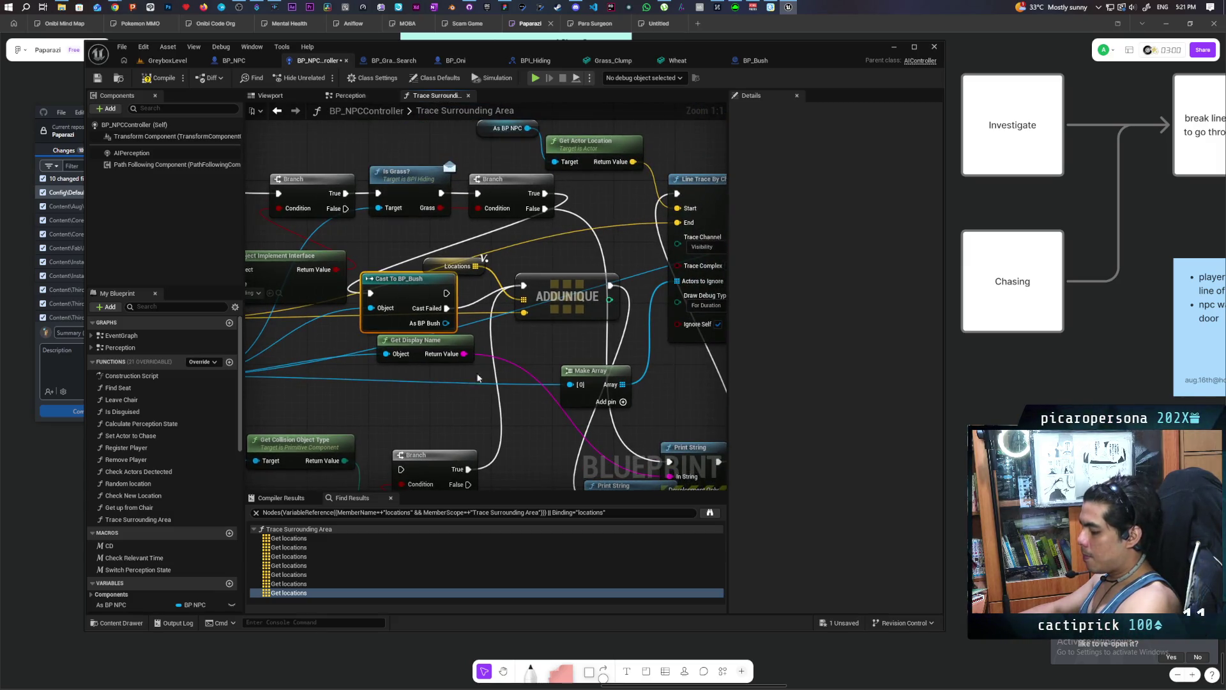
pyautogui.moveTo(448, 133); pyautogui.dragTo(446, 202)
# Connect the successful Cast To BP_Bush to the Print String and play-test the level.
pyautogui.click(446, 202)
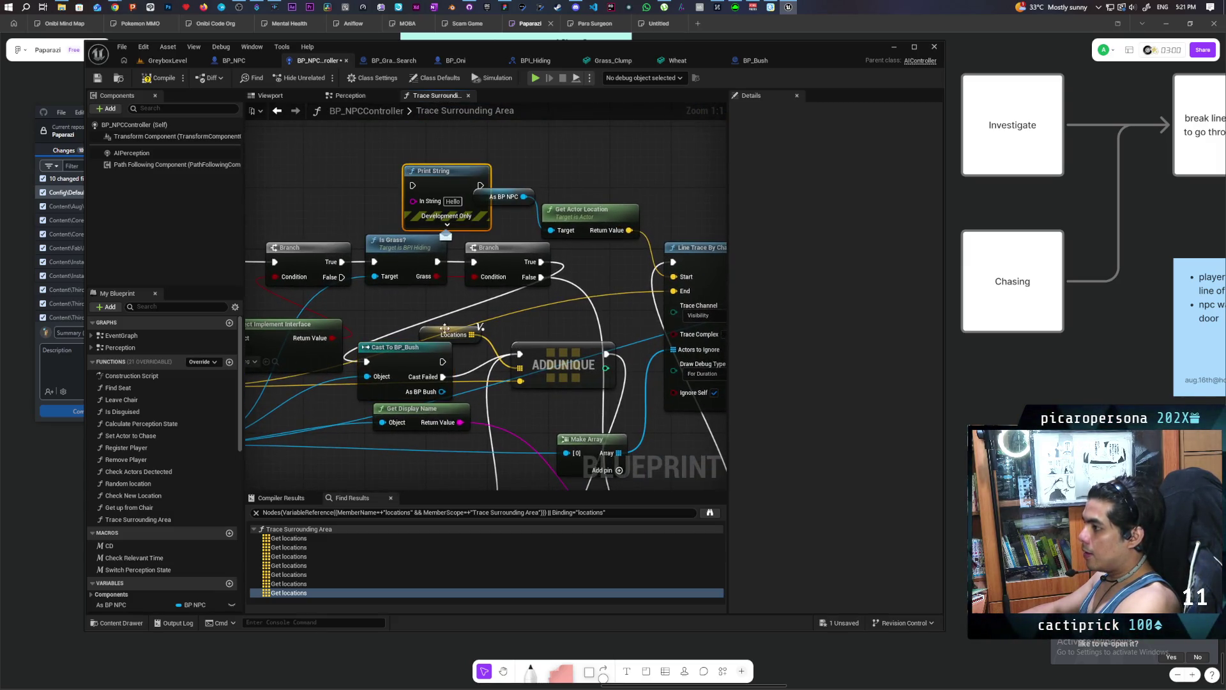
pyautogui.moveTo(442, 361); pyautogui.dragTo(413, 185)
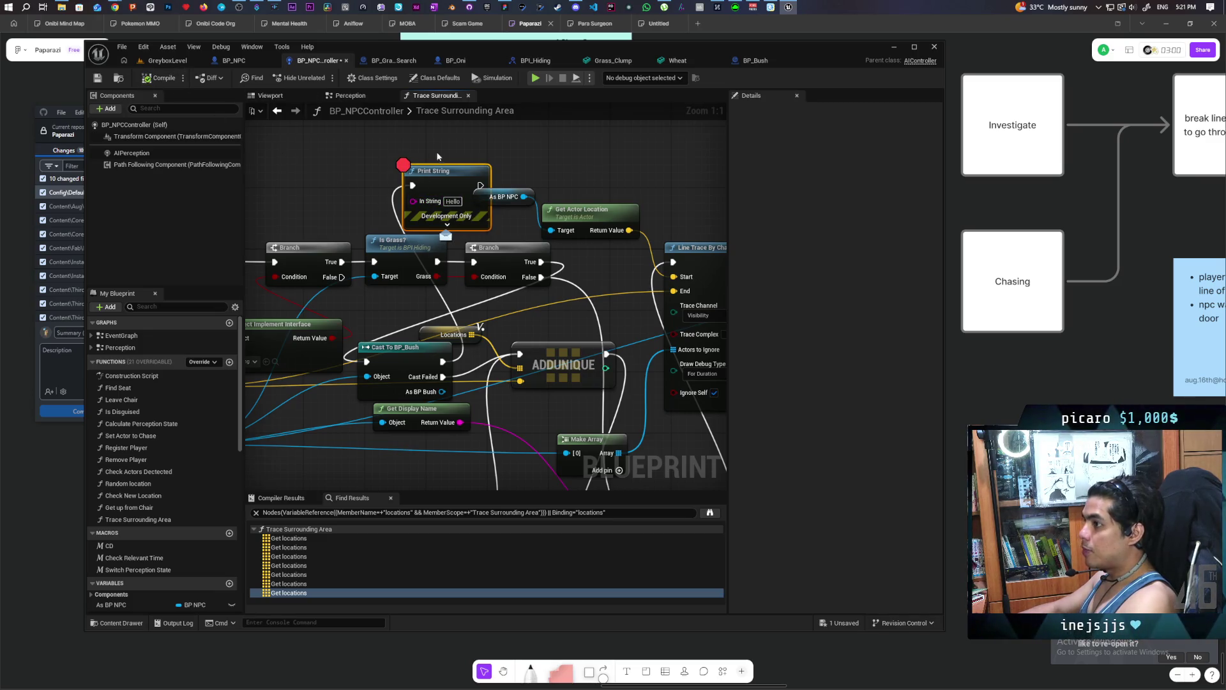
pyautogui.hotkey('alt', 'p')
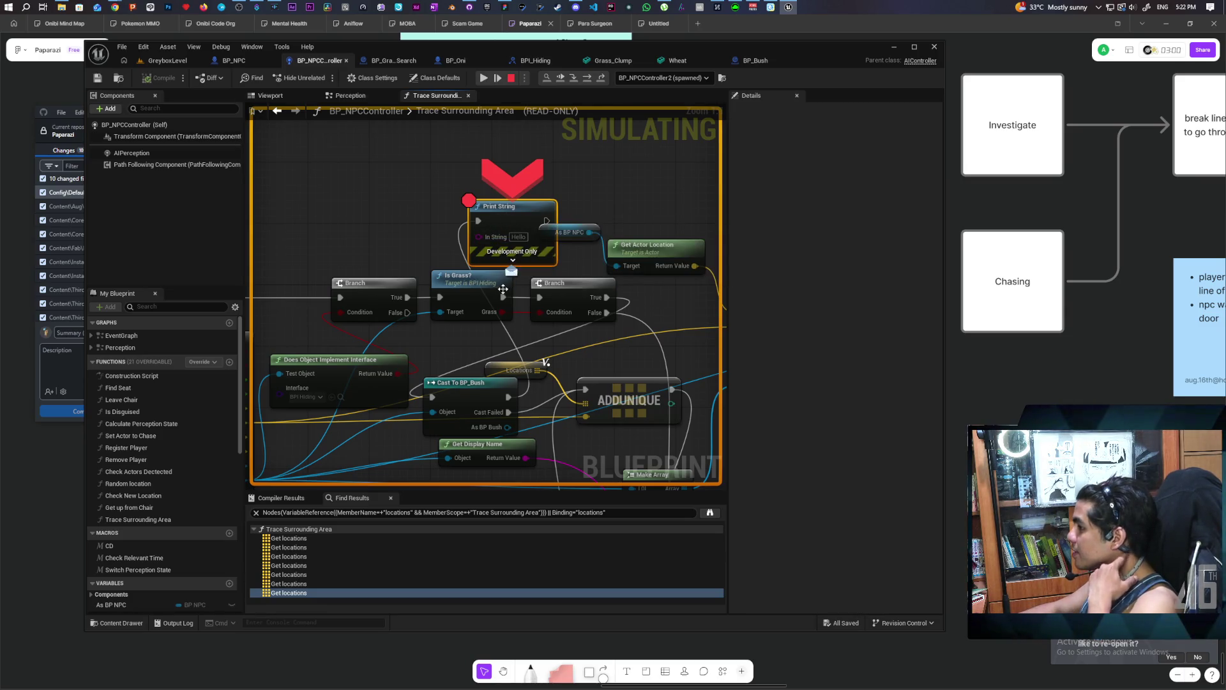
# Reframe the paused graph and inspect the As BP Bush debug value on Cast To BP_Bush.
pyautogui.moveTo(502, 311)
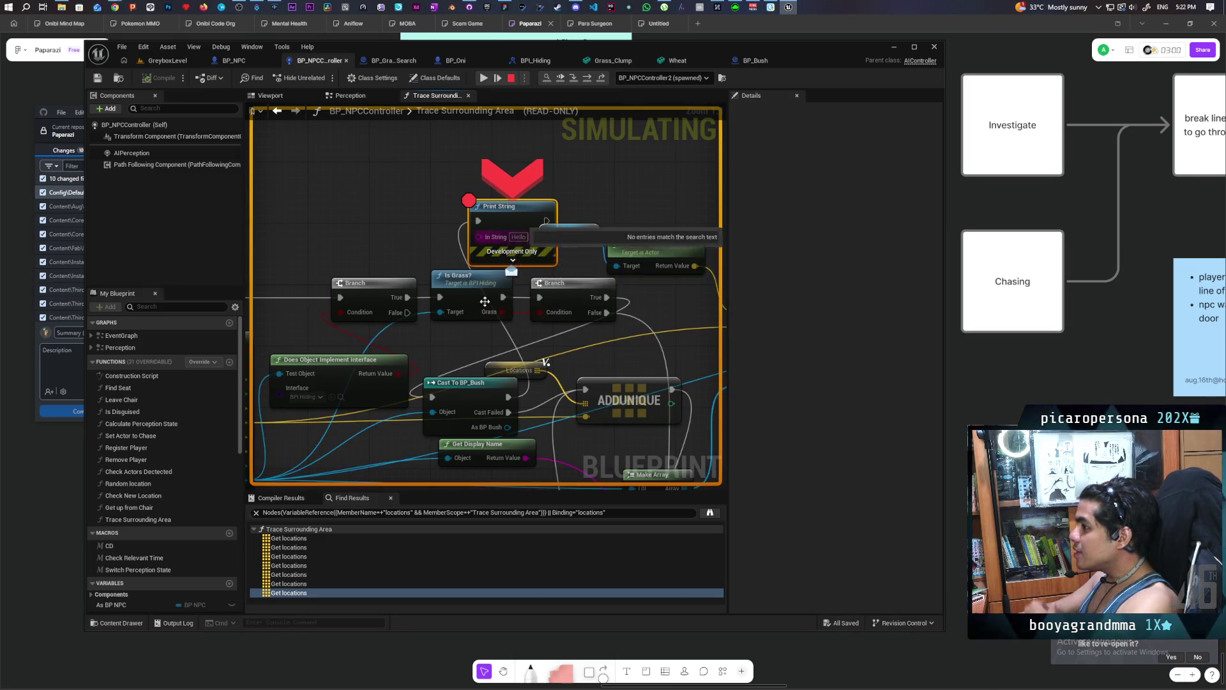
pyautogui.moveTo(472, 392); pyautogui.dragTo(478, 302)
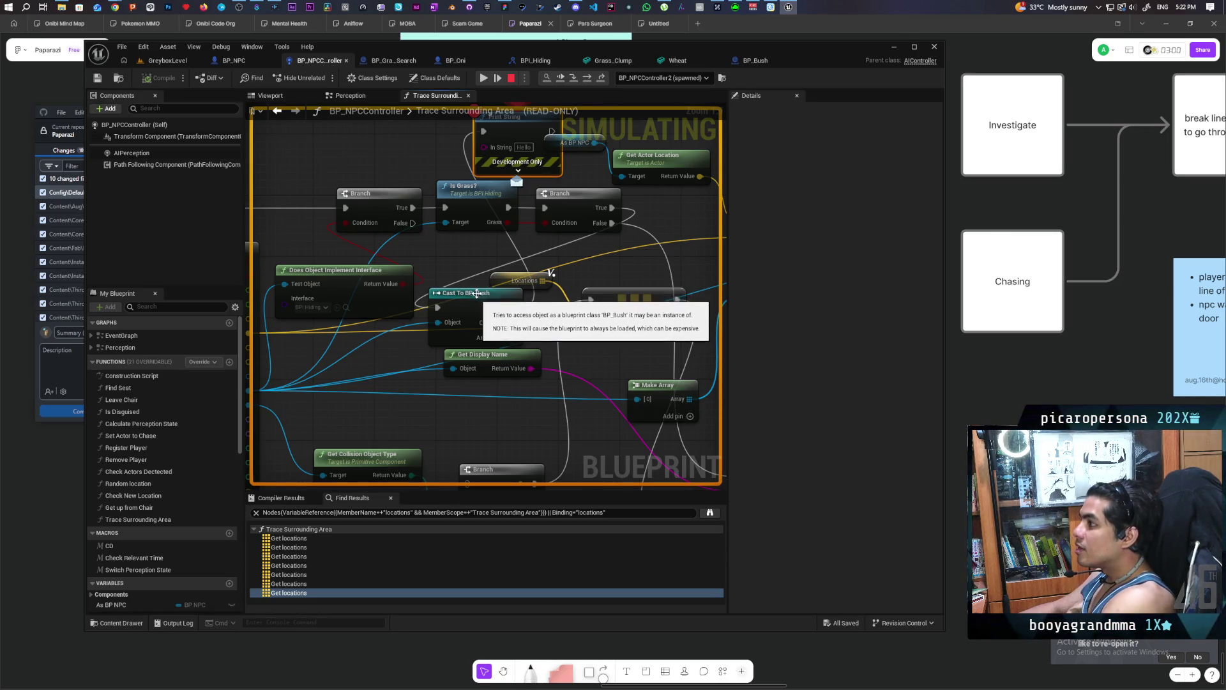
pyautogui.moveTo(492, 304); pyautogui.dragTo(472, 333)
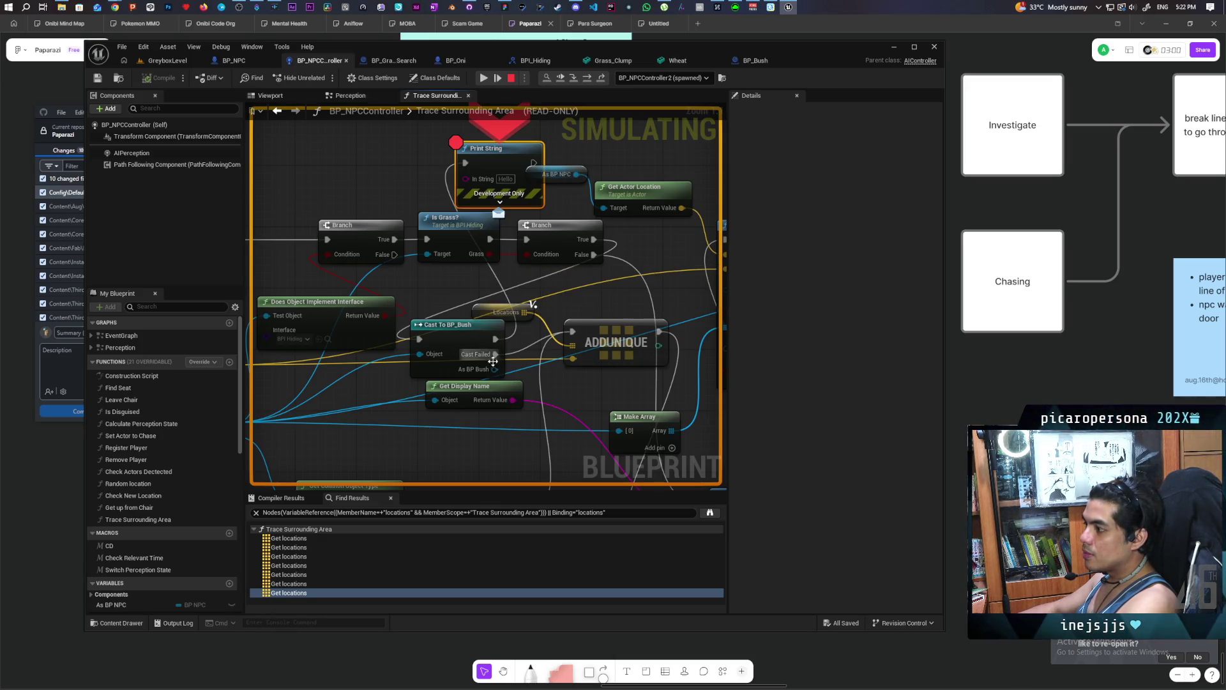
pyautogui.moveTo(494, 367)
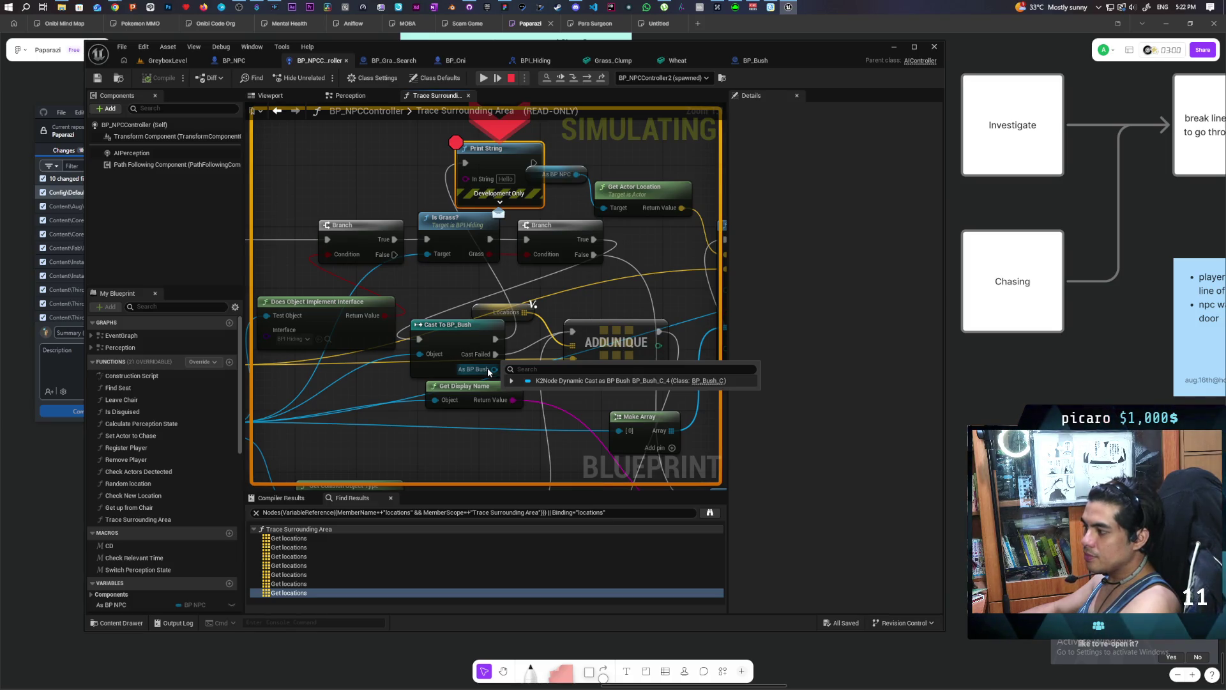
pyautogui.click(511, 381)
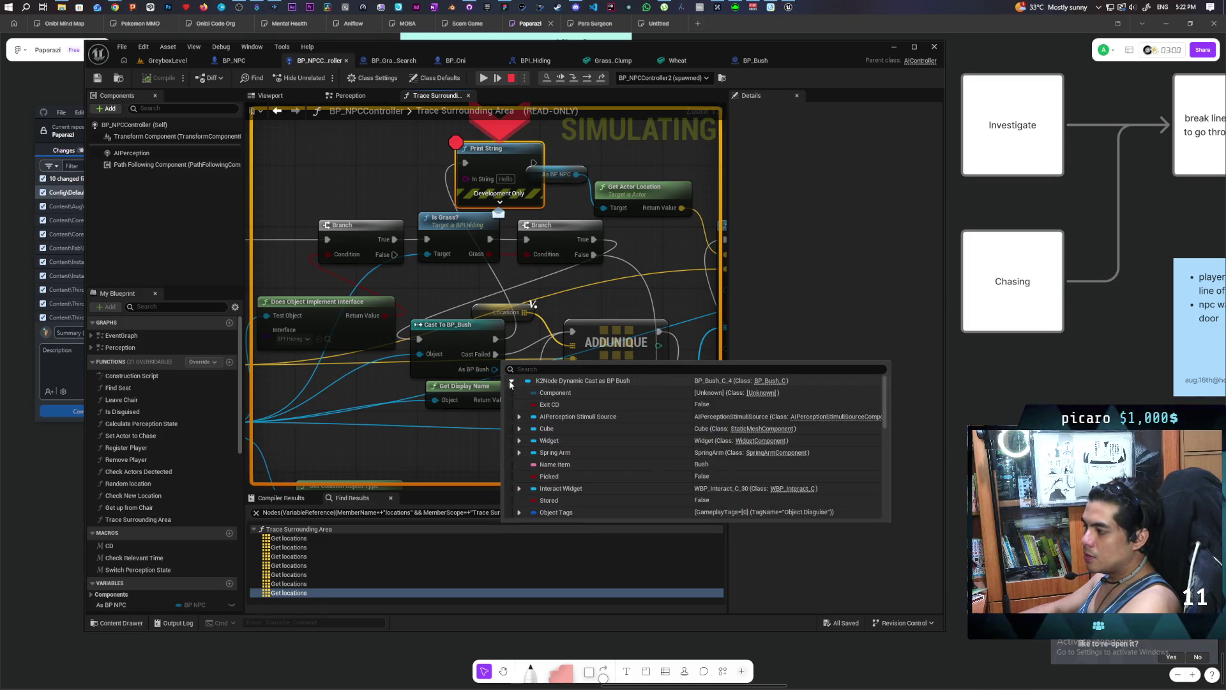
pyautogui.scroll(-3, 631, 442)
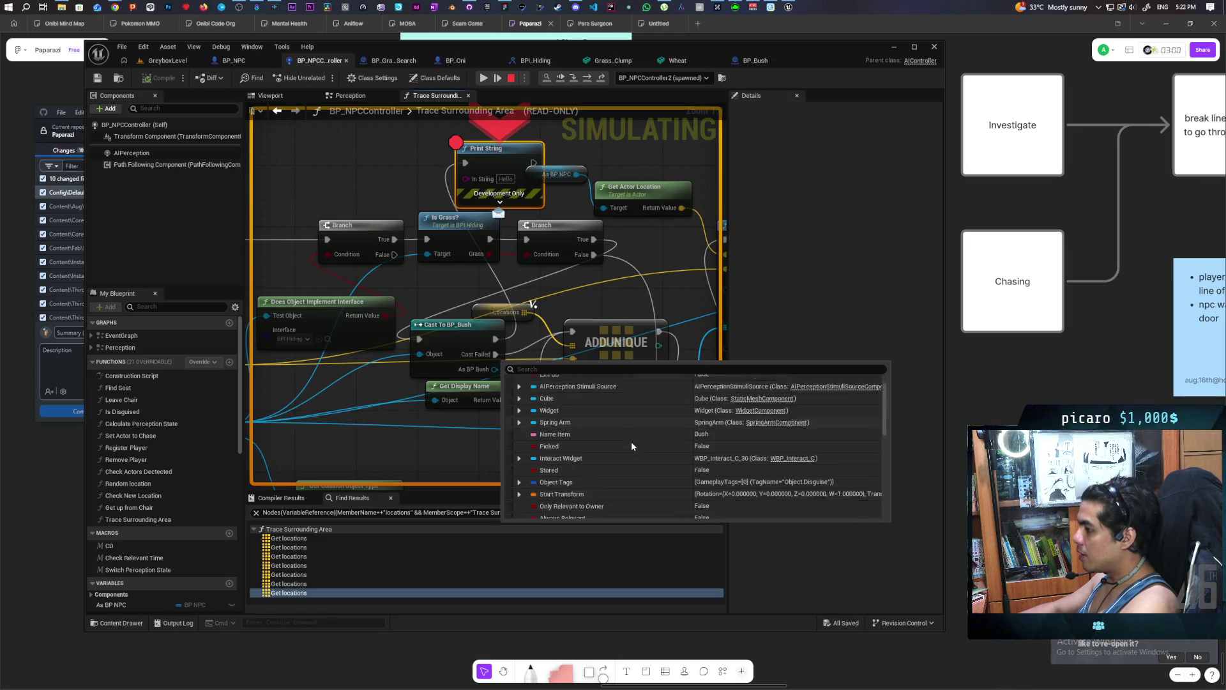
pyautogui.scroll(-8, 631, 440)
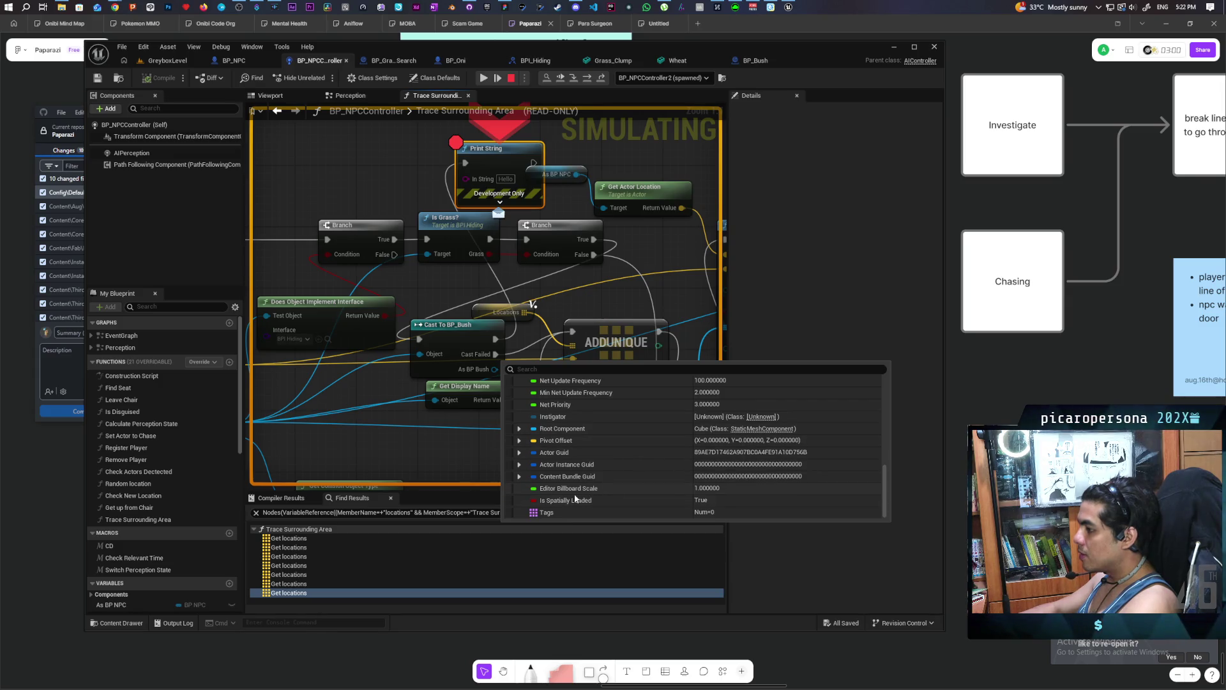
pyautogui.scroll(5, 612, 488)
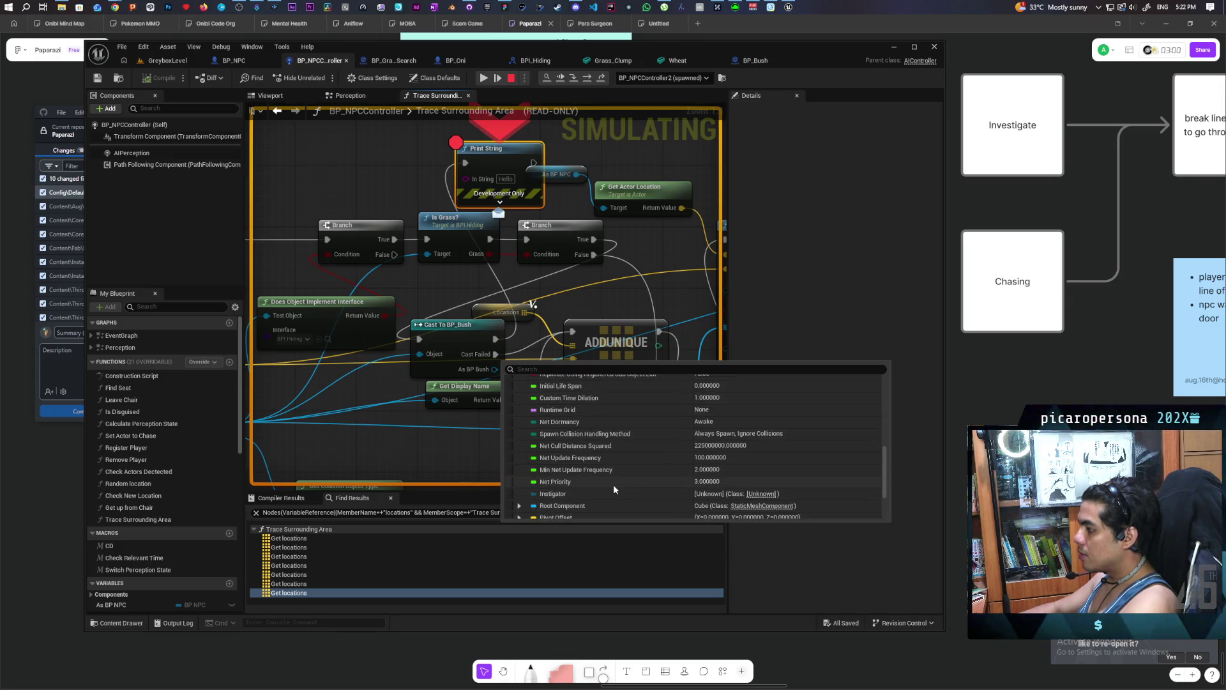
pyautogui.scroll(5, 613, 483)
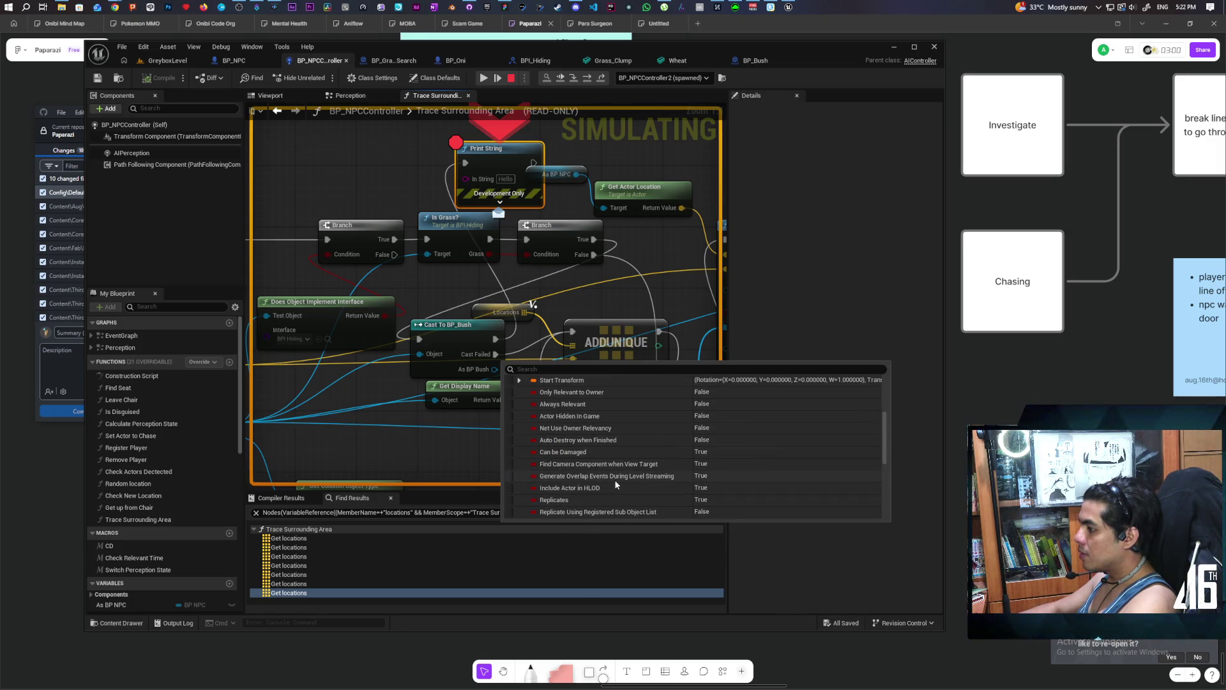
pyautogui.scroll(3, 614, 481)
pyautogui.scroll(4, 616, 484)
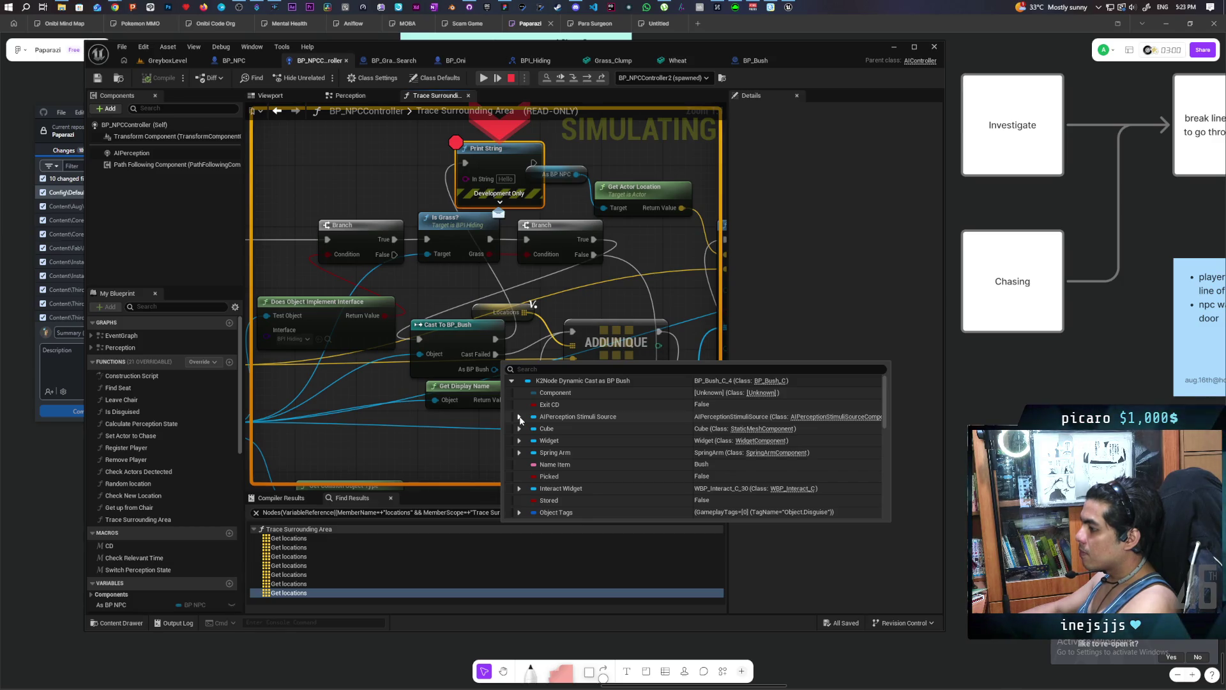
pyautogui.scroll(-2, 521, 426)
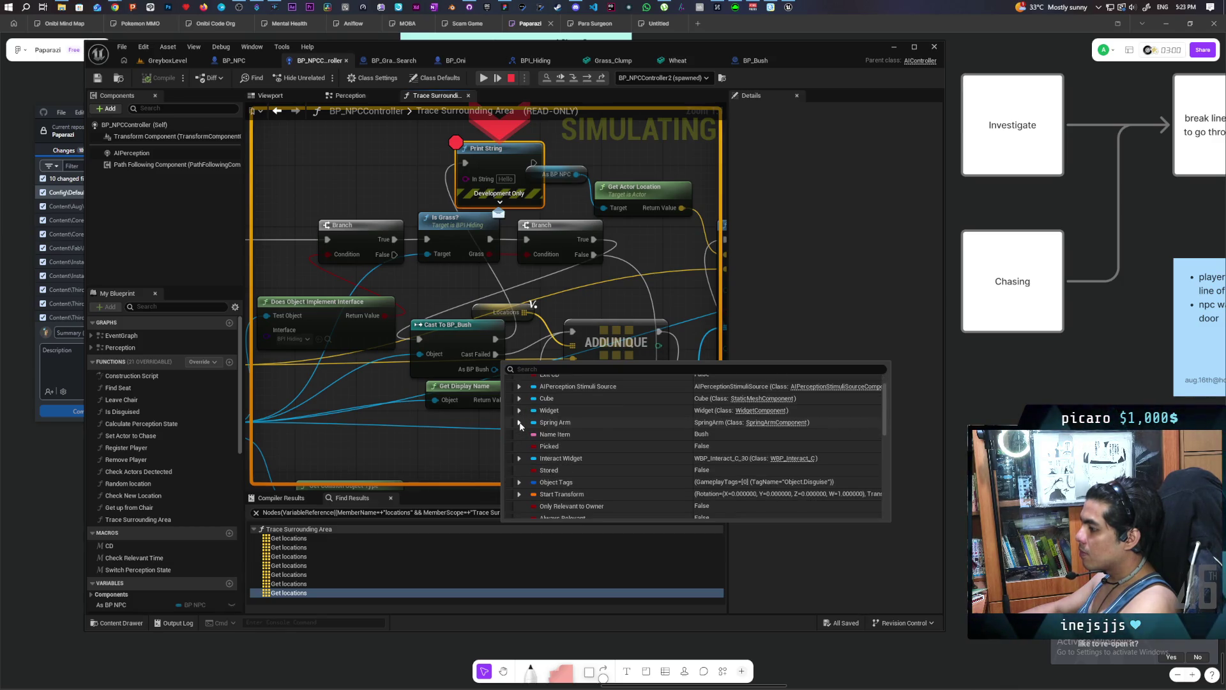
pyautogui.scroll(-1, 520, 424)
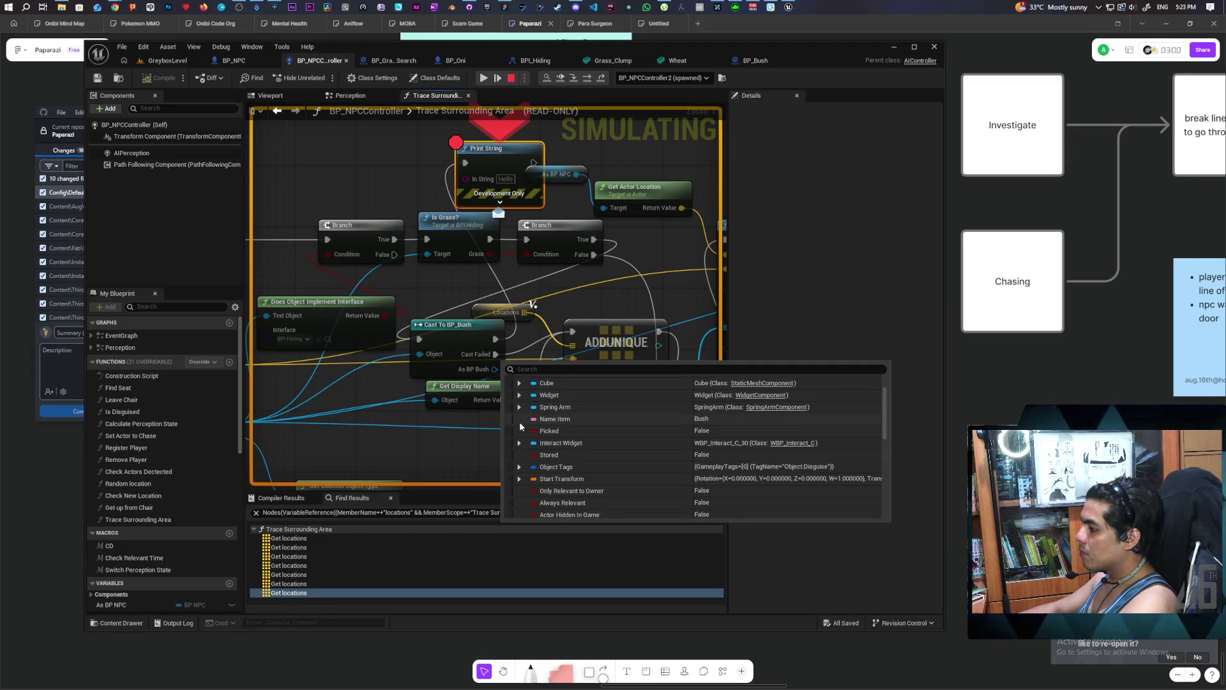
pyautogui.scroll(-1, 533, 440)
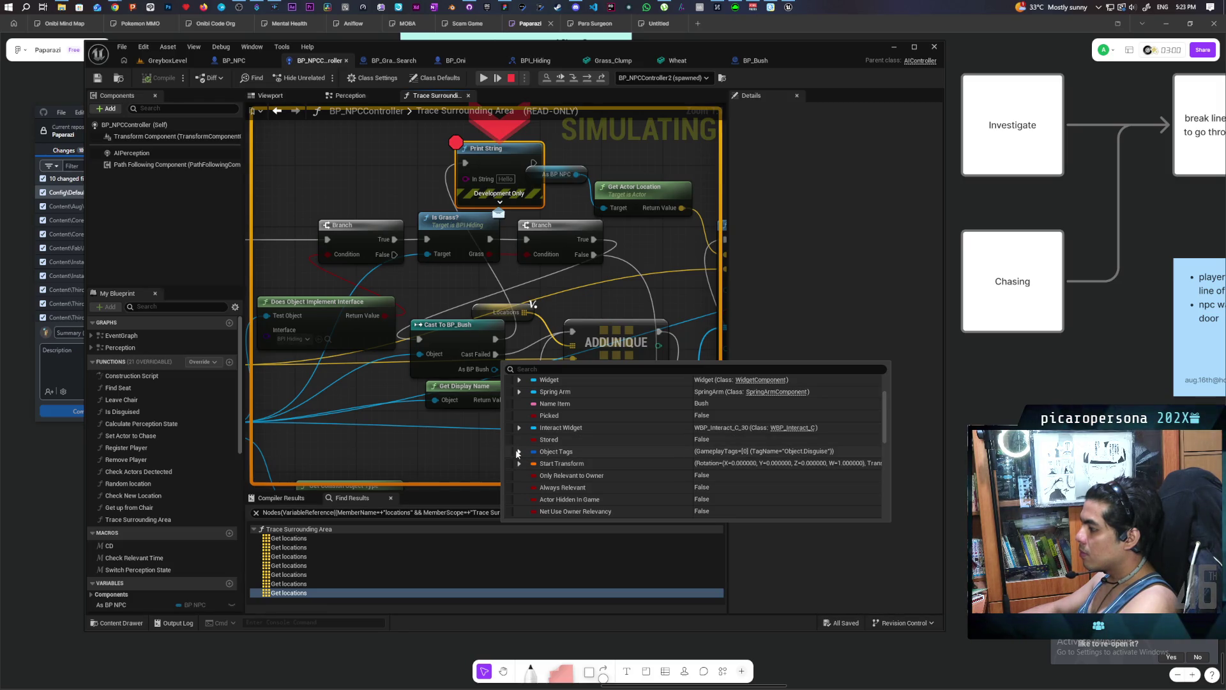
pyautogui.scroll(-3, 562, 443)
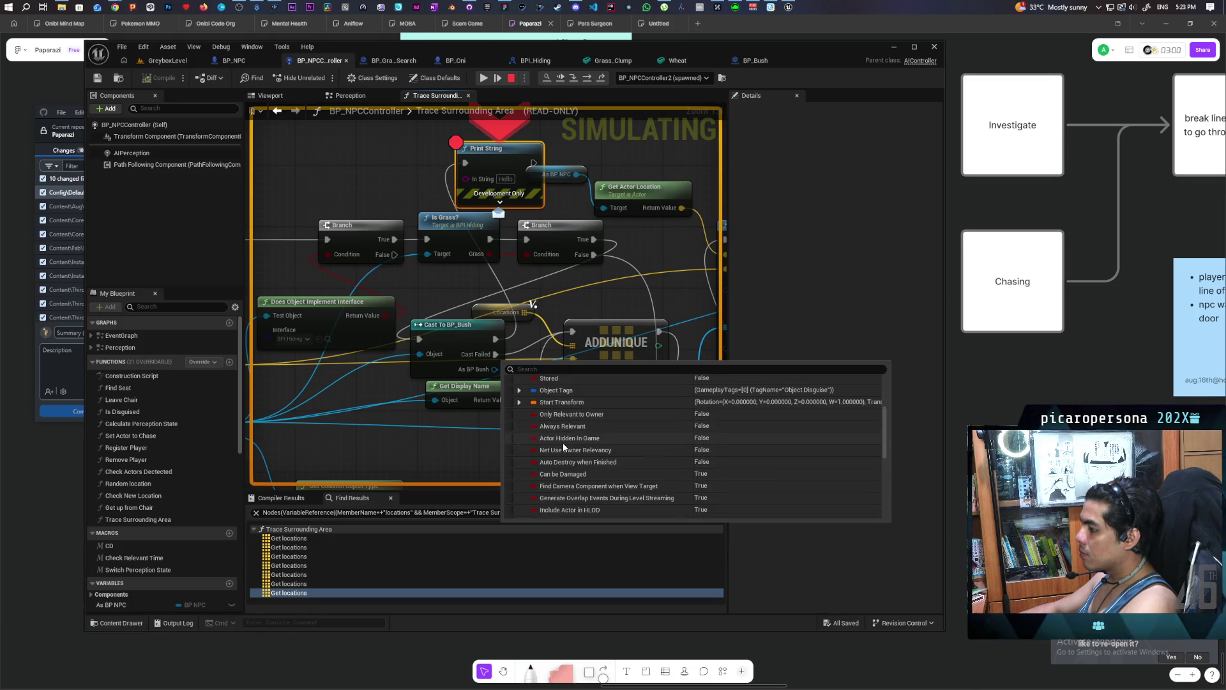
pyautogui.scroll(-1, 595, 427)
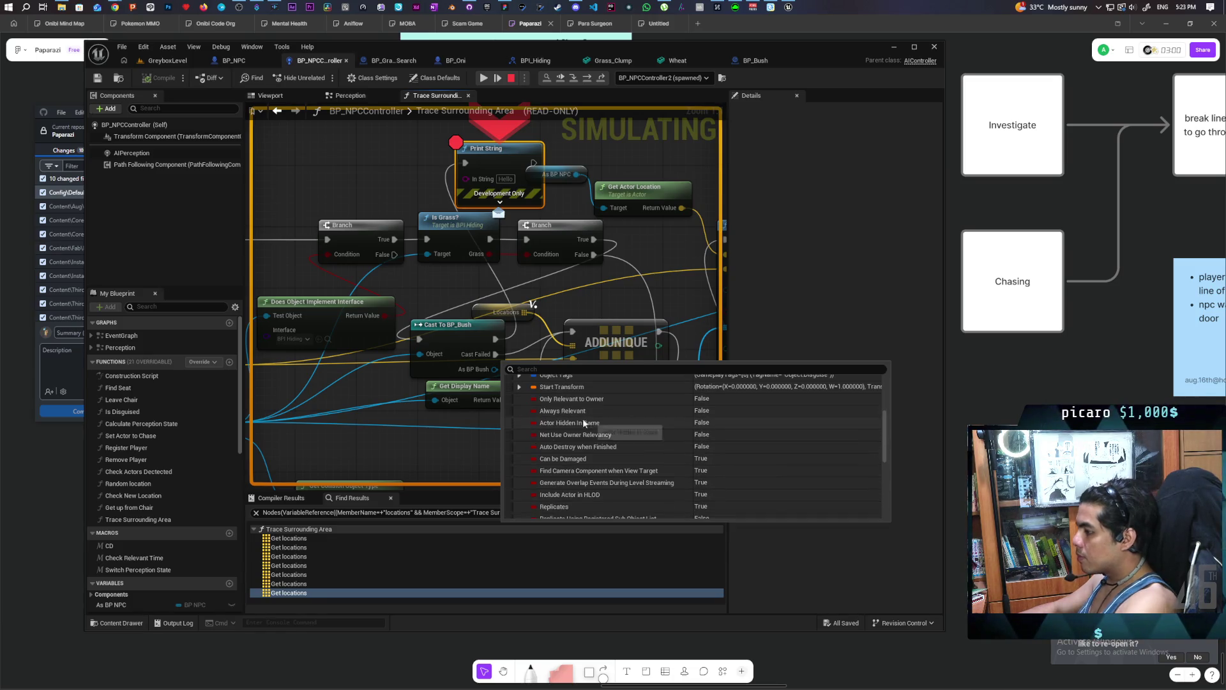
pyautogui.scroll(-1, 575, 412)
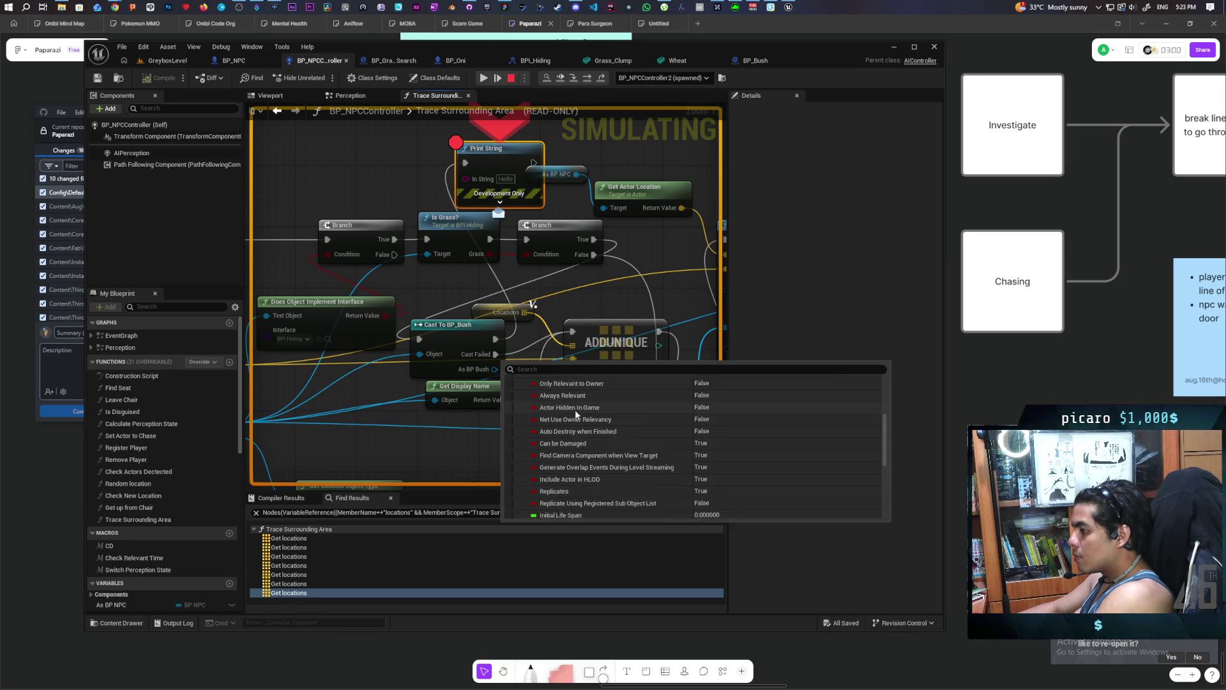
pyautogui.scroll(-2, 576, 414)
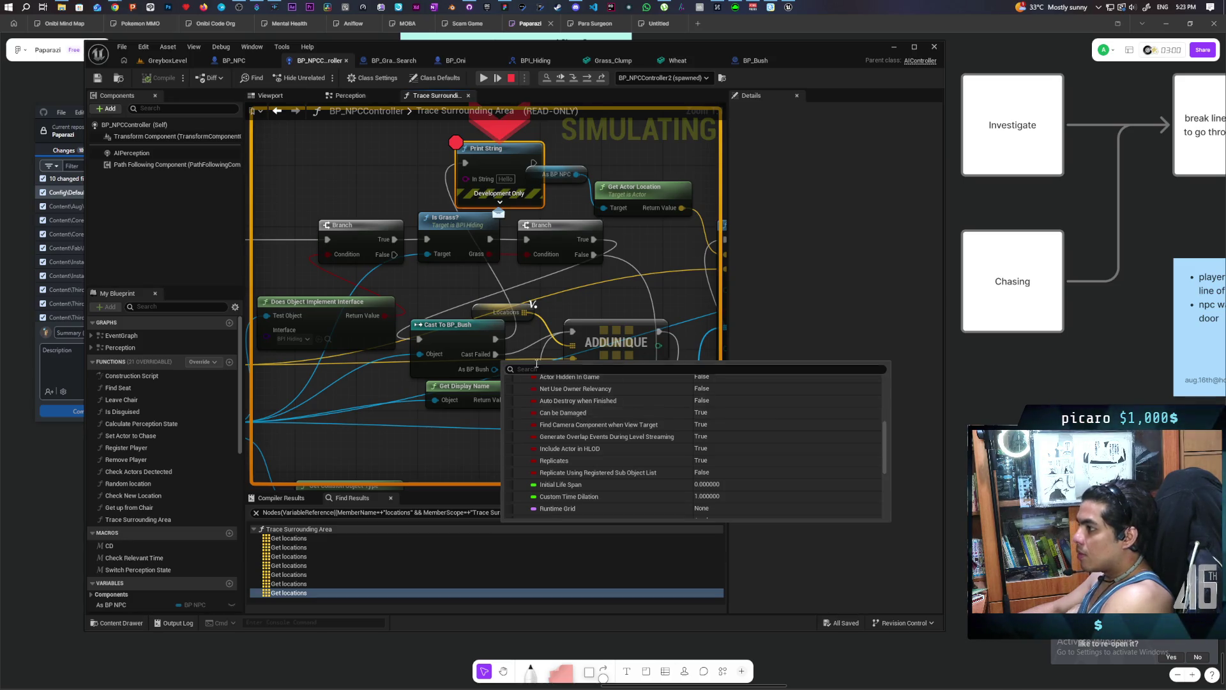
pyautogui.moveTo(484, 254)
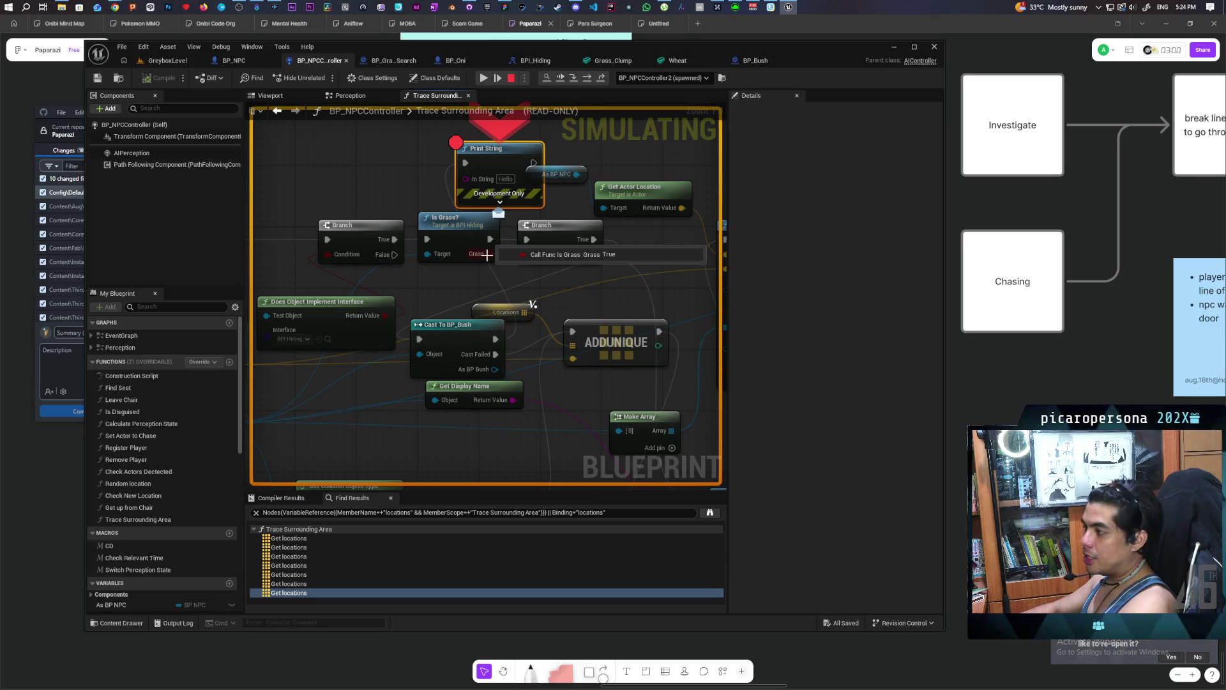
# Stop simulation, place a Print String after Is Grass? printing Grass, and remove its breakpoint.
pyautogui.click(511, 77)
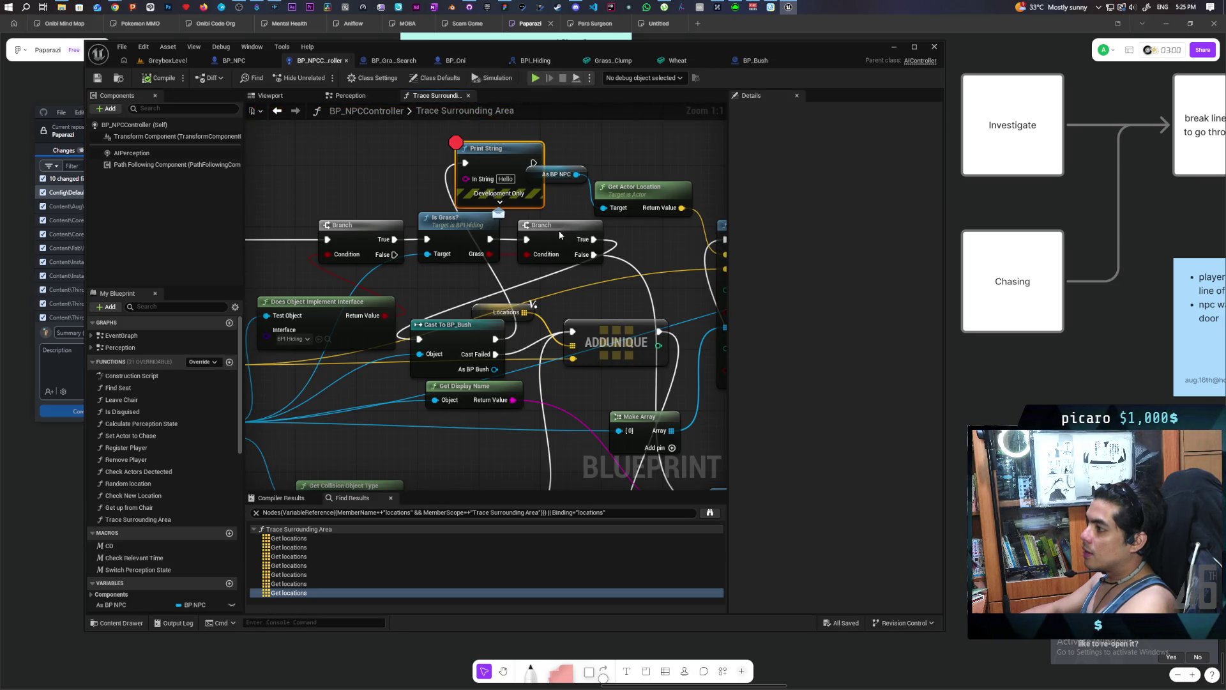
pyautogui.moveTo(560, 235); pyautogui.dragTo(569, 236)
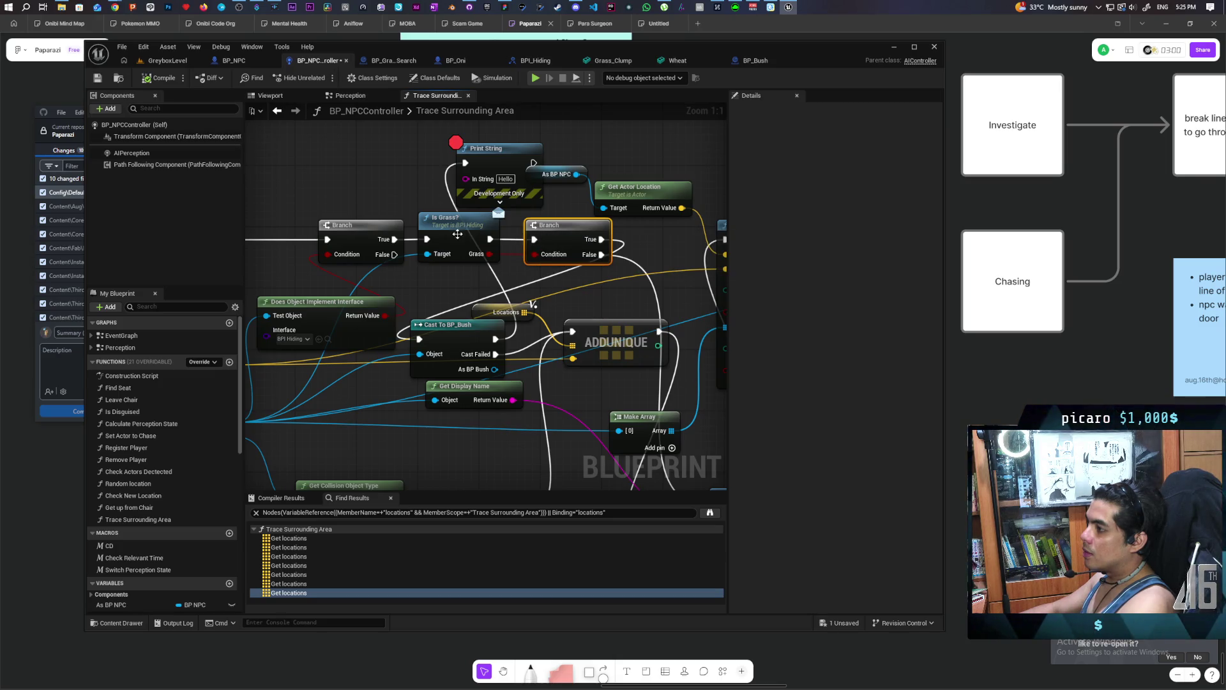
pyautogui.moveTo(458, 234)
pyautogui.mouseDown()
pyautogui.moveTo(568, 238)
pyautogui.moveTo(343, 243)
pyautogui.mouseUp()
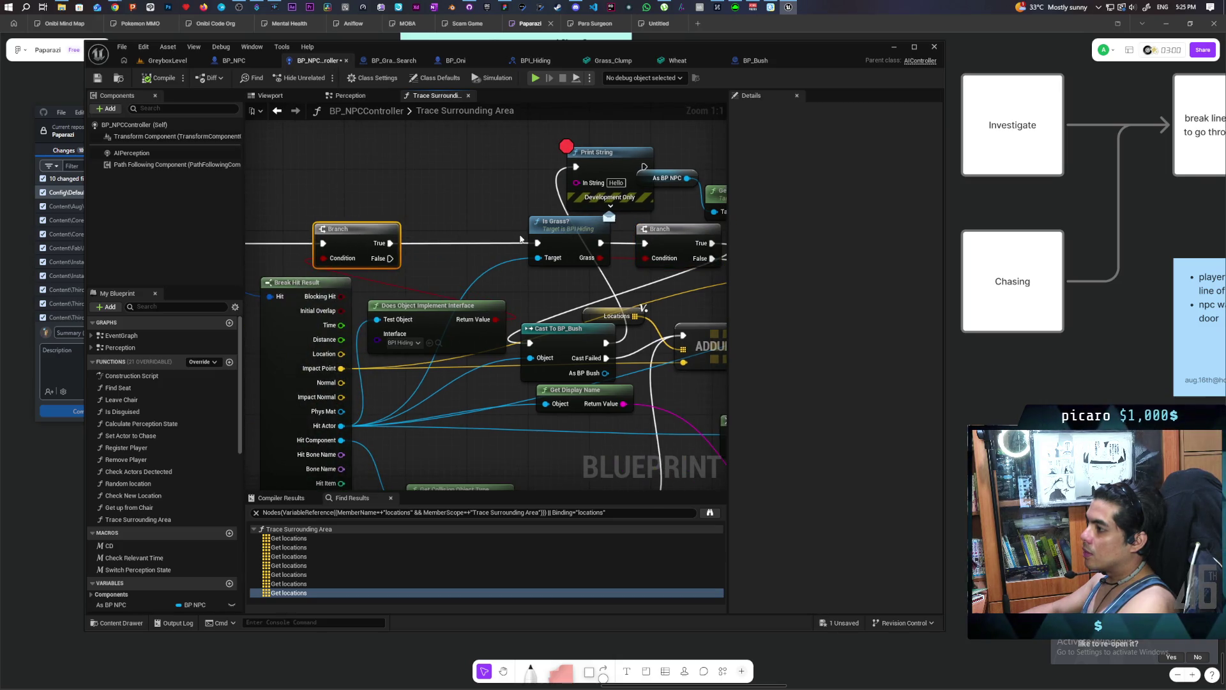
pyautogui.moveTo(556, 225); pyautogui.dragTo(449, 225)
pyautogui.moveTo(610, 164)
pyautogui.mouseDown()
pyautogui.moveTo(562, 204)
pyautogui.moveTo(578, 217)
pyautogui.mouseUp()
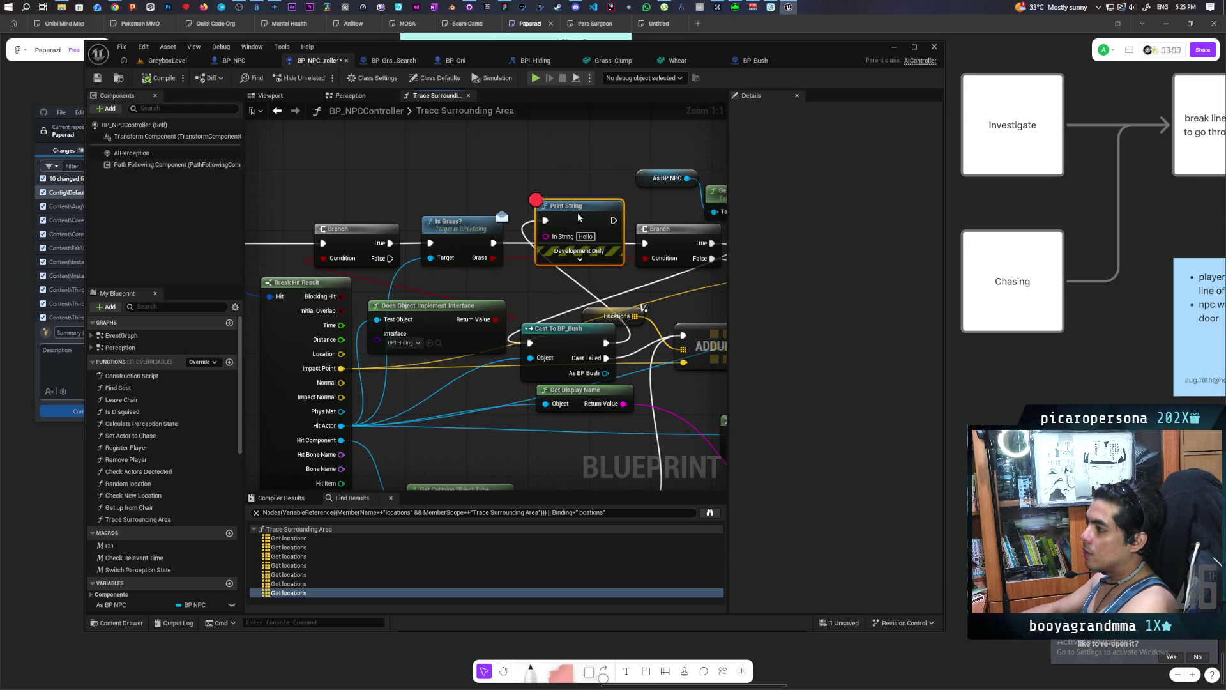
pyautogui.moveTo(493, 257); pyautogui.dragTo(561, 247)
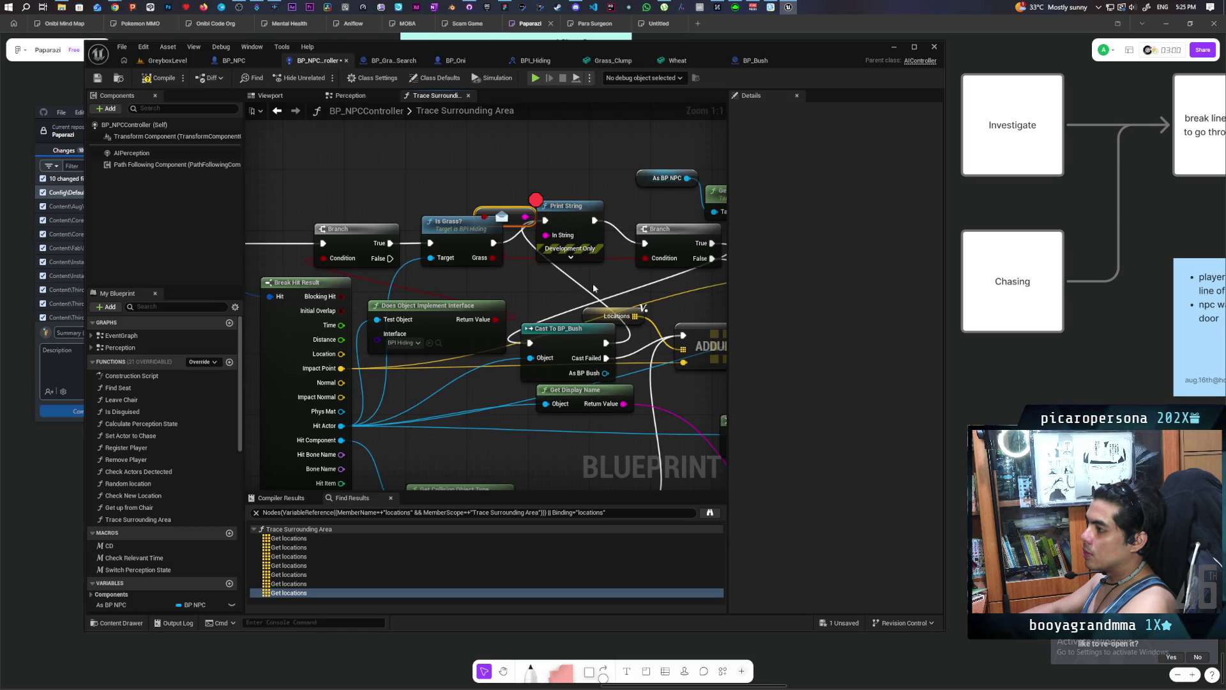
pyautogui.moveTo(588, 276)
pyautogui.mouseDown()
pyautogui.moveTo(493, 245)
pyautogui.moveTo(513, 226)
pyautogui.moveTo(497, 228)
pyautogui.mouseUp()
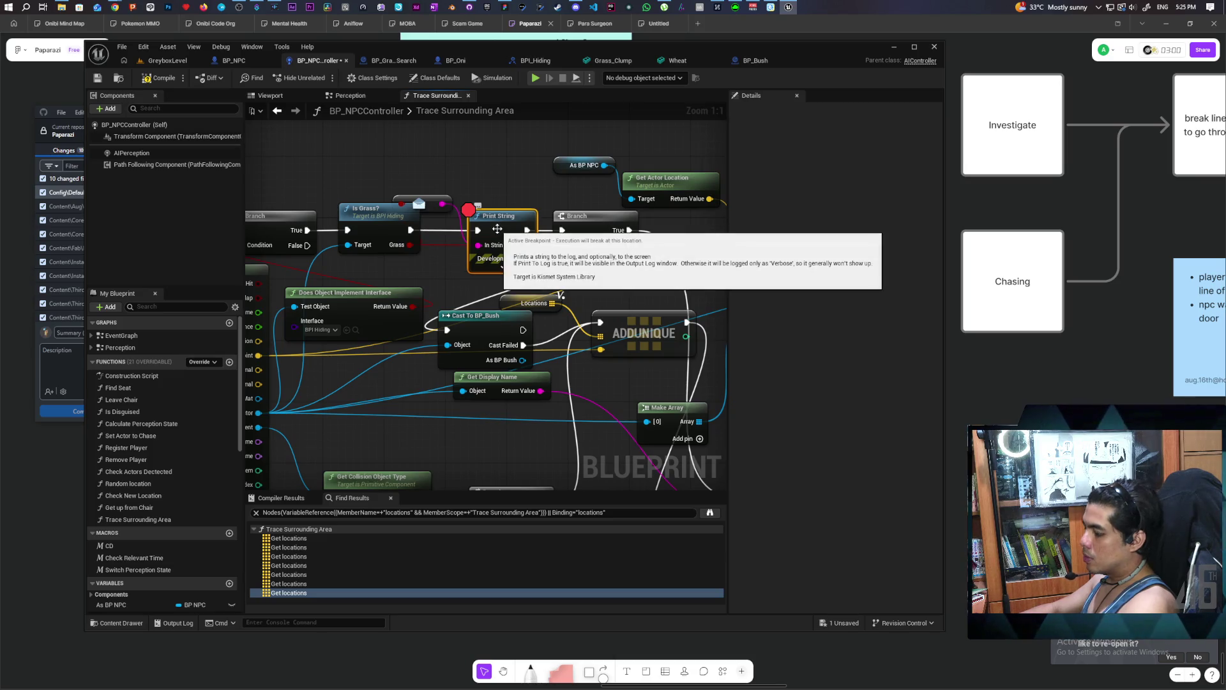
pyautogui.press('F9')
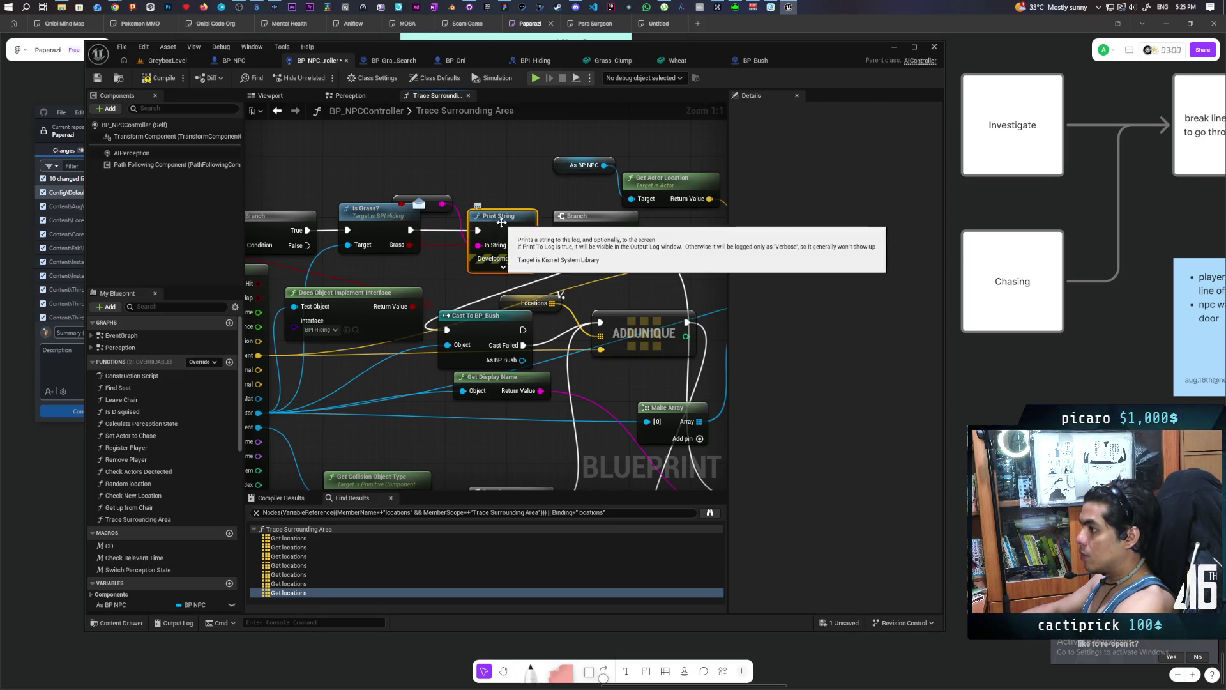
# Paste a new Print String run after Cast To BP_Bush, printing the cast bush.
pyautogui.moveTo(430, 199)
pyautogui.mouseDown()
pyautogui.moveTo(446, 168)
pyautogui.moveTo(485, 175)
pyautogui.moveTo(452, 197)
pyautogui.mouseUp()
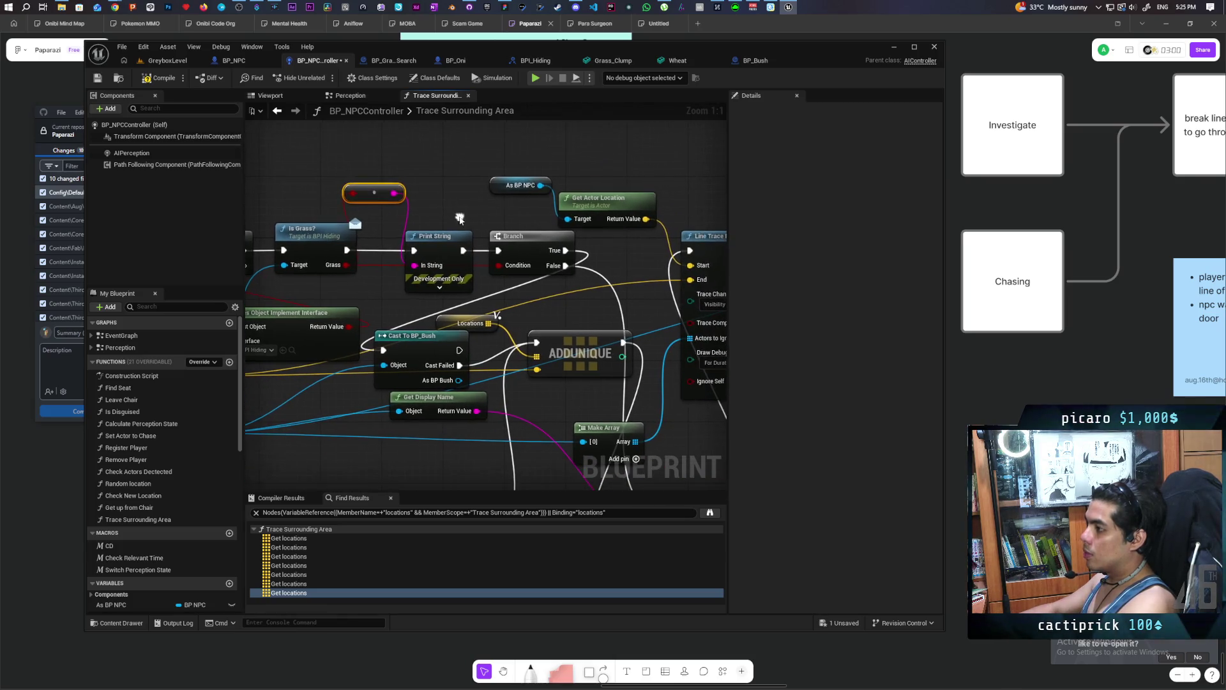
pyautogui.hotkey('ctrl', 'v')
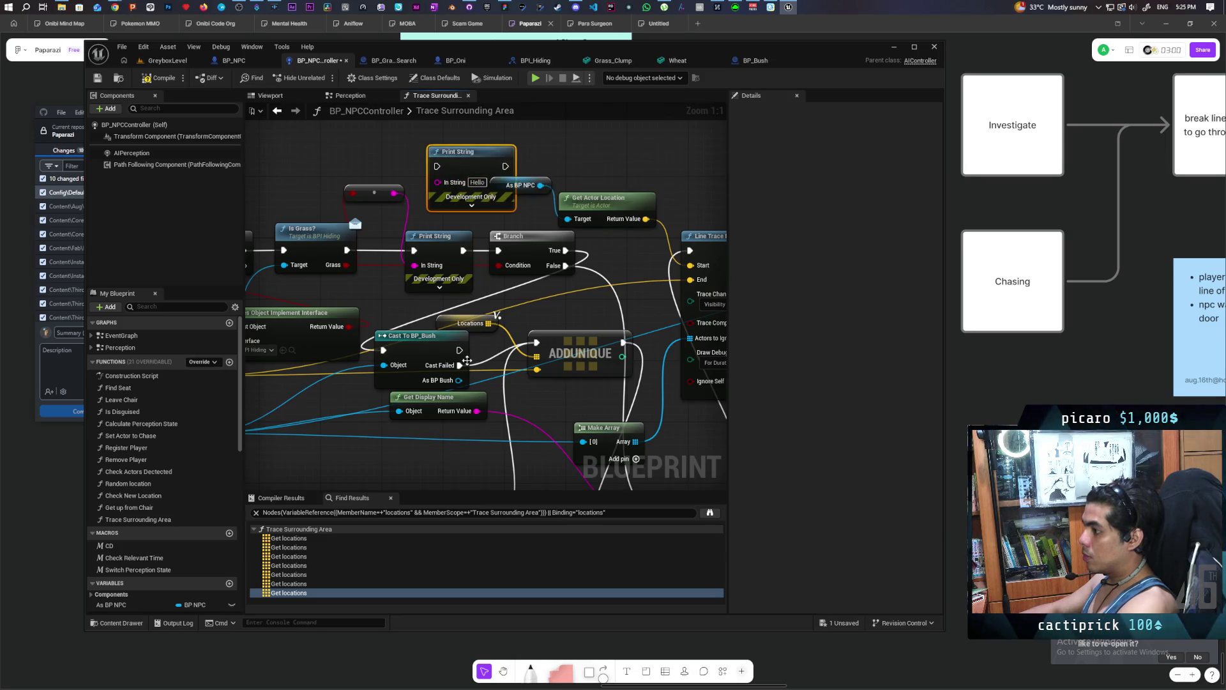
pyautogui.moveTo(459, 351); pyautogui.dragTo(436, 167)
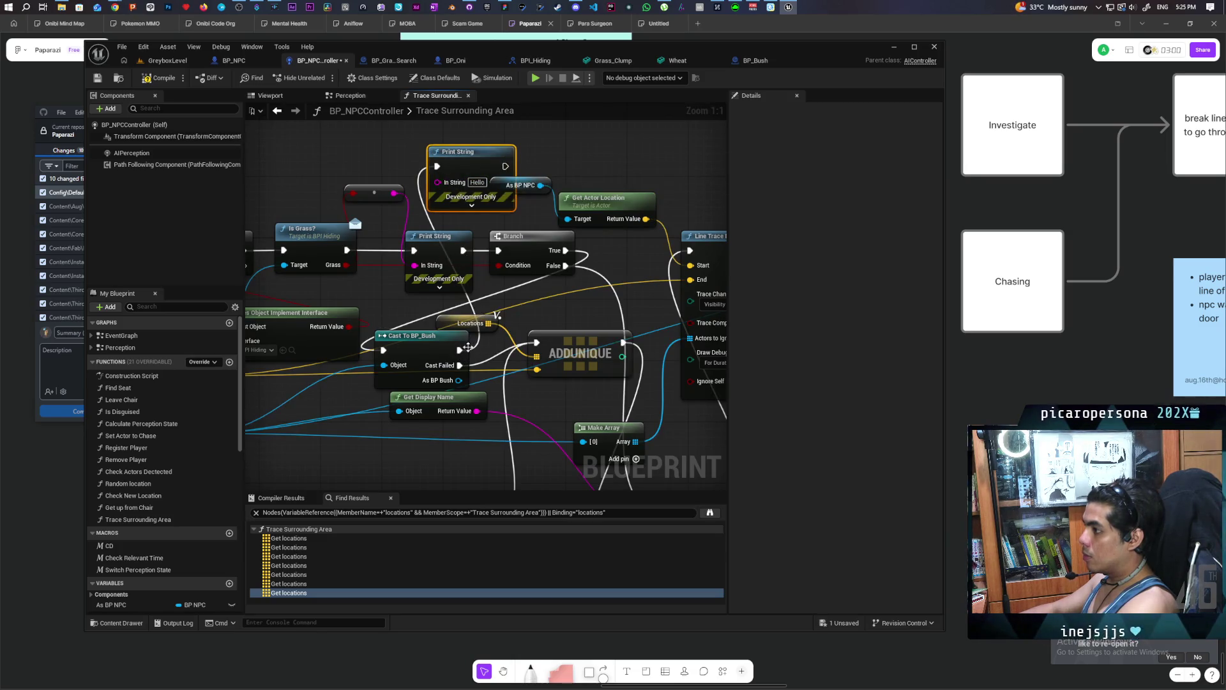
pyautogui.moveTo(459, 380); pyautogui.dragTo(445, 178)
pyautogui.click(463, 169)
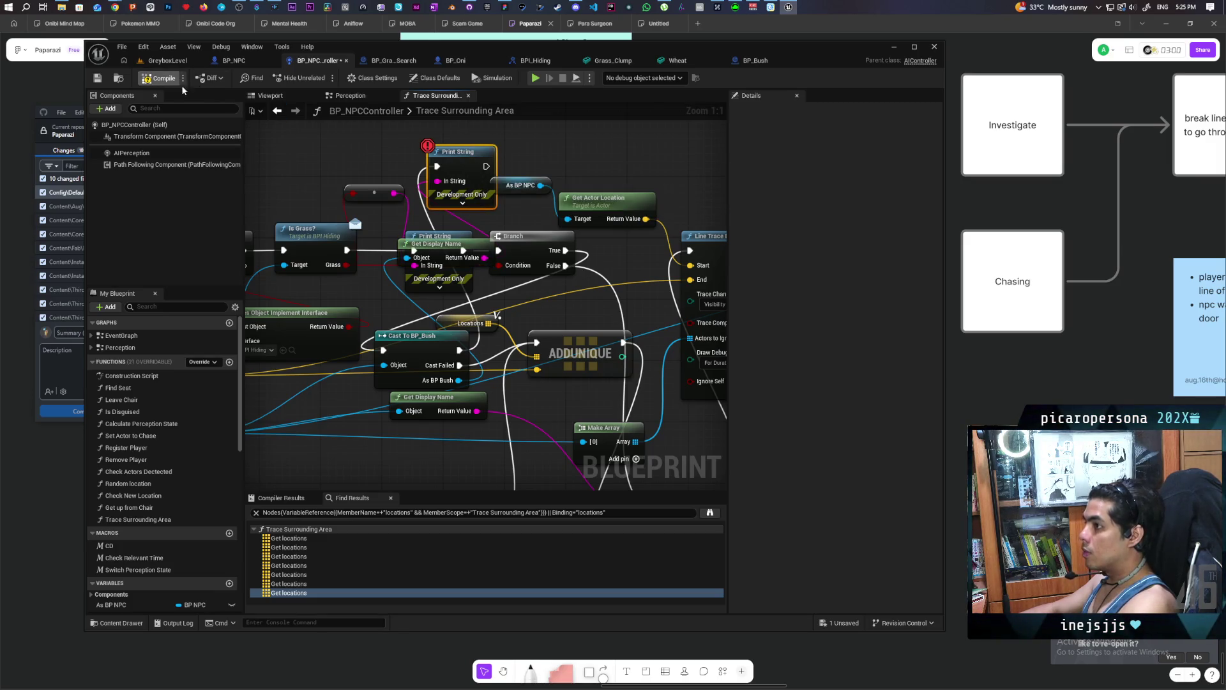
# Play-test GreyboxLevel until it halts at the Print String breakpoint in Trace Surrounding Area.
pyautogui.click(167, 61)
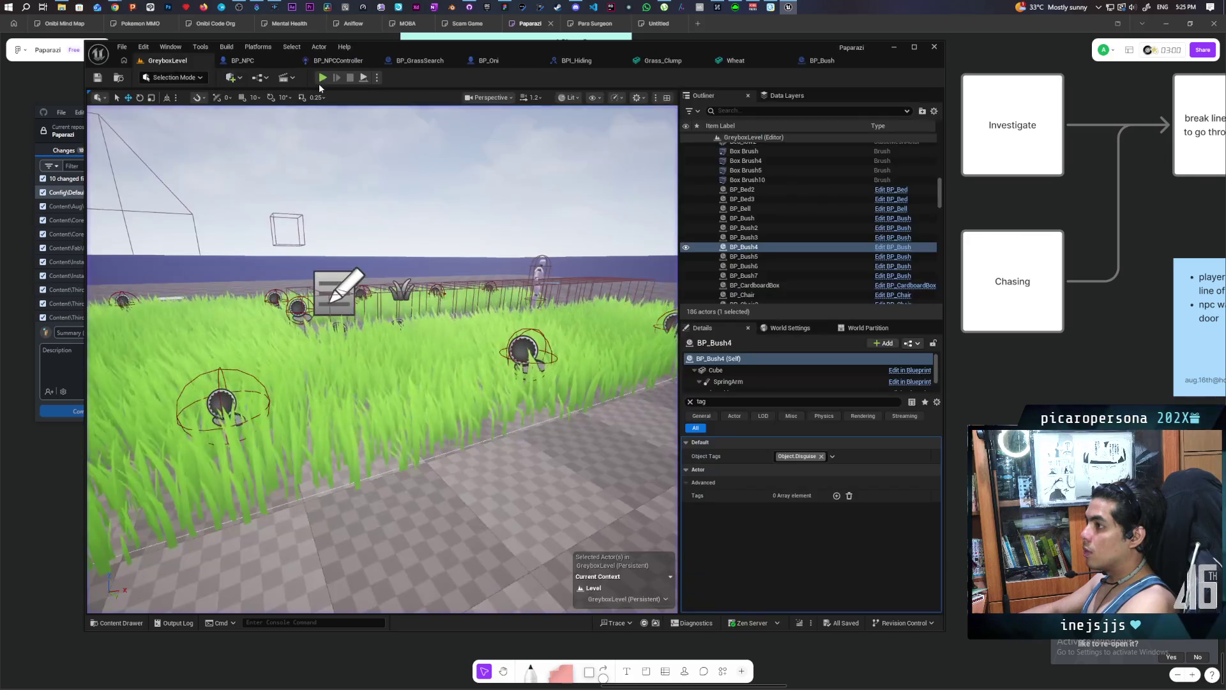
pyautogui.hotkey('alt', 'p')
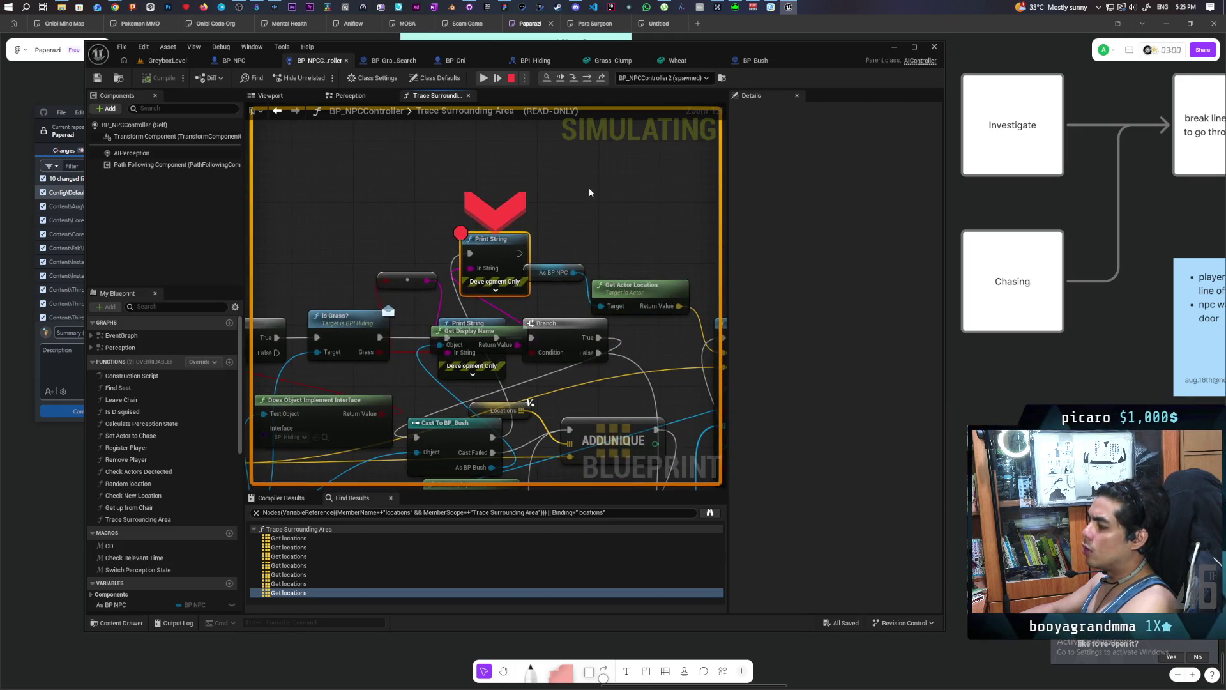
pyautogui.moveTo(475, 273)
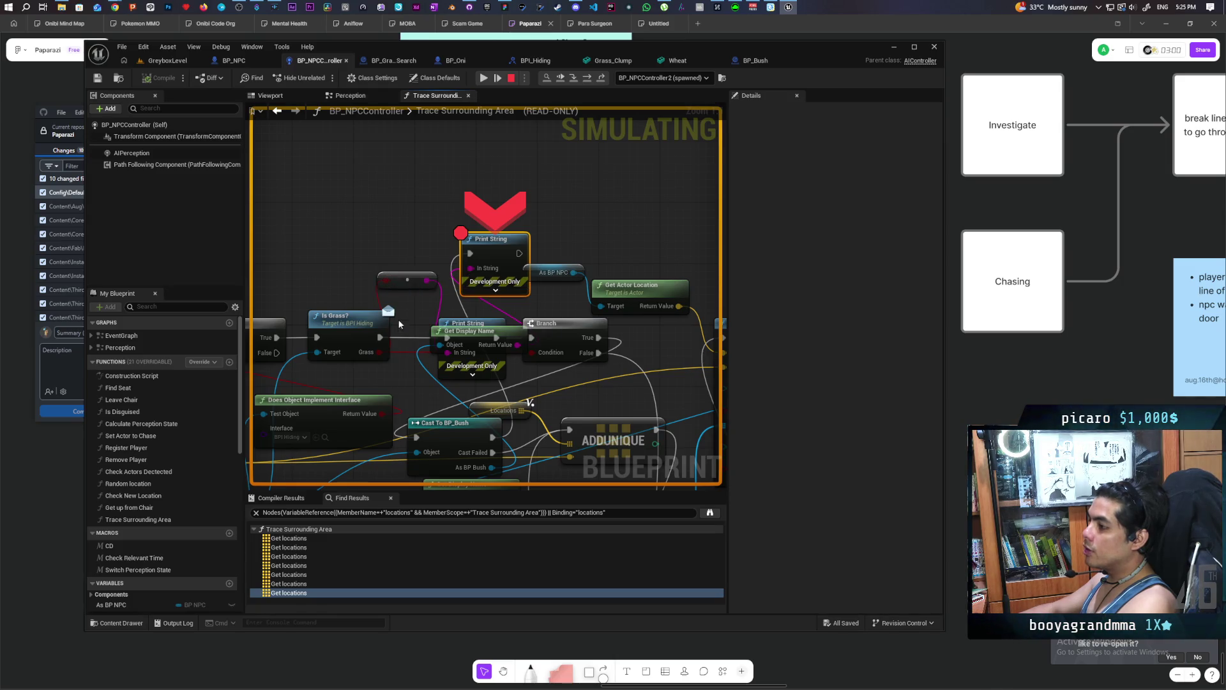
# Check the Grass pin values near the Branch and Break Hit Result nodes, then stop the playtest.
pyautogui.moveTo(381, 353)
pyautogui.moveTo(340, 300)
pyautogui.mouseDown()
pyautogui.moveTo(435, 208)
pyautogui.moveTo(434, 194)
pyautogui.mouseUp()
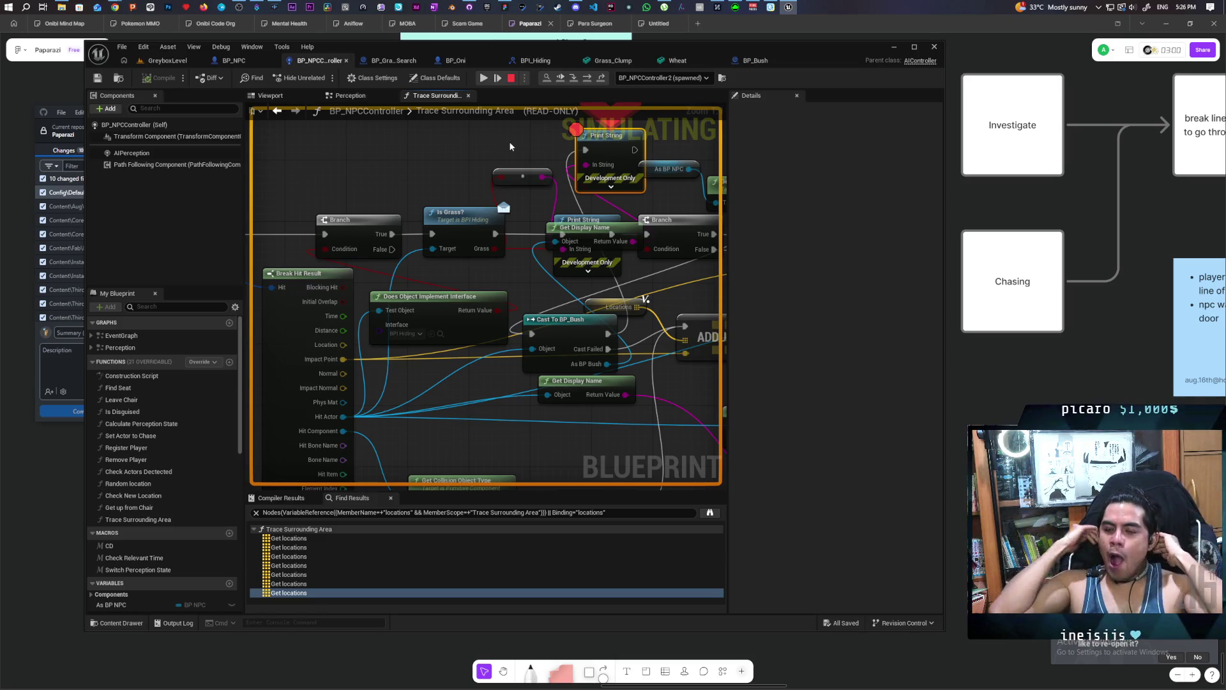
pyautogui.press('Escape')
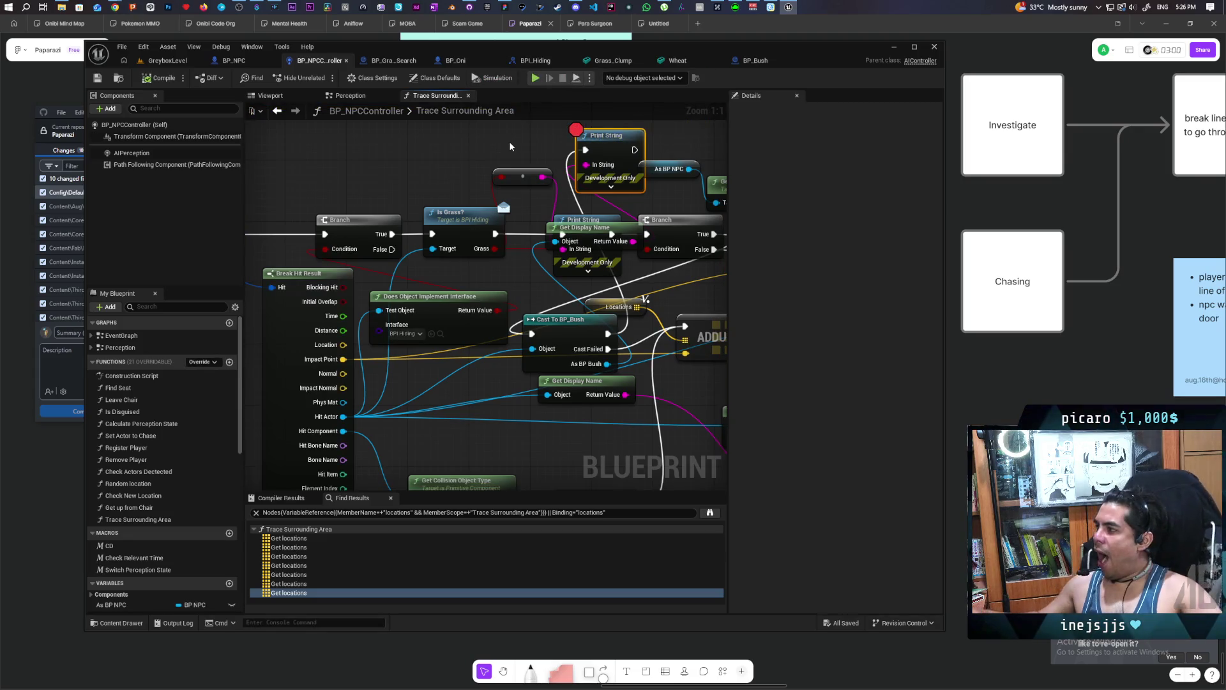
# Toggle the Grass checkbox on the Return Node of BP_Bush's Is Grass? function and show the Output Log.
pyautogui.click(763, 57)
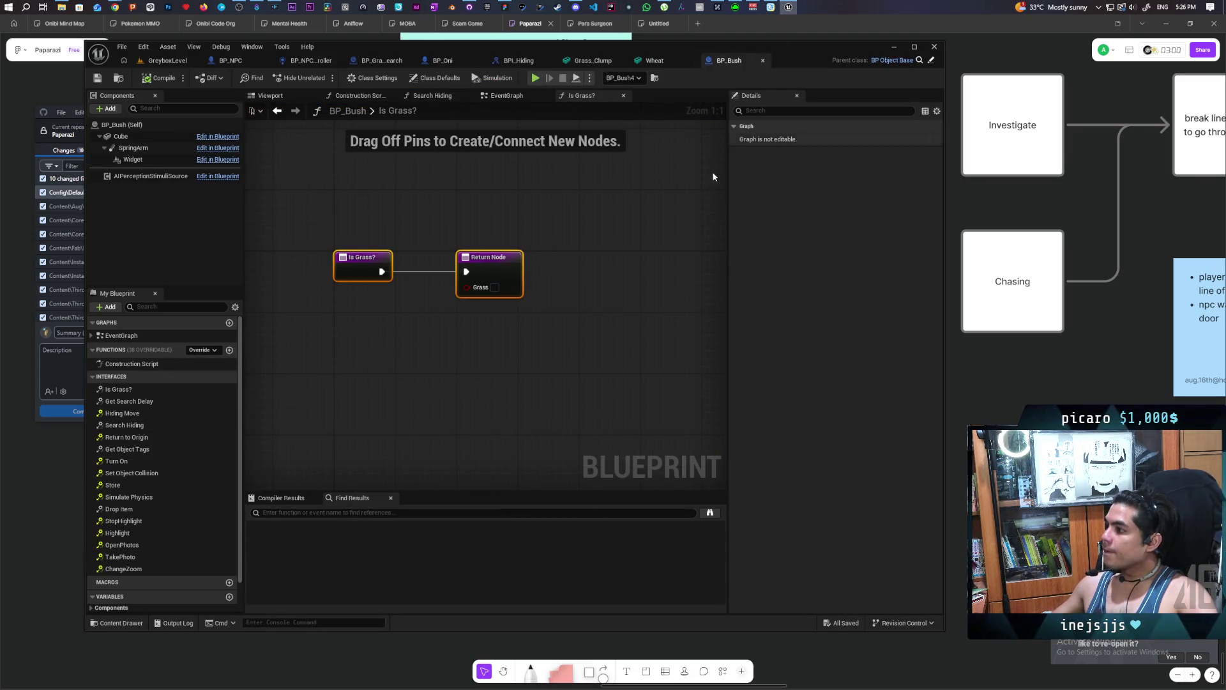
pyautogui.click(505, 352)
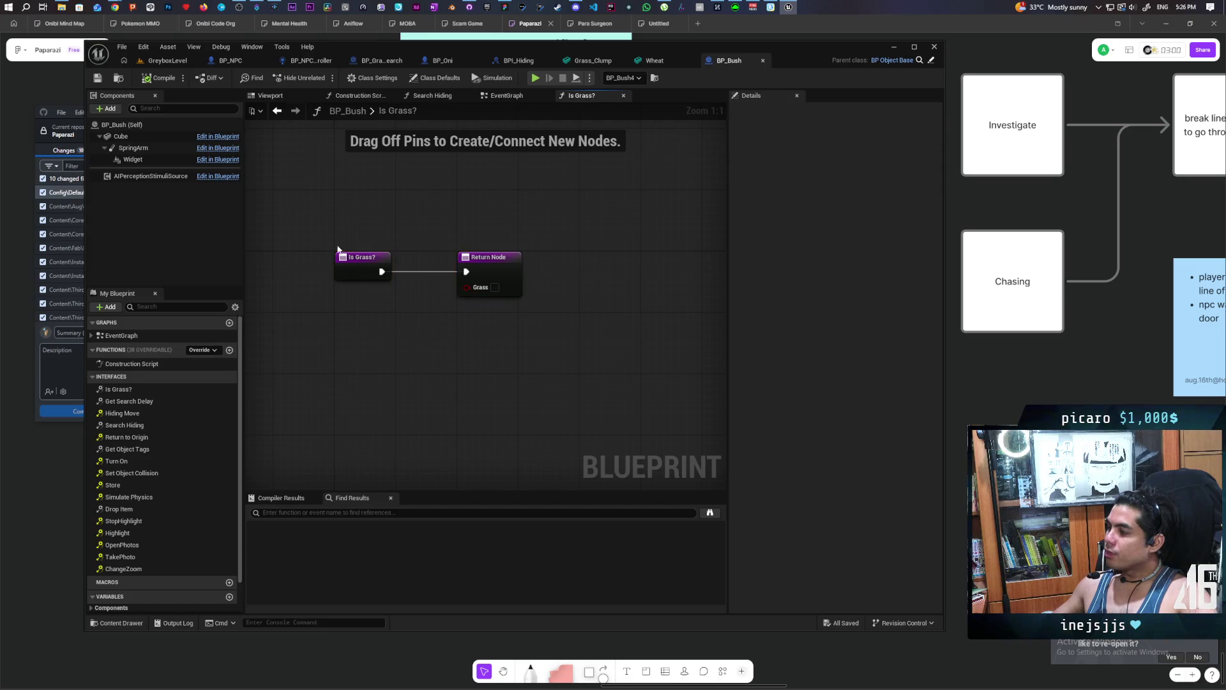
pyautogui.click(496, 288)
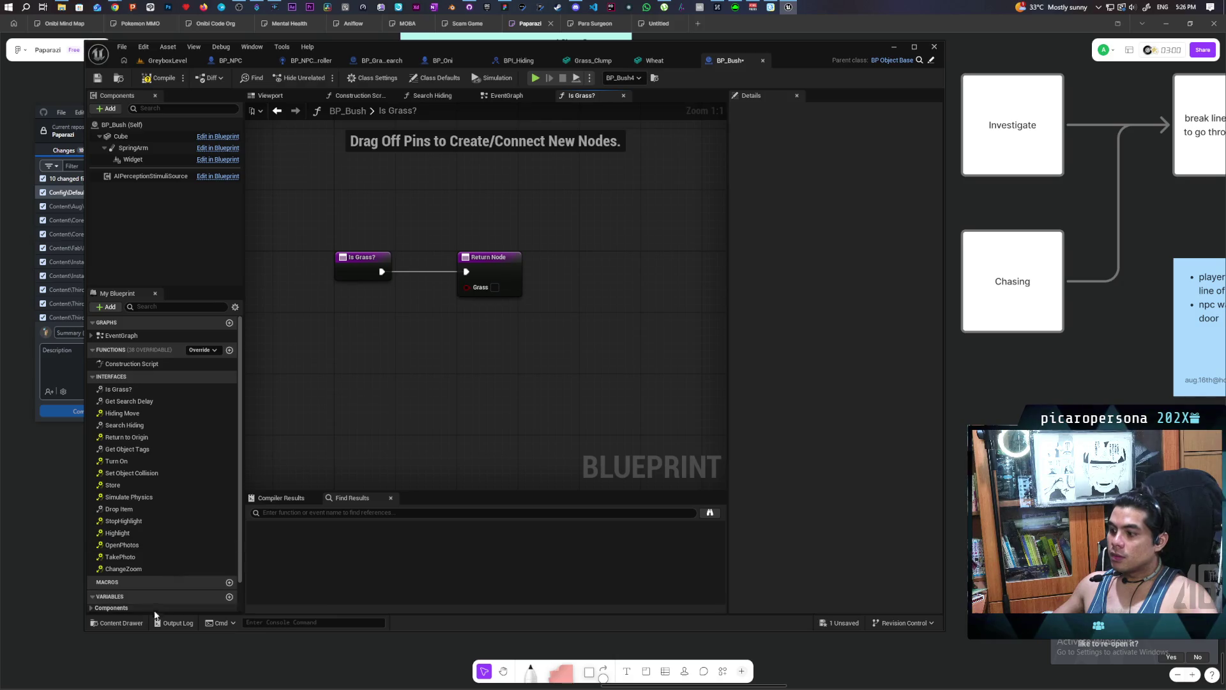
pyautogui.press('`')
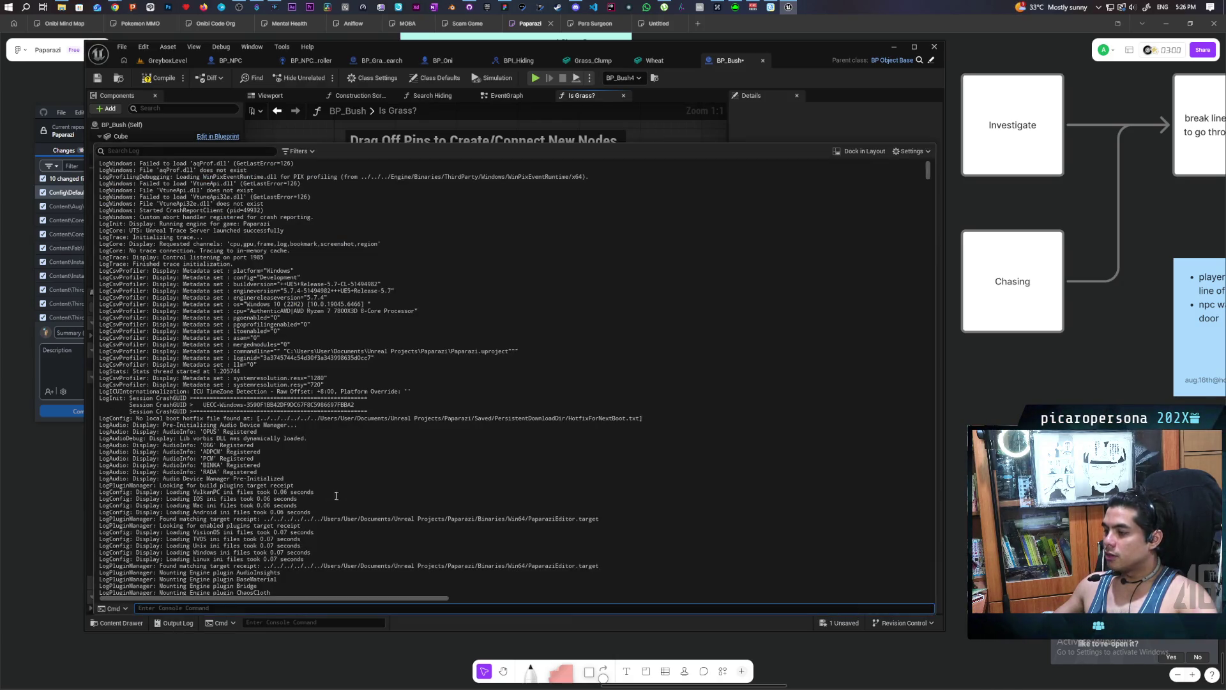
# Select the Output Log lines reporting BP_Bush4.
pyautogui.scroll(-2, 336, 496)
pyautogui.moveTo(929, 174); pyautogui.dragTo(895, 618)
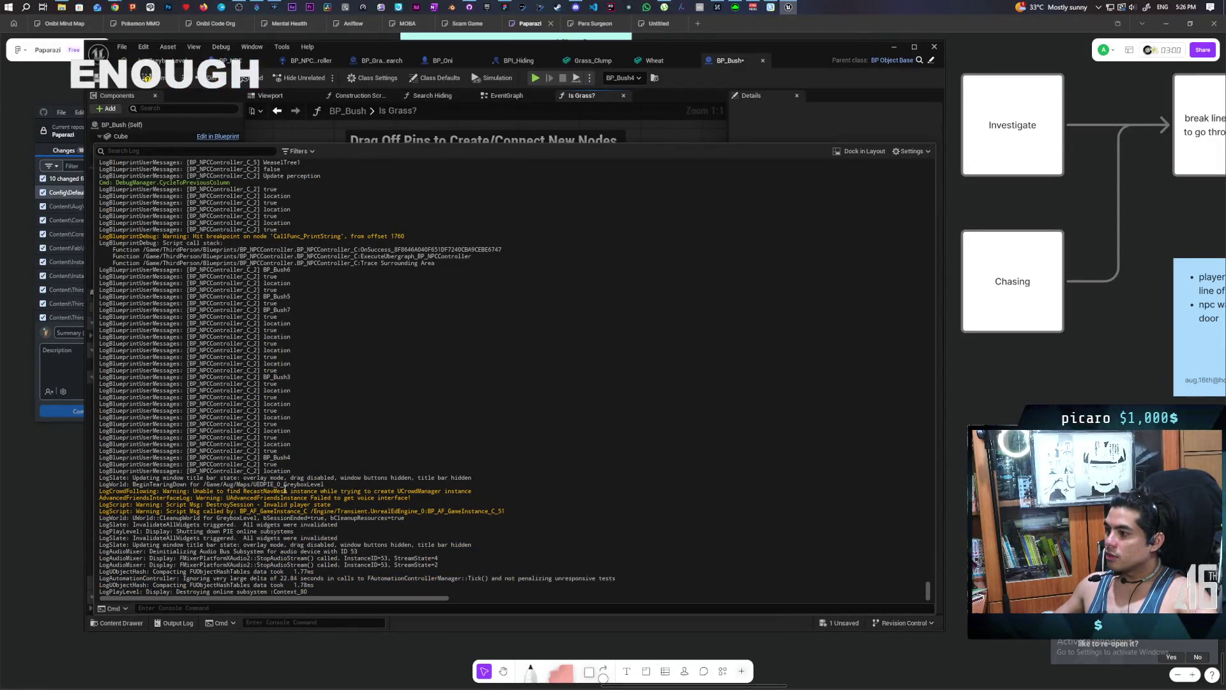
pyautogui.moveTo(291, 457); pyautogui.dragTo(236, 450)
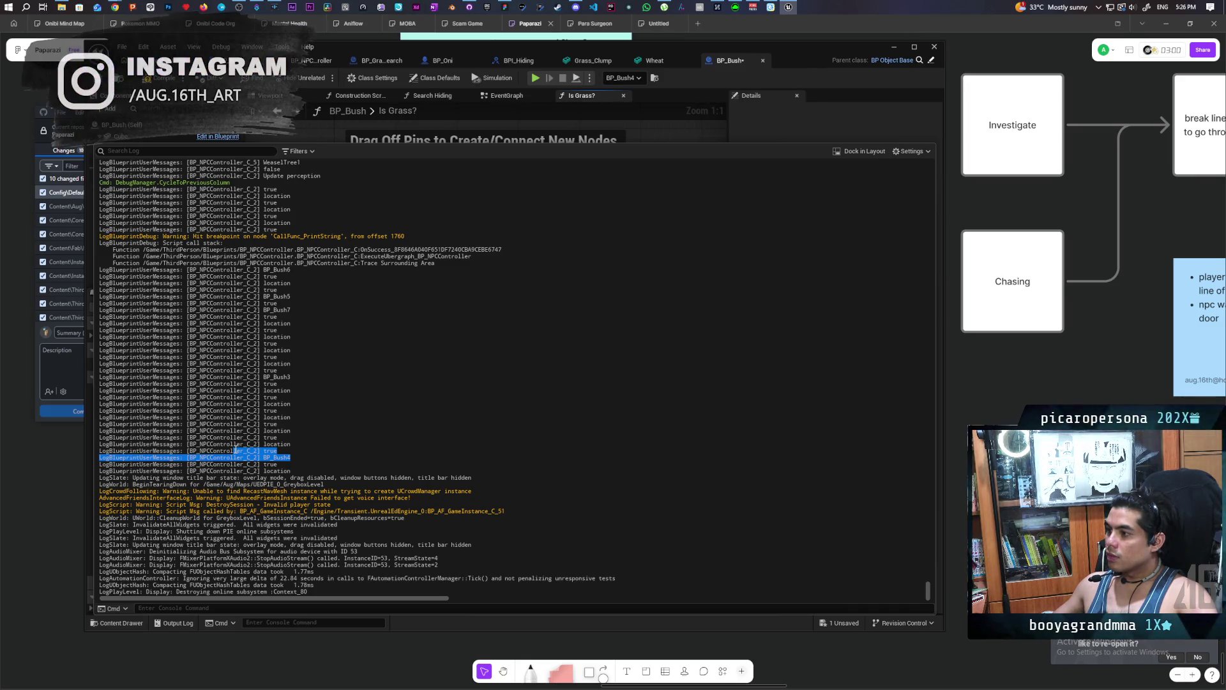
pyautogui.moveTo(236, 450); pyautogui.dragTo(87, 448)
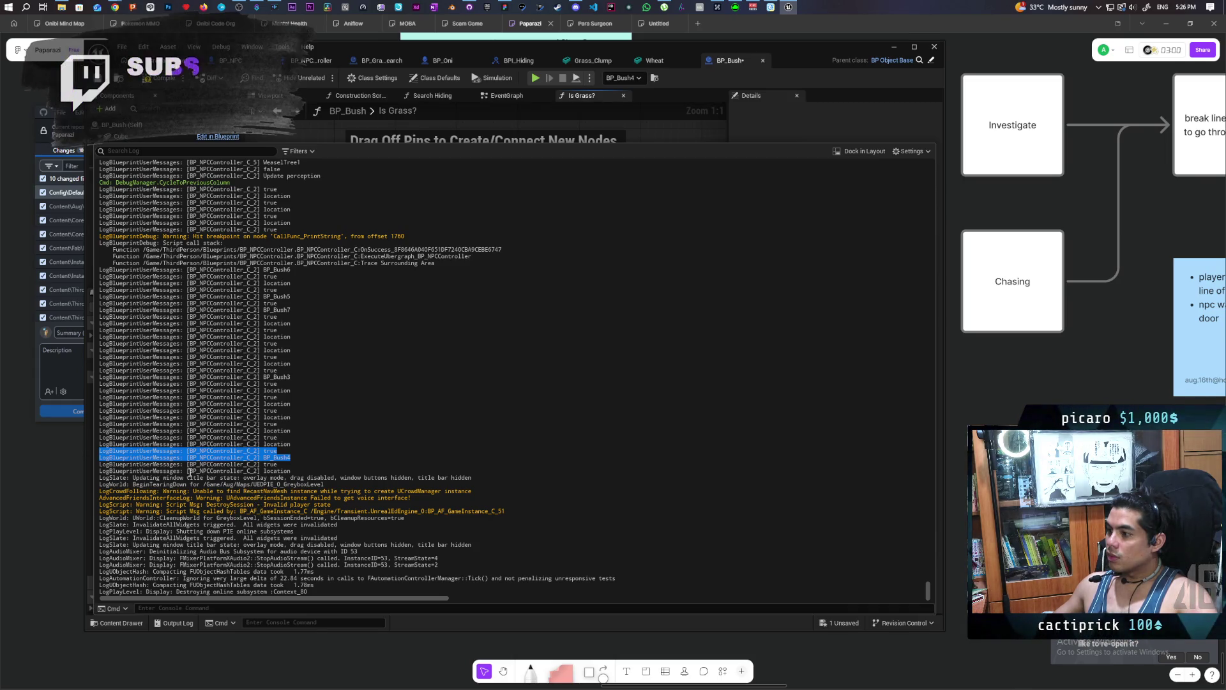
pyautogui.click(294, 465)
# Highlight the true and BP_Bush4 log lines, then compile BP_Bush.
pyautogui.moveTo(127, 464)
pyautogui.mouseDown()
pyautogui.moveTo(102, 458)
pyautogui.moveTo(83, 472)
pyautogui.mouseUp()
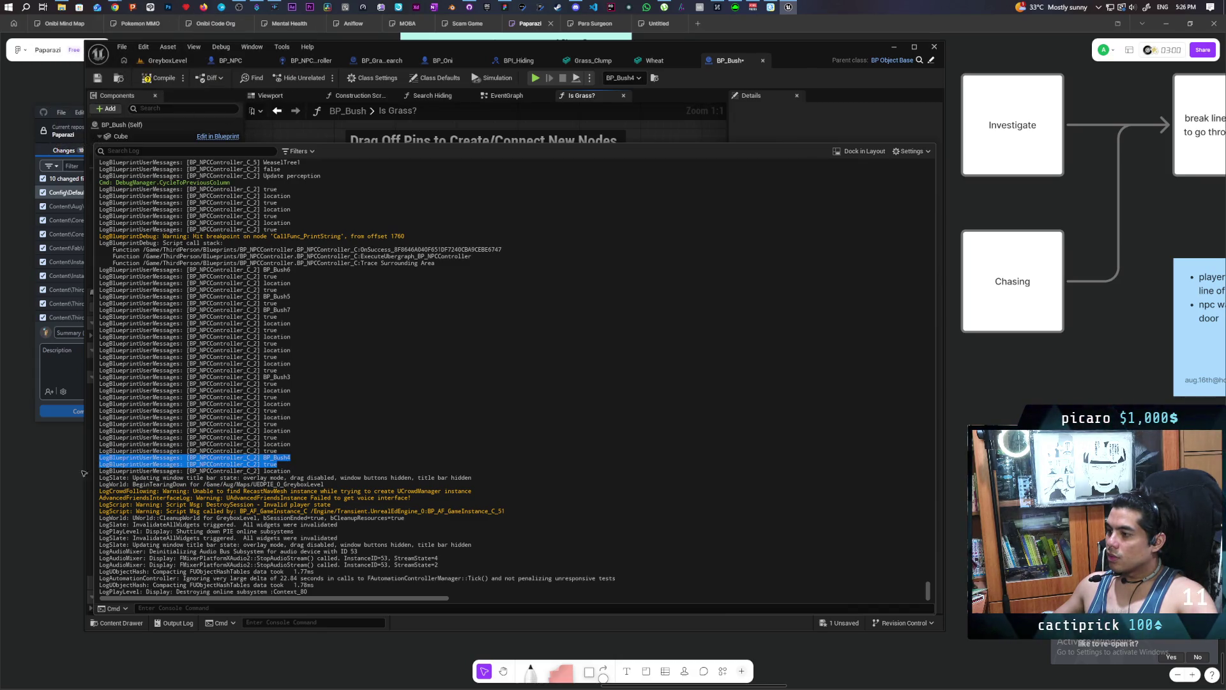
pyautogui.click(290, 458)
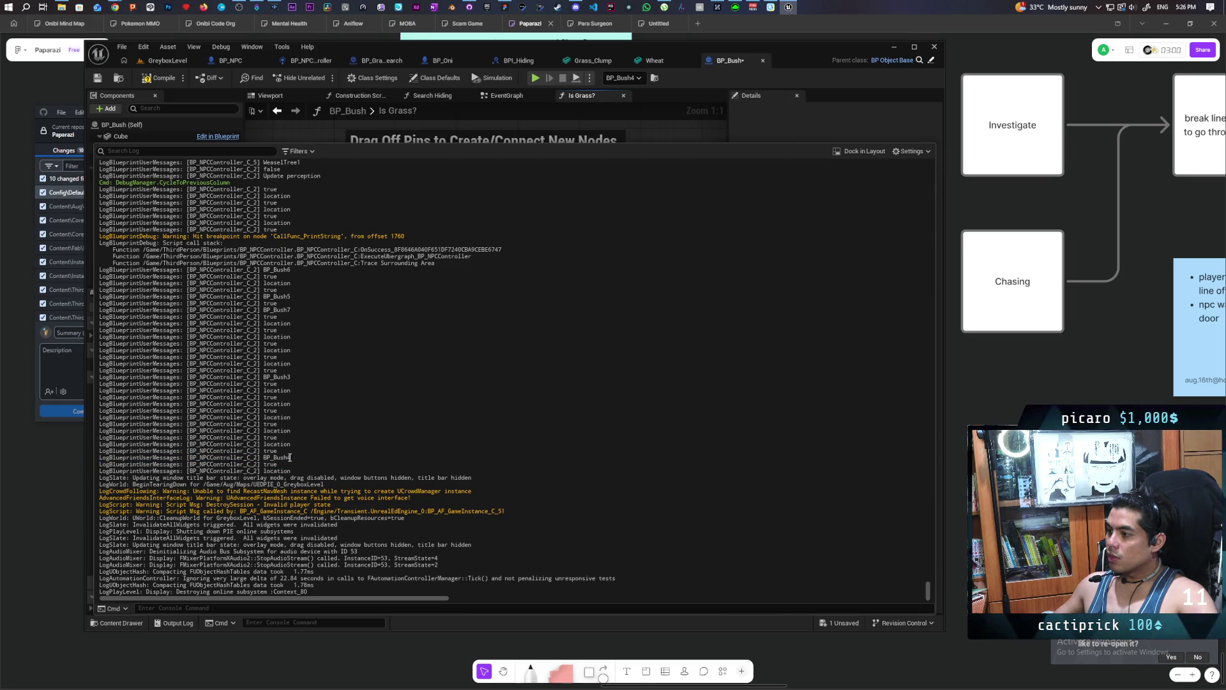
pyautogui.click(231, 458)
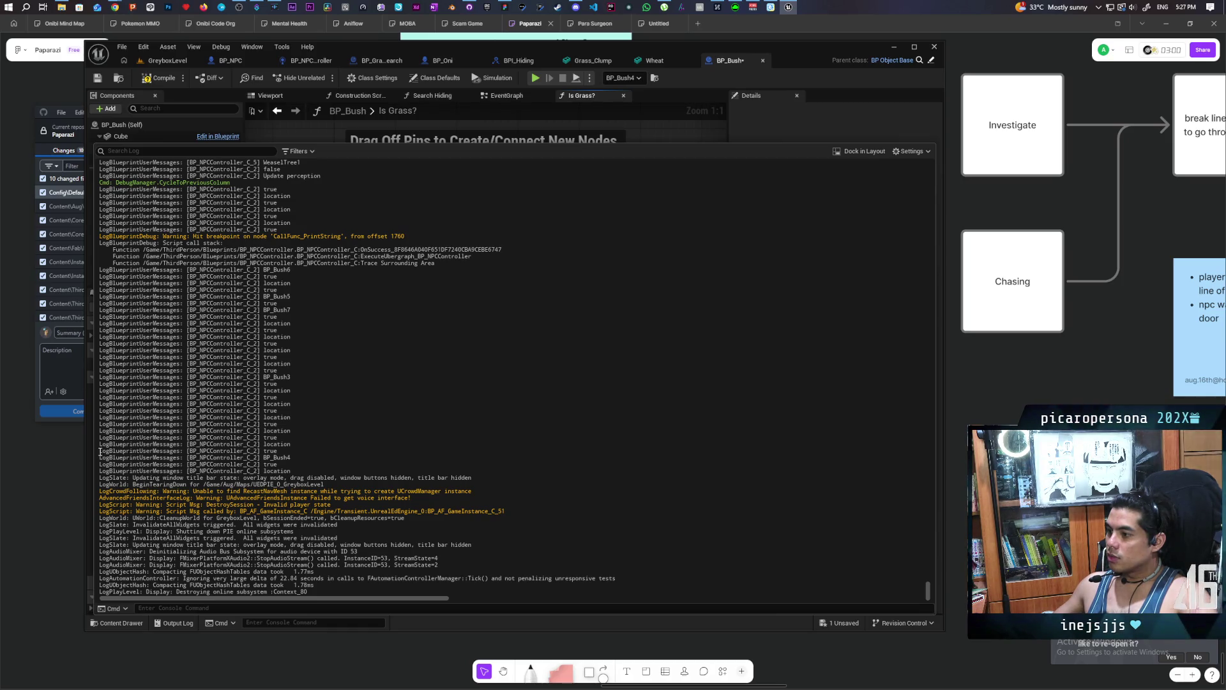
pyautogui.moveTo(100, 451); pyautogui.dragTo(320, 458)
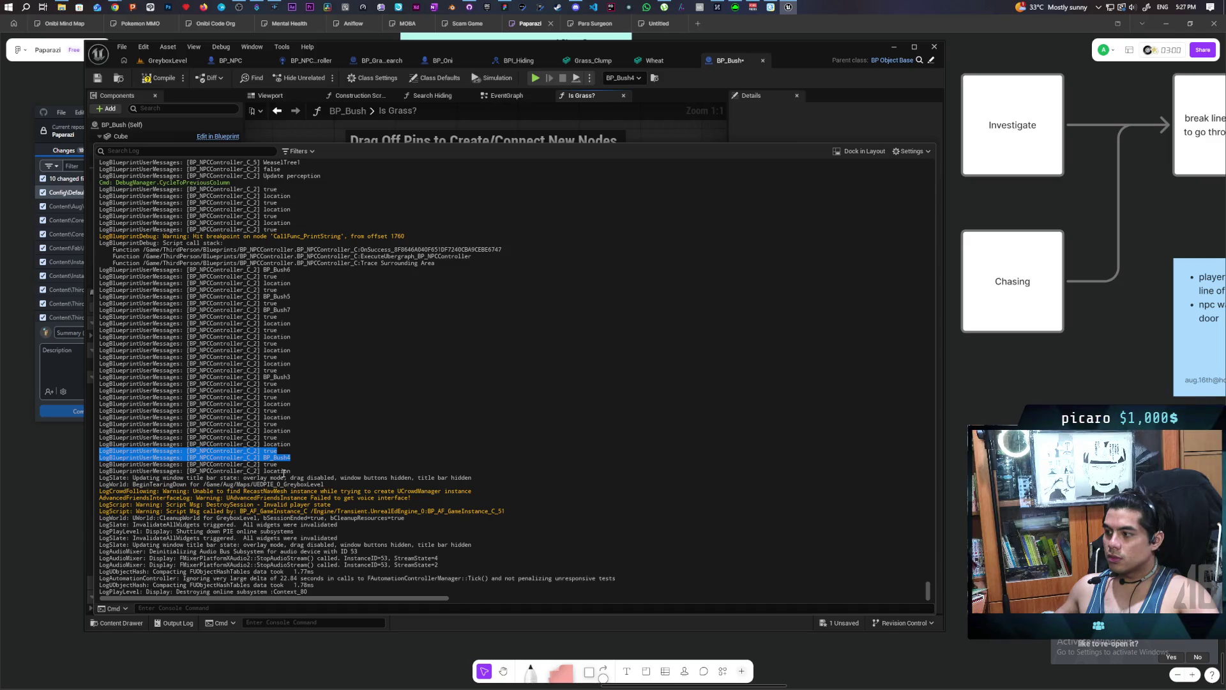
pyautogui.click(159, 80)
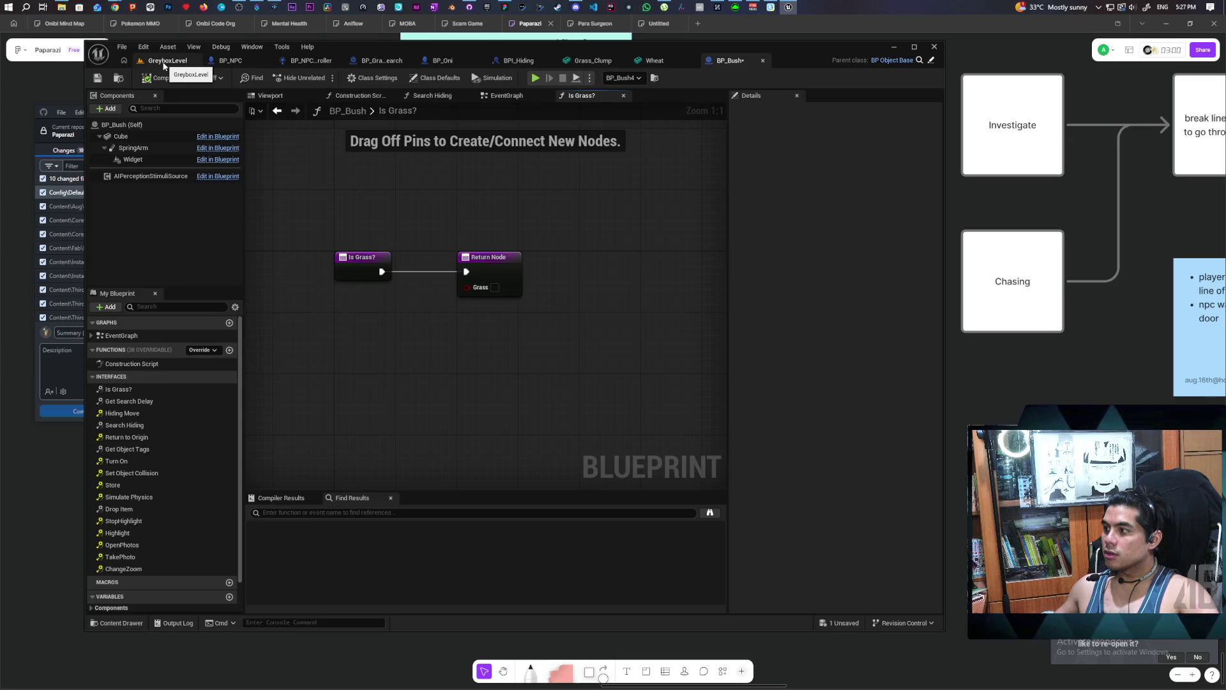
# Move a Print String node up and right in BP_NPCController's Trace Surrounding Area graph.
pyautogui.click(182, 622)
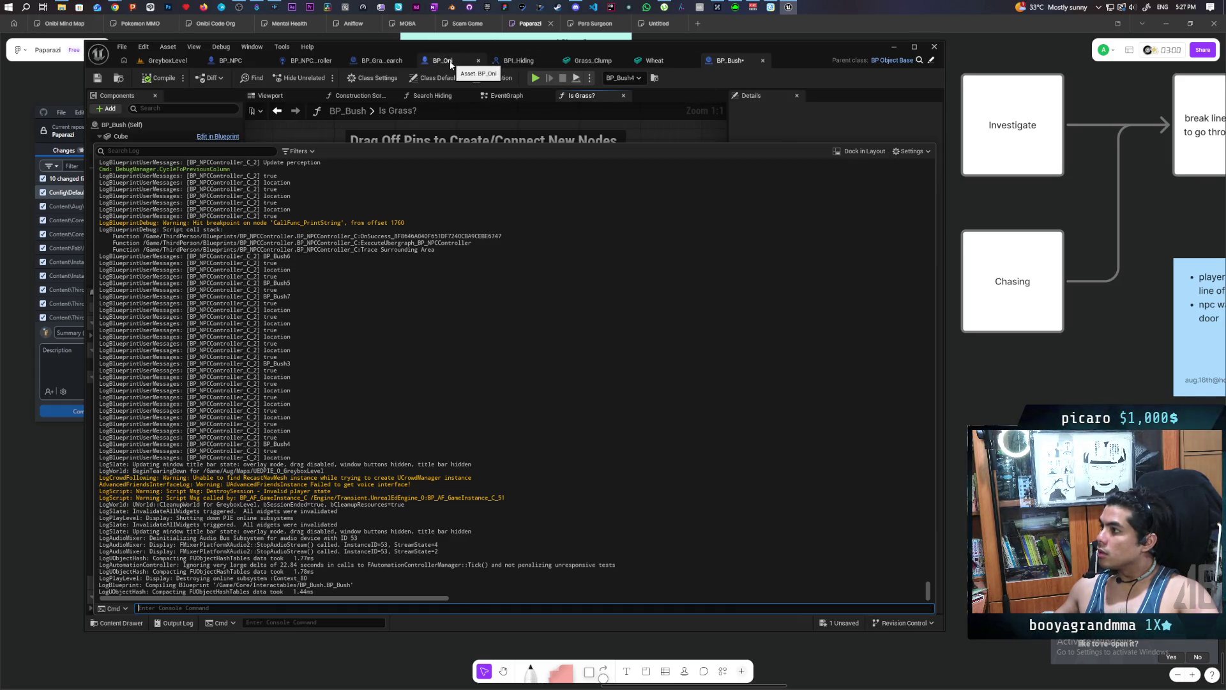
pyautogui.click(390, 61)
pyautogui.click(322, 62)
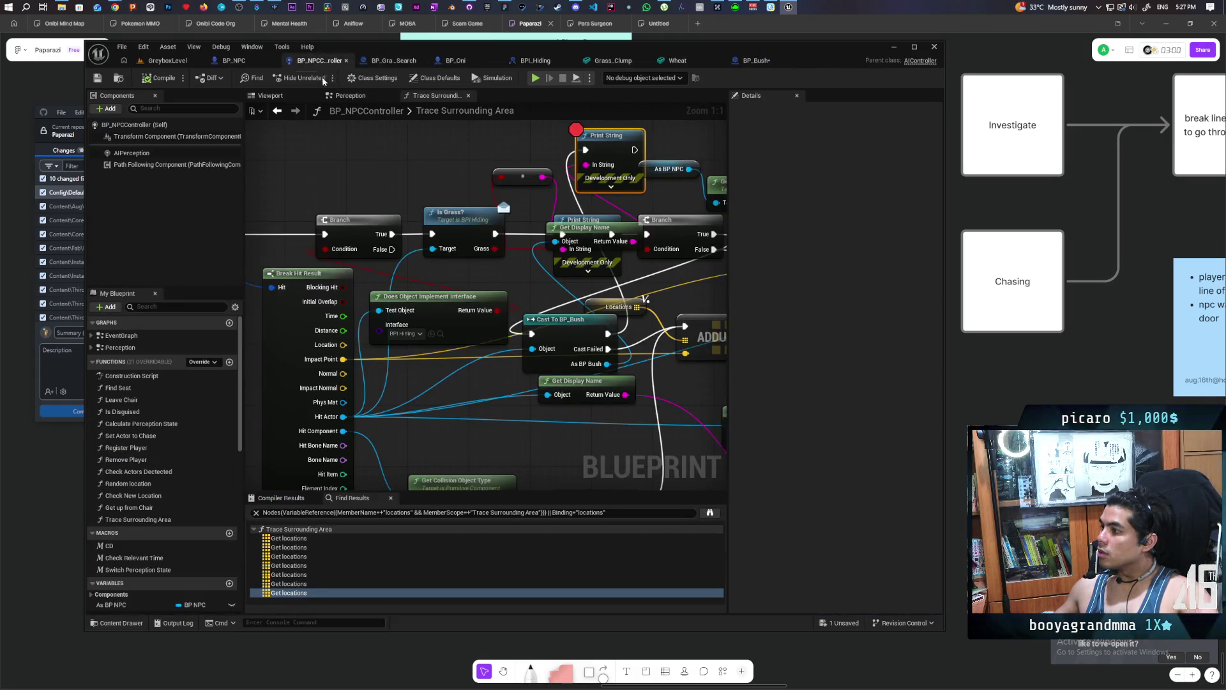
pyautogui.scroll(-3, 376, 198)
pyautogui.moveTo(375, 198)
pyautogui.mouseDown()
pyautogui.moveTo(310, 226)
pyautogui.moveTo(444, 305)
pyautogui.mouseUp()
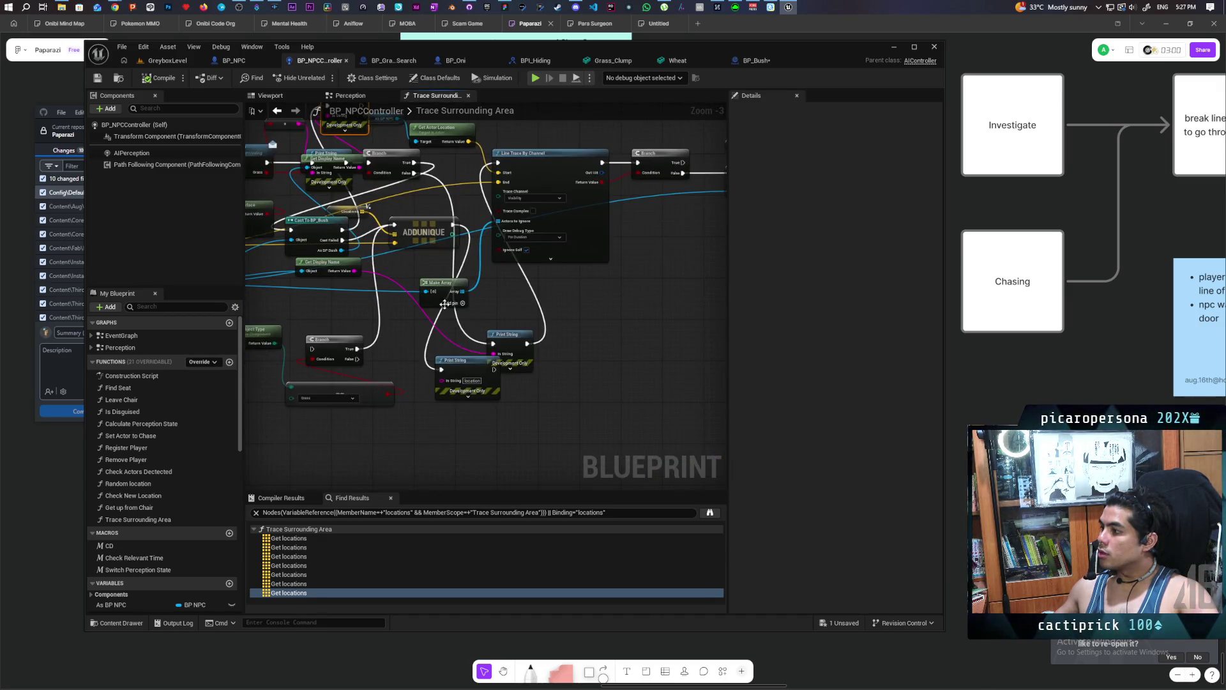
pyautogui.moveTo(470, 365)
pyautogui.mouseDown()
pyautogui.moveTo(550, 278)
pyautogui.moveTo(601, 282)
pyautogui.moveTo(649, 309)
pyautogui.mouseUp()
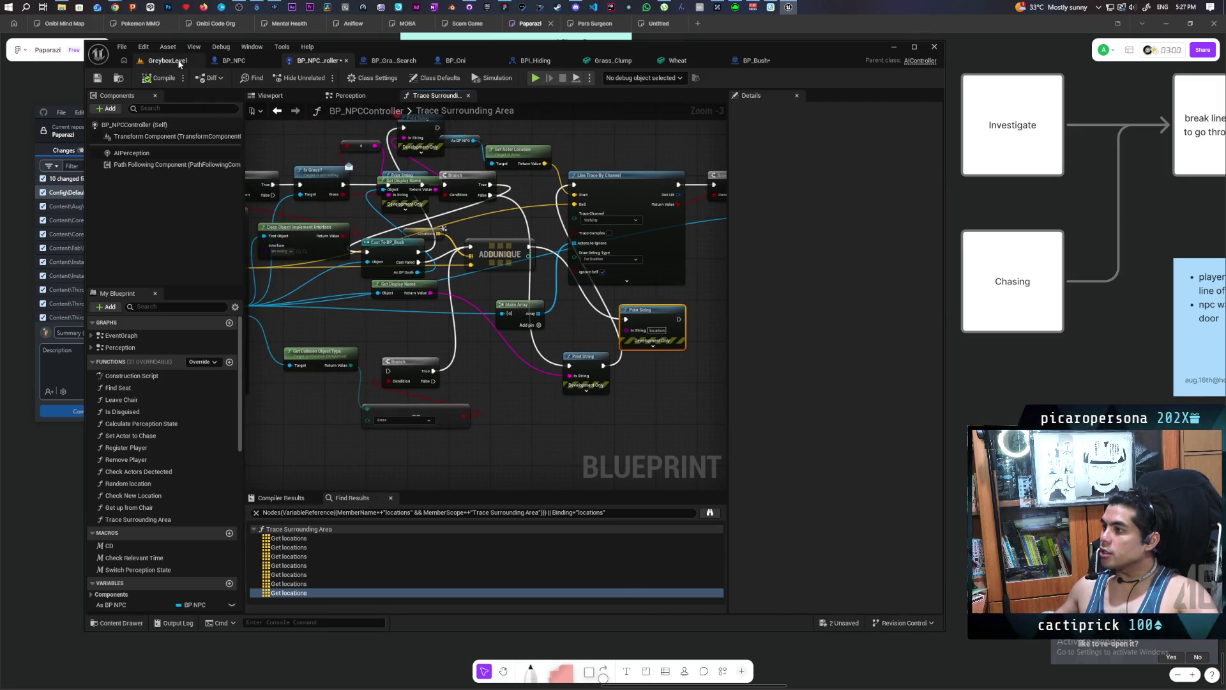
pyautogui.click(168, 60)
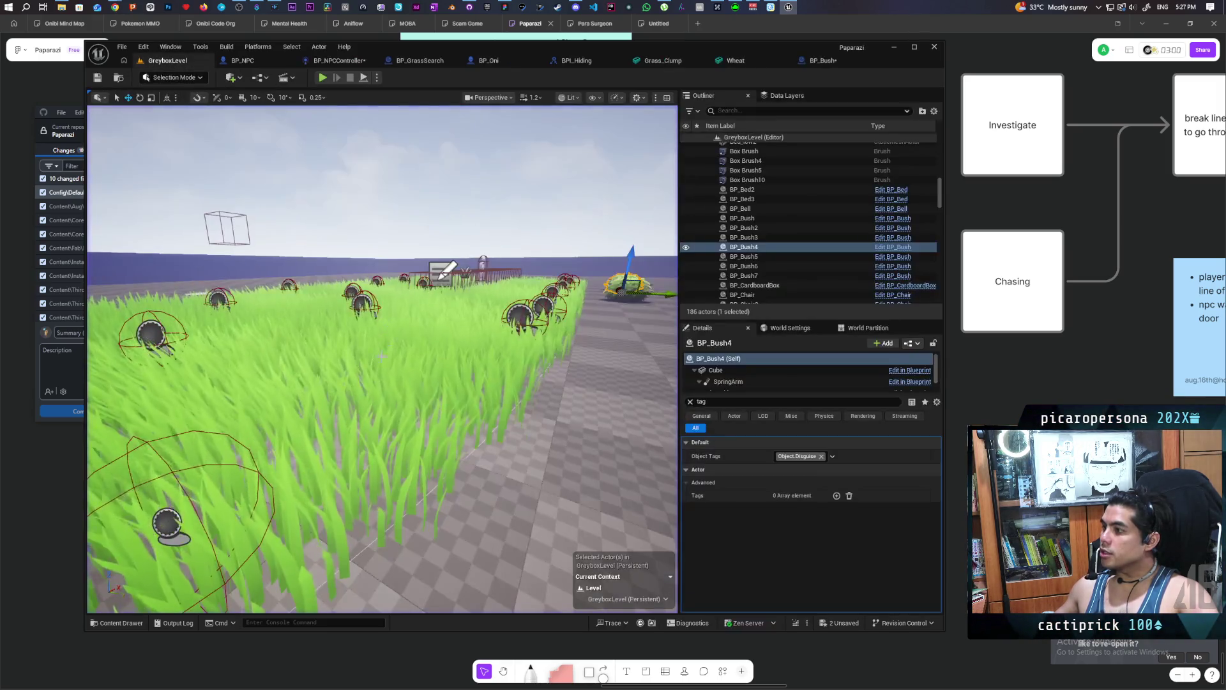
# Inspect grass search spheres BP_GrassSearch208, 204, 196, 205 and 209 in the viewport.
pyautogui.click(167, 522)
pyautogui.press('f')
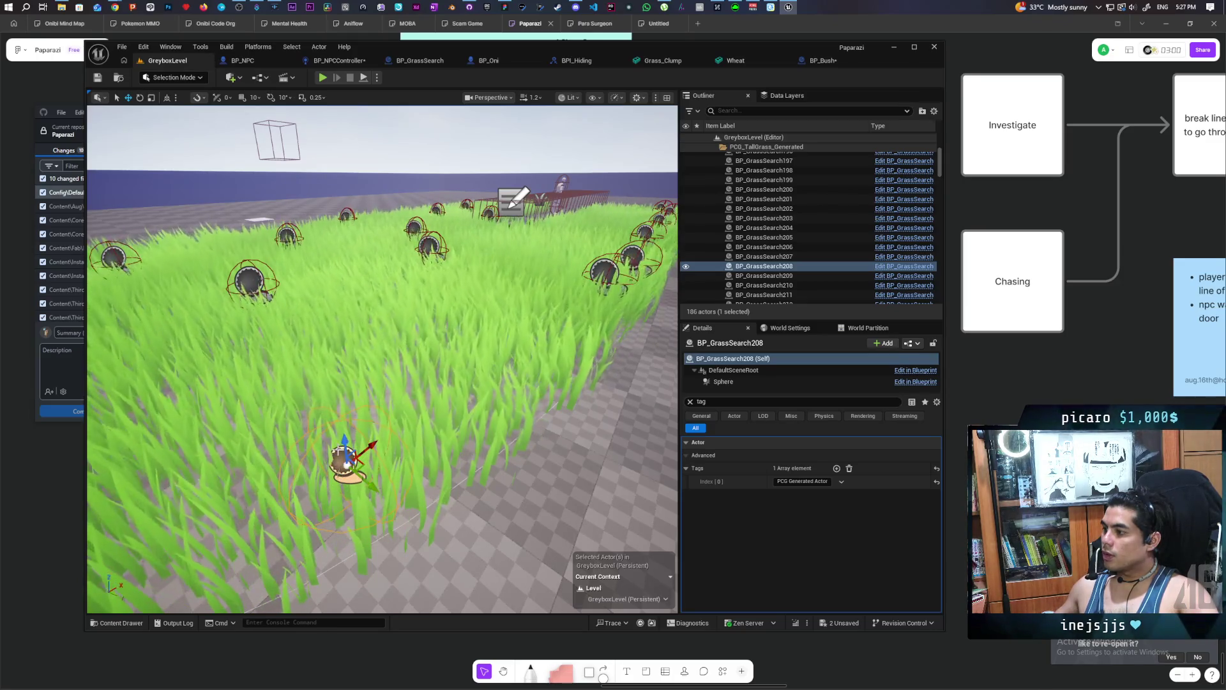
pyautogui.click(256, 279)
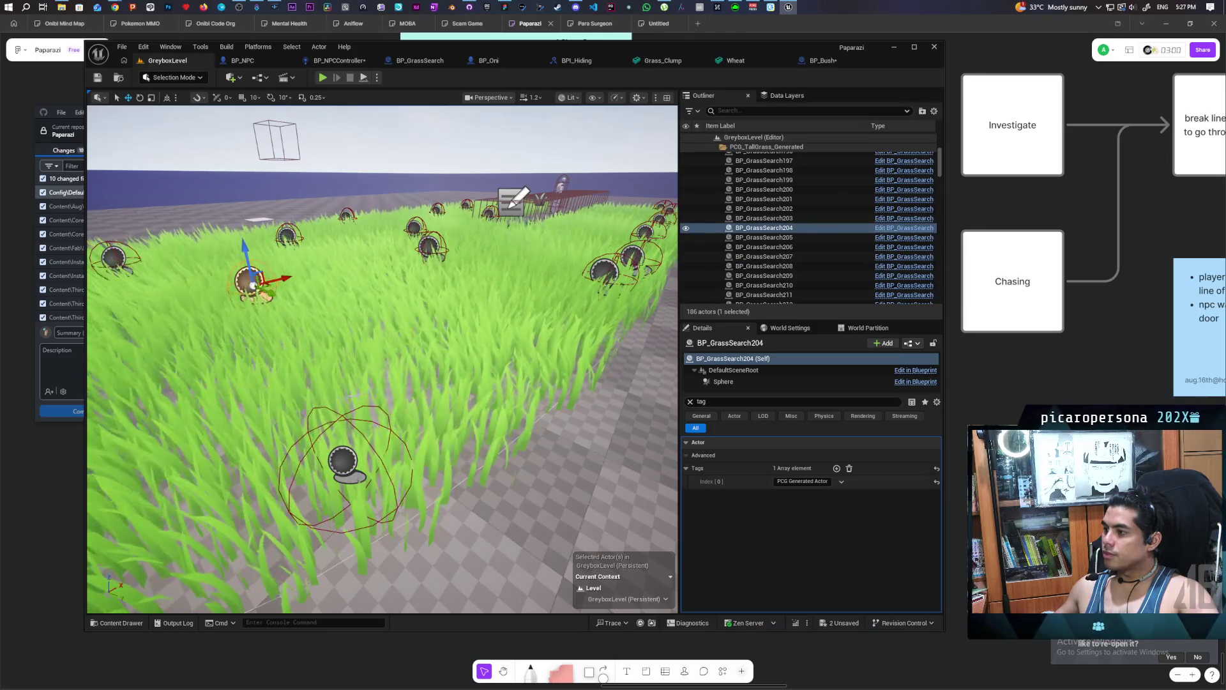
pyautogui.moveTo(256, 280)
pyautogui.mouseDown()
pyautogui.moveTo(332, 268)
pyautogui.moveTo(306, 275)
pyautogui.mouseUp()
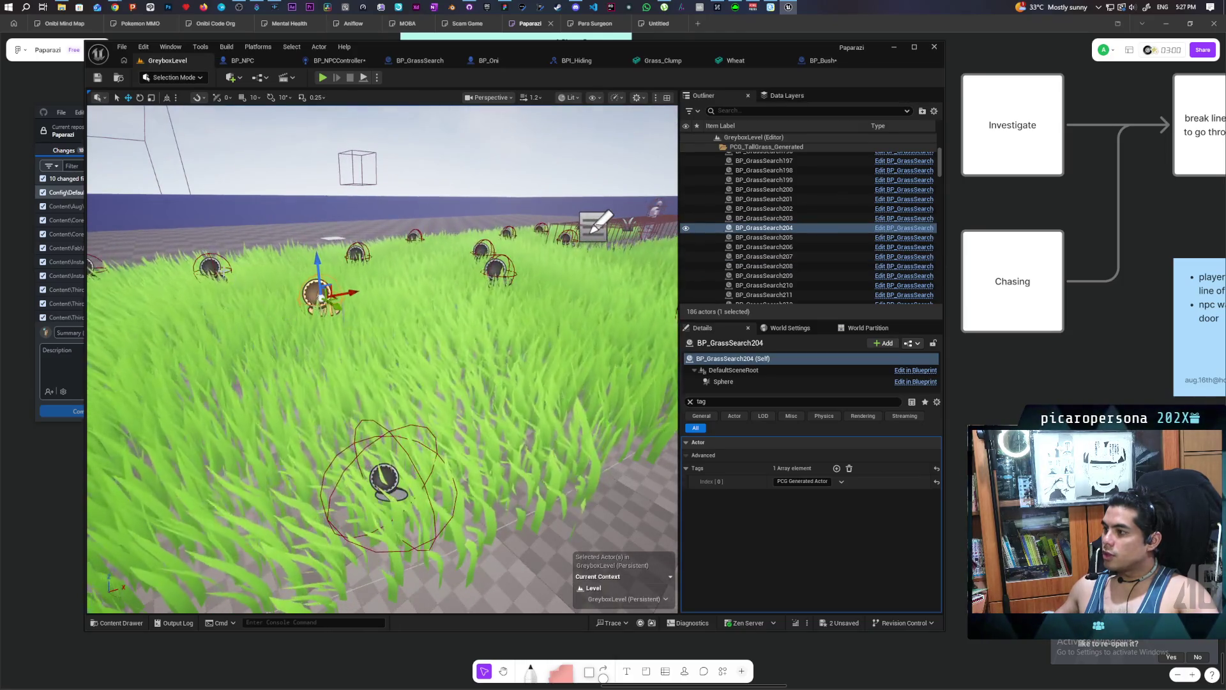
pyautogui.click(208, 267)
pyautogui.click(494, 268)
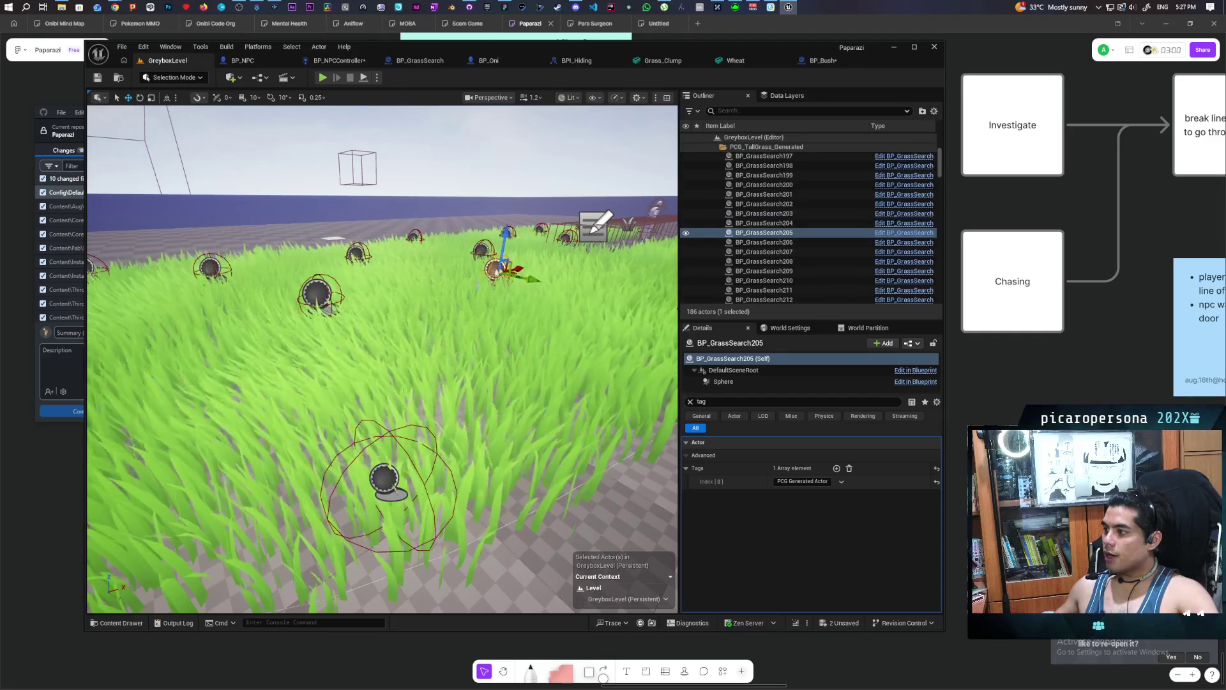
pyautogui.click(312, 291)
pyautogui.click(385, 472)
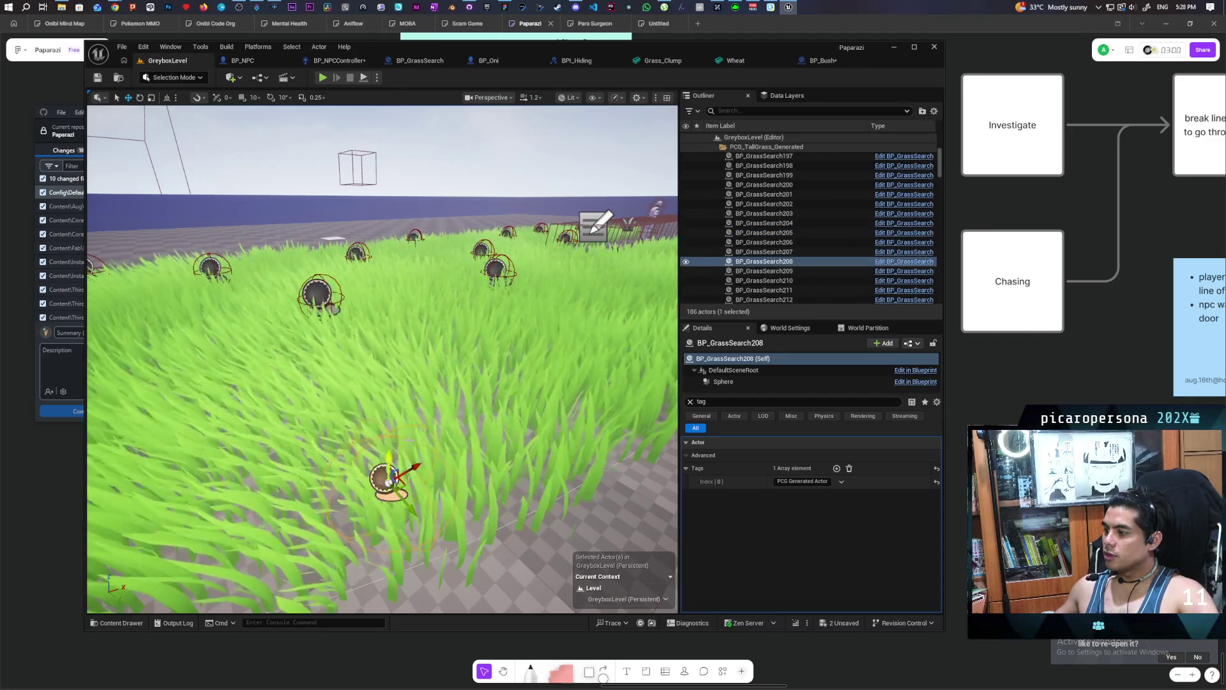
pyautogui.click(471, 349)
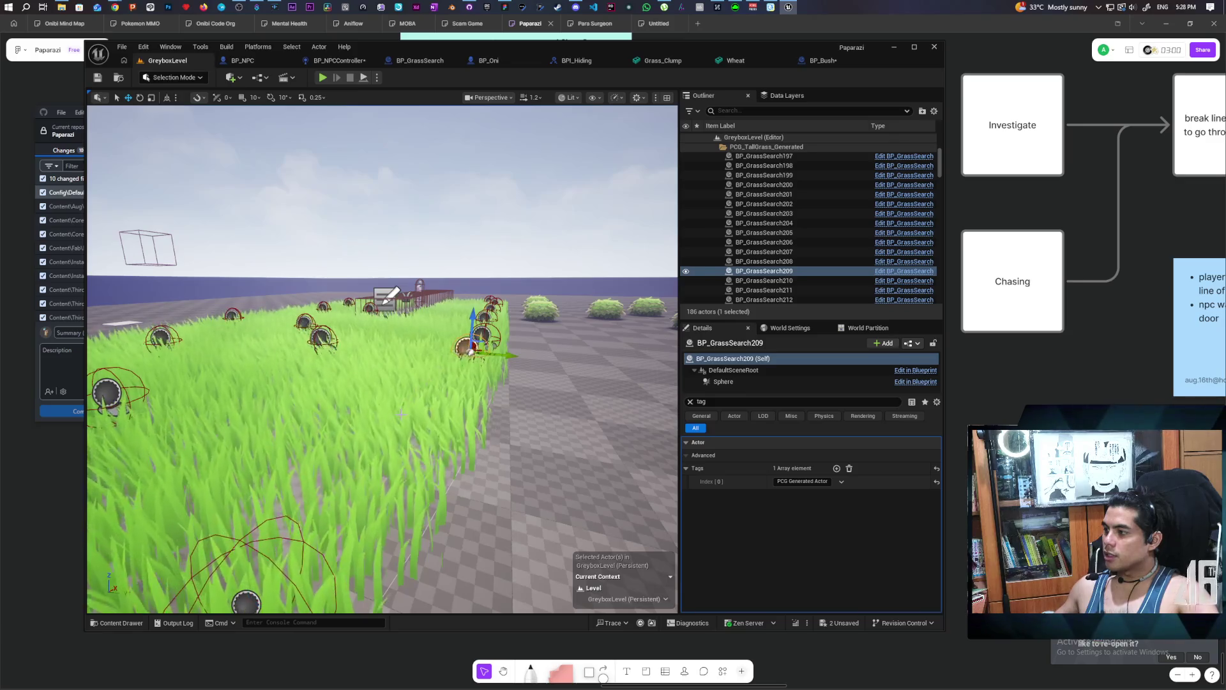
# Focus the view on bush BP_Bush3 and open the BP_Bush blueprint for editing.
pyautogui.moveTo(400, 425)
pyautogui.mouseDown()
pyautogui.moveTo(383, 409)
pyautogui.moveTo(440, 415)
pyautogui.moveTo(396, 396)
pyautogui.mouseUp()
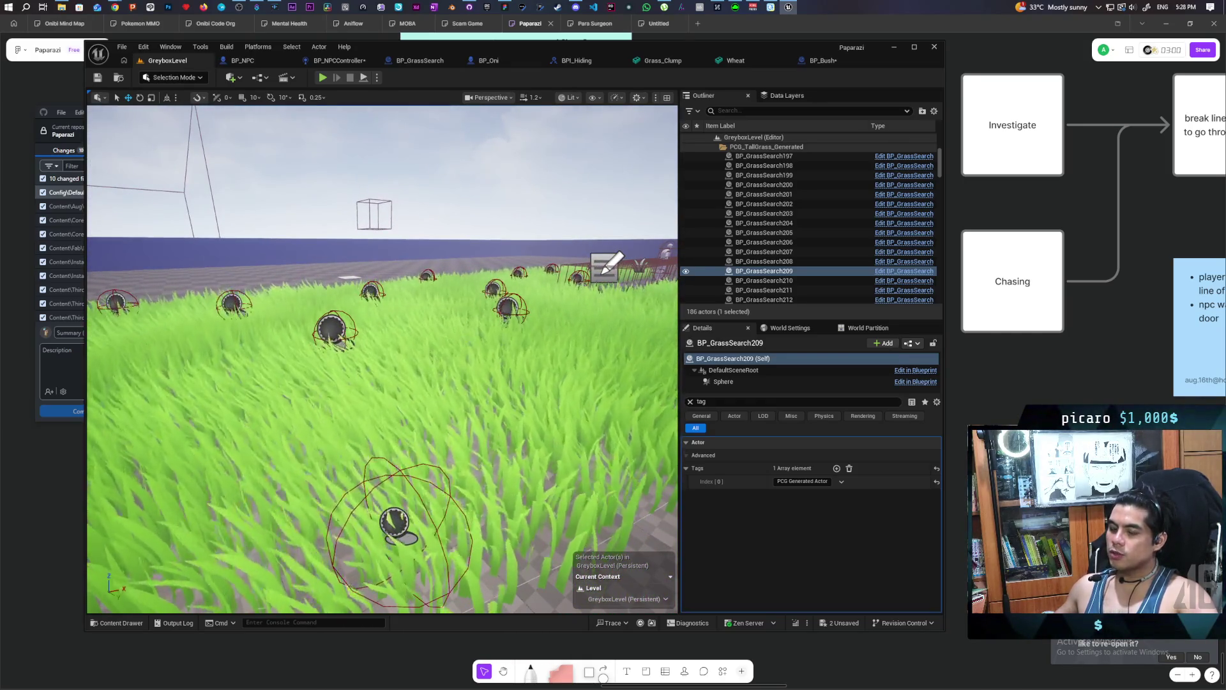
pyautogui.moveTo(396, 396); pyautogui.dragTo(351, 383)
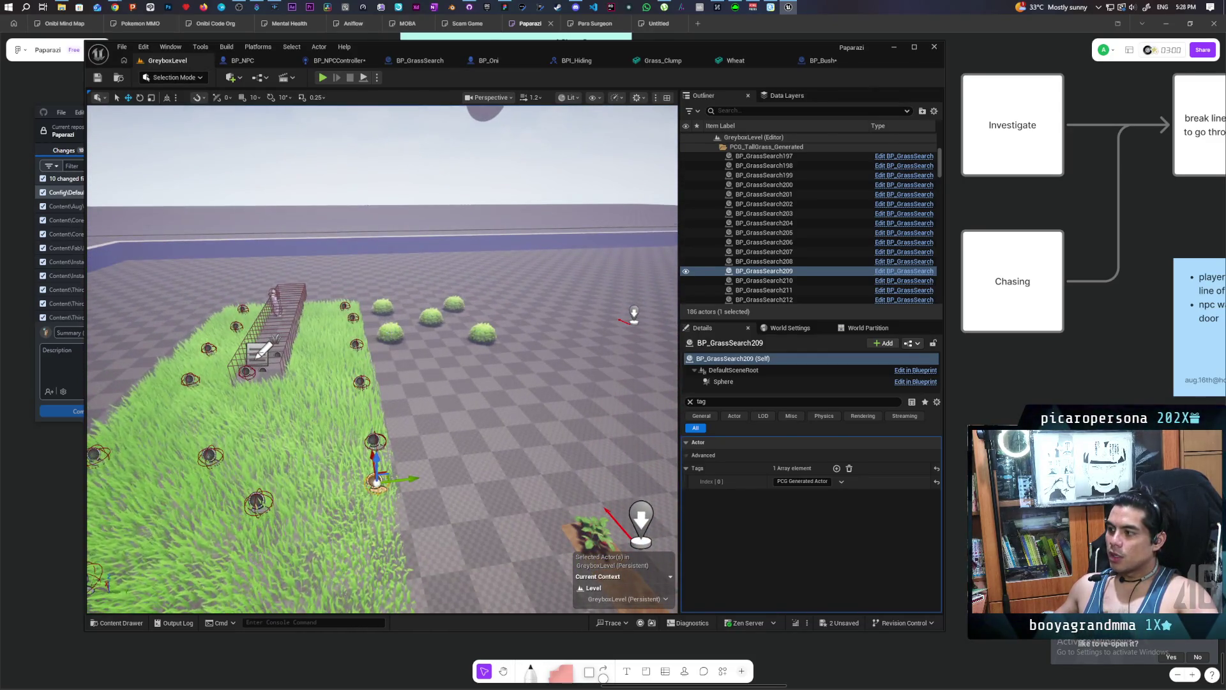
pyautogui.click(390, 331)
pyautogui.press('f')
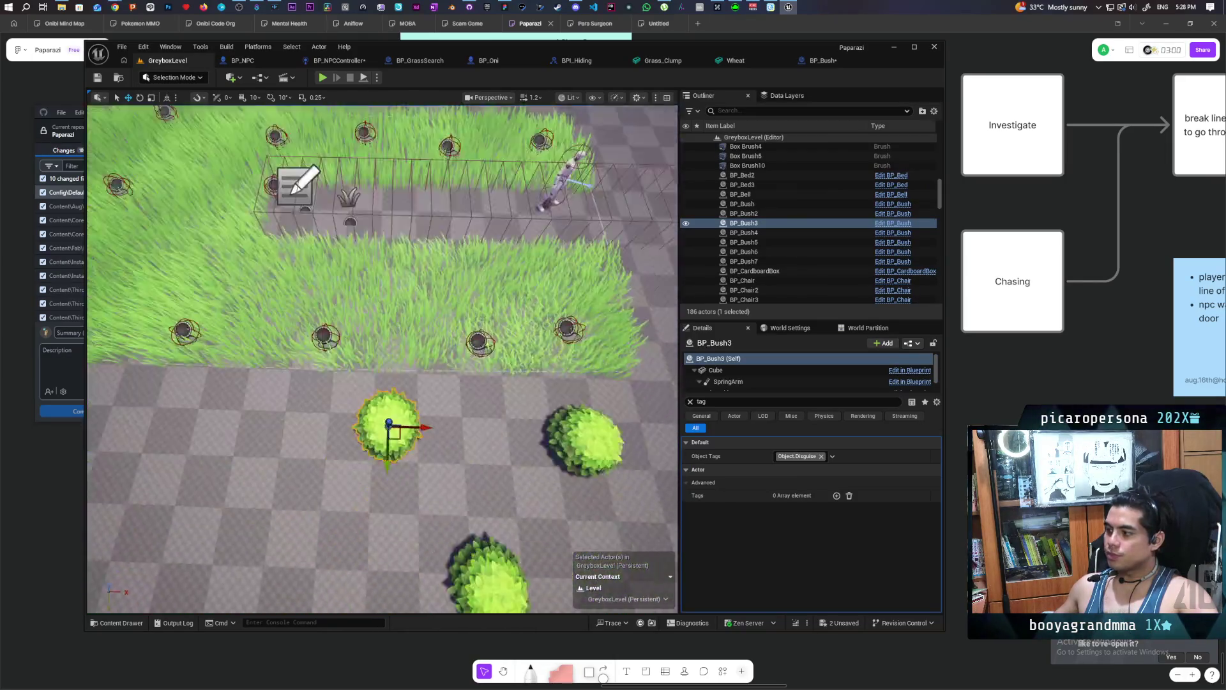
pyautogui.moveTo(384, 358)
pyautogui.mouseDown()
pyautogui.moveTo(409, 357)
pyautogui.moveTo(377, 351)
pyautogui.mouseUp()
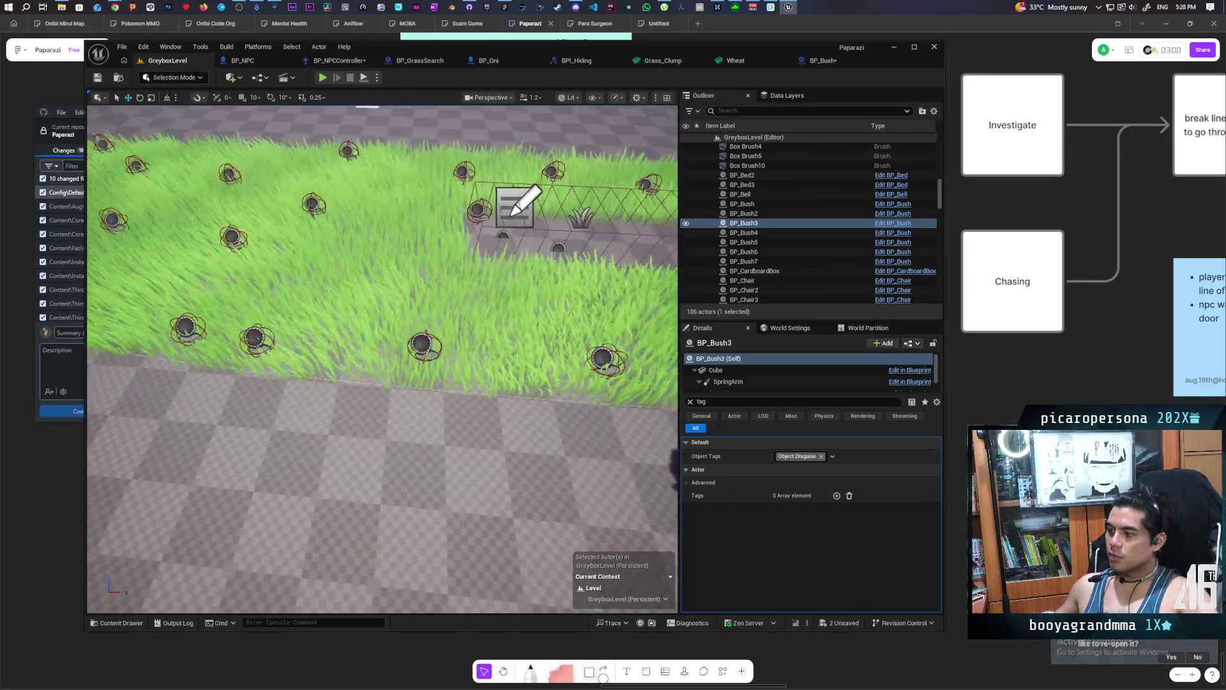
pyautogui.press('f')
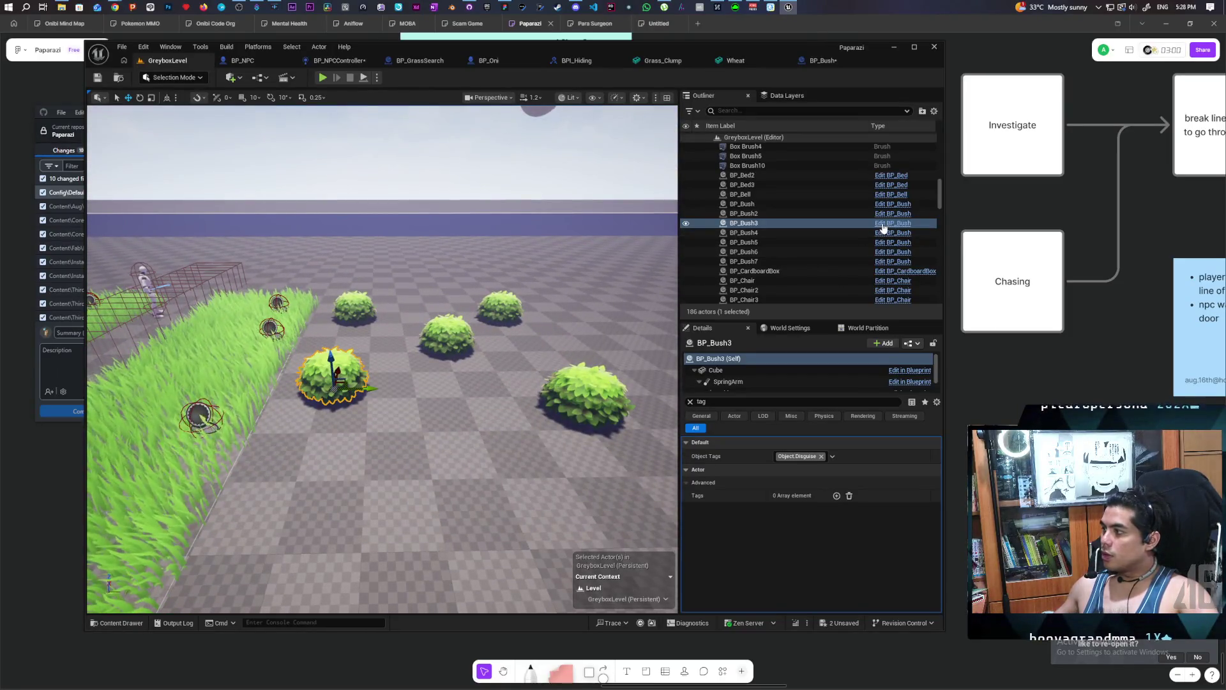
pyautogui.click(884, 222)
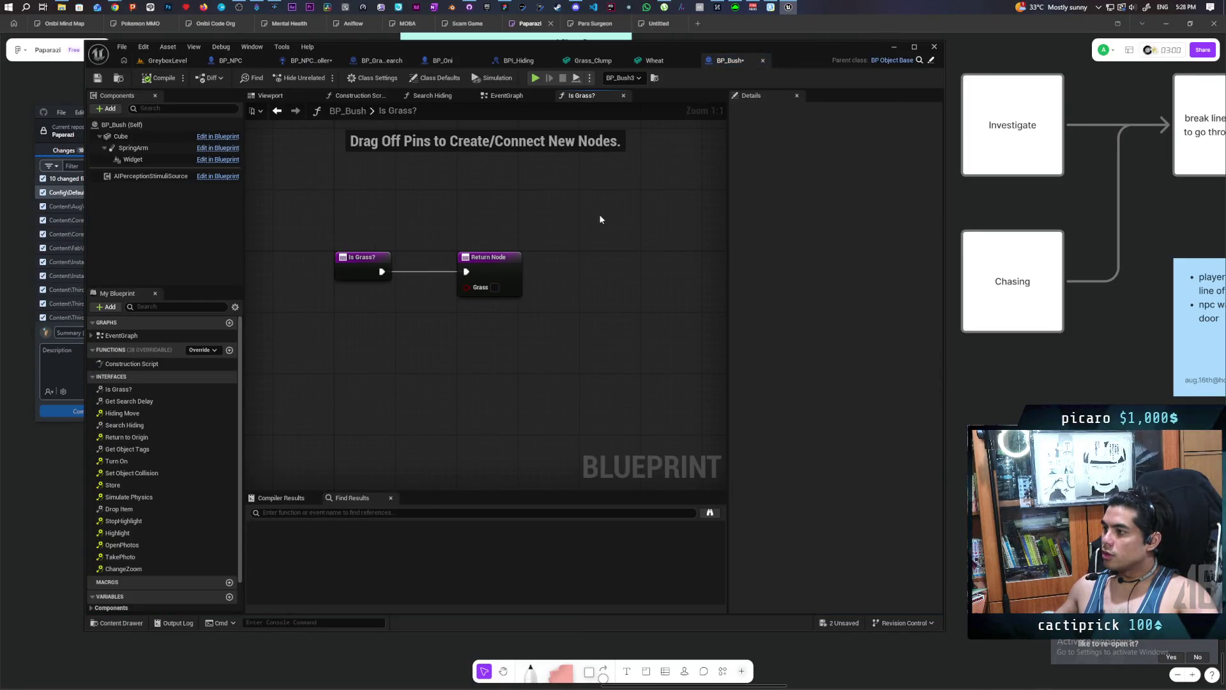
# Select BP_GrassSearch212 and open its blueprint's Is Grass? graph.
pyautogui.click(173, 63)
pyautogui.click(203, 411)
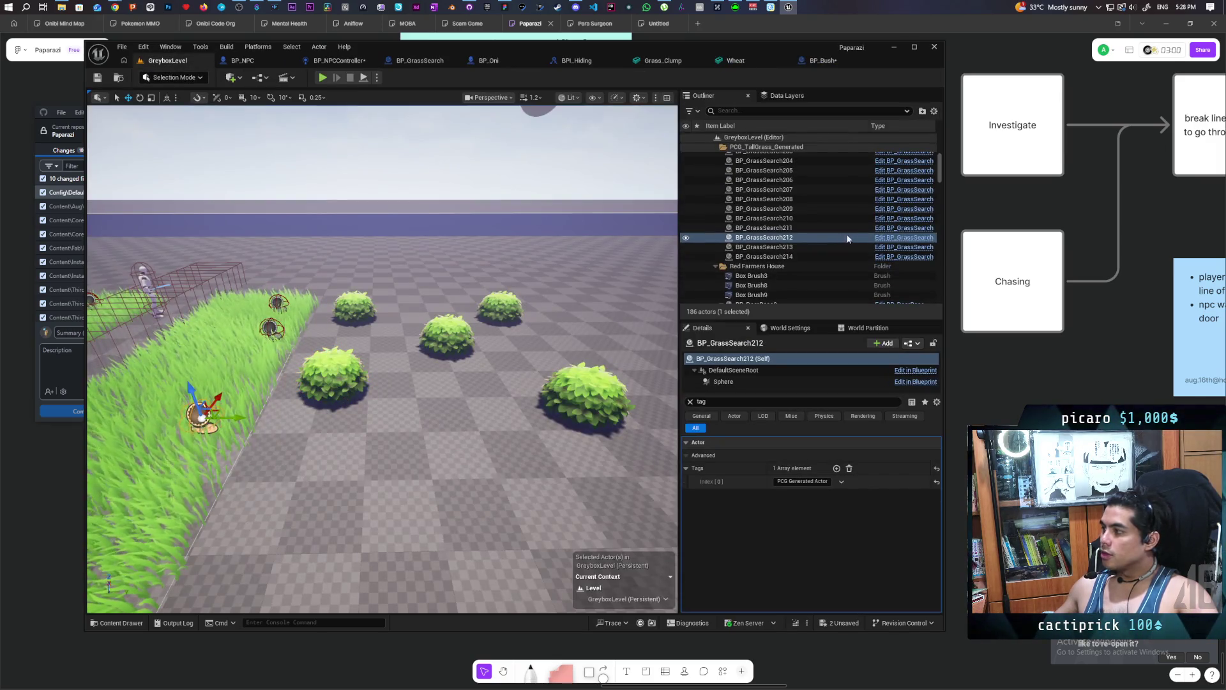
pyautogui.click(878, 237)
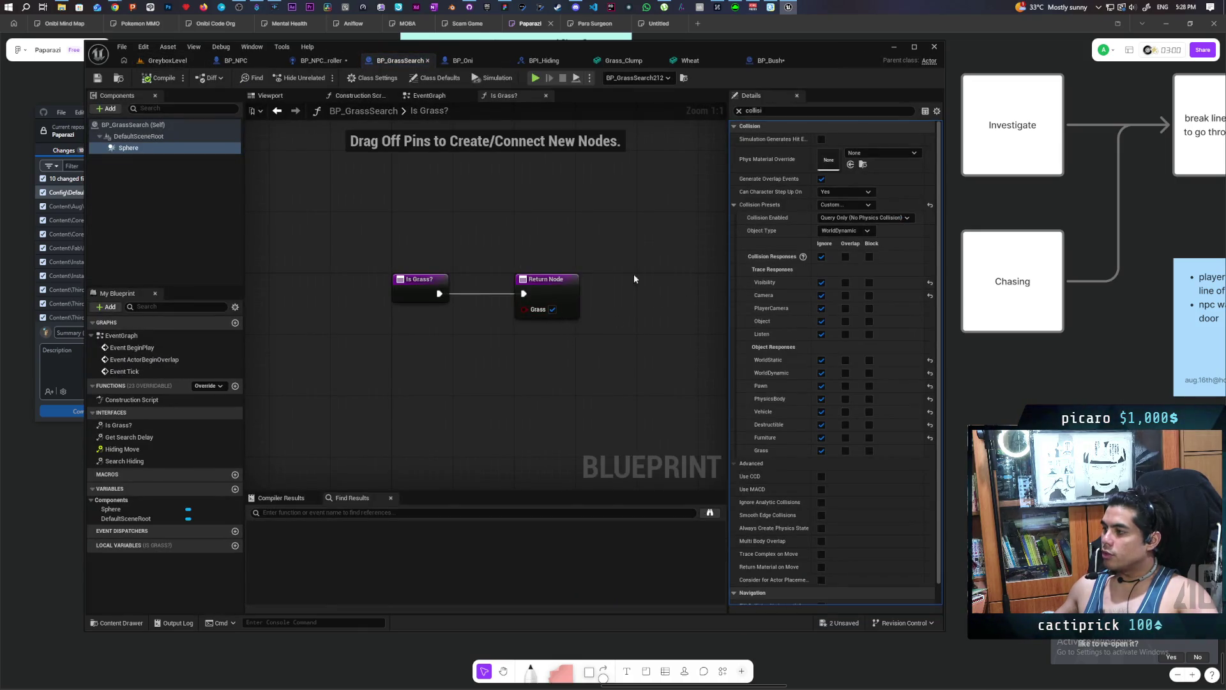
pyautogui.hotkey('ctrl', 'a')
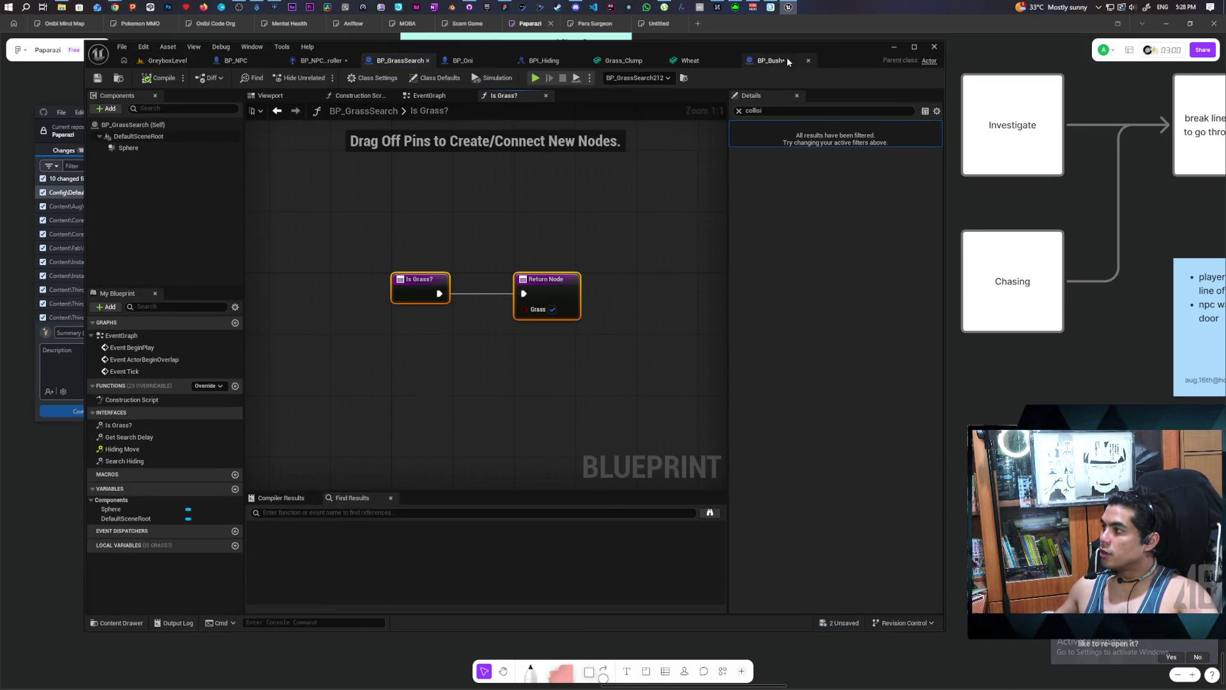
# Compare the BP_GrassSearch and BP_Bush Is Grass? graphs, then return to GreyboxLevel.
pyautogui.click(788, 62)
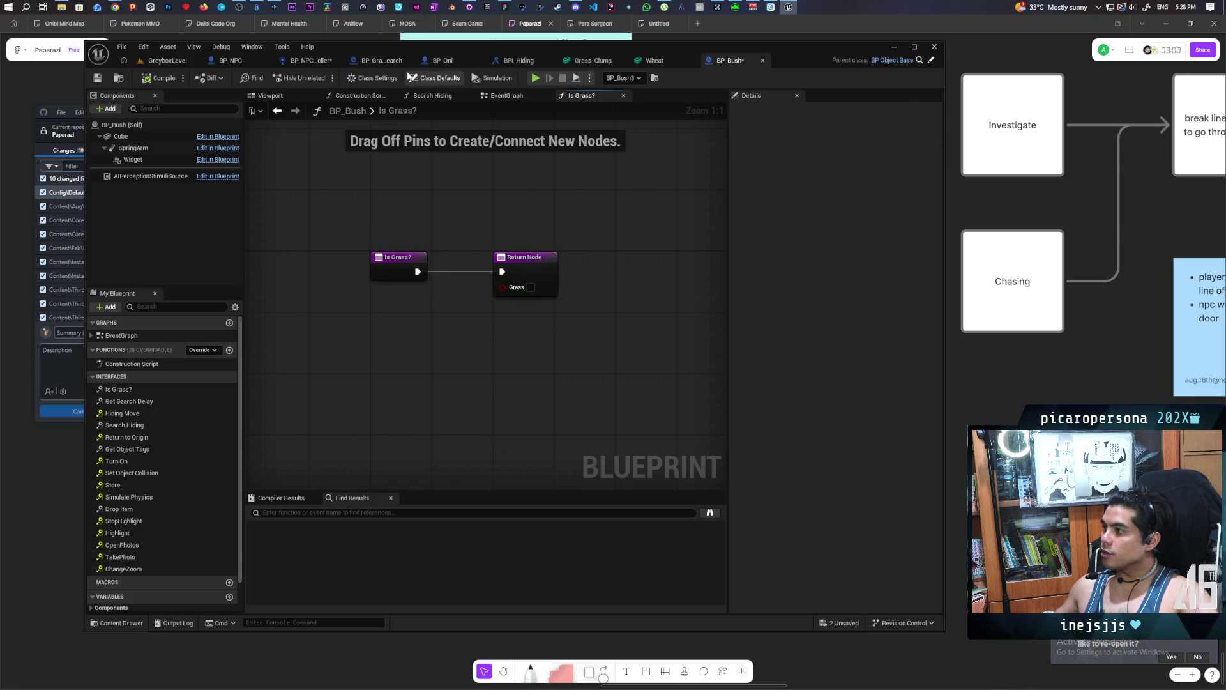
pyautogui.click(383, 61)
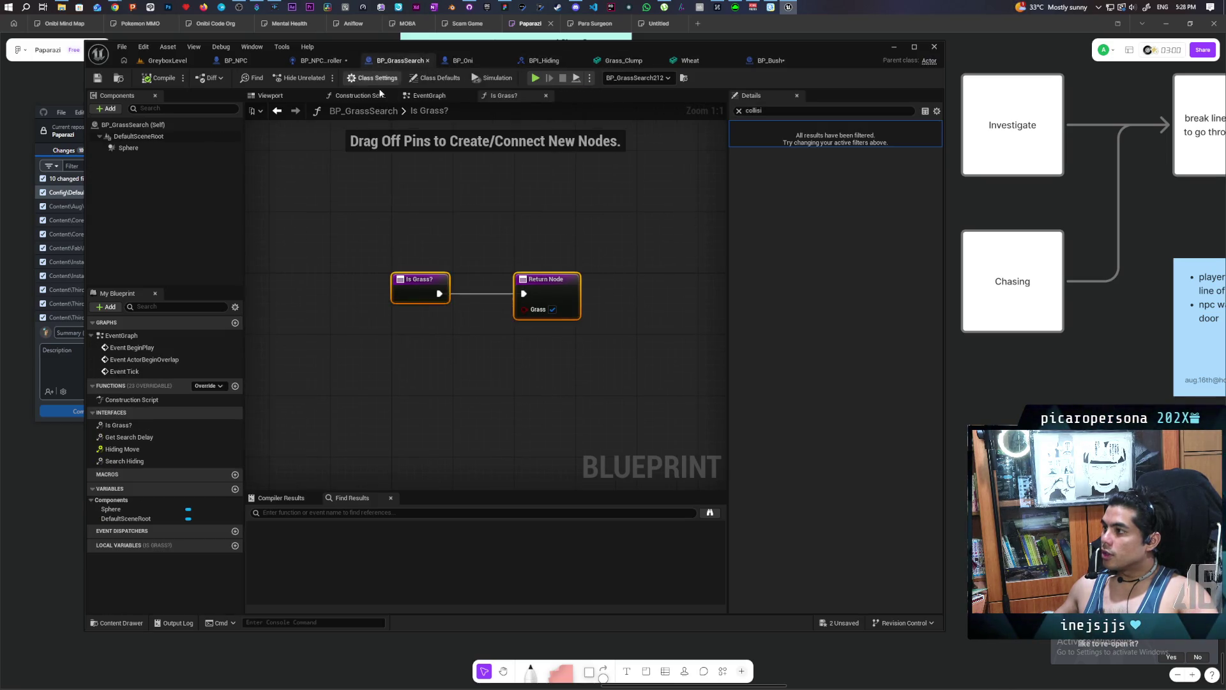
pyautogui.click(408, 377)
pyautogui.click(755, 62)
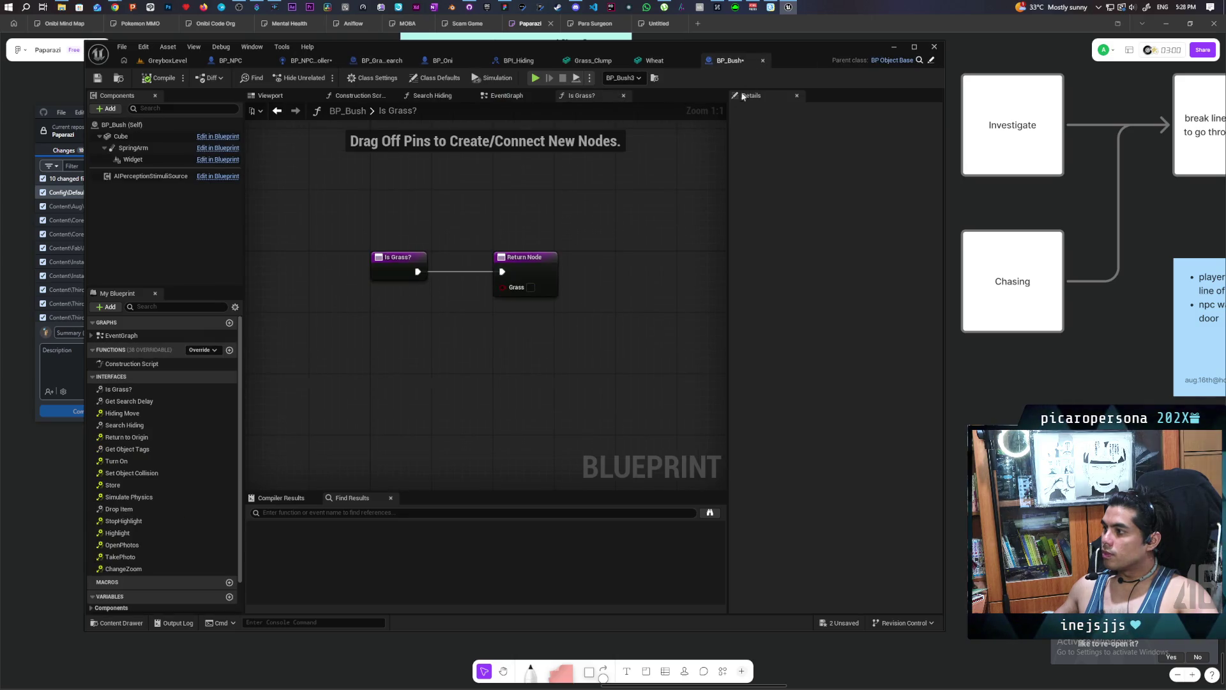
pyautogui.click(232, 61)
pyautogui.click(174, 60)
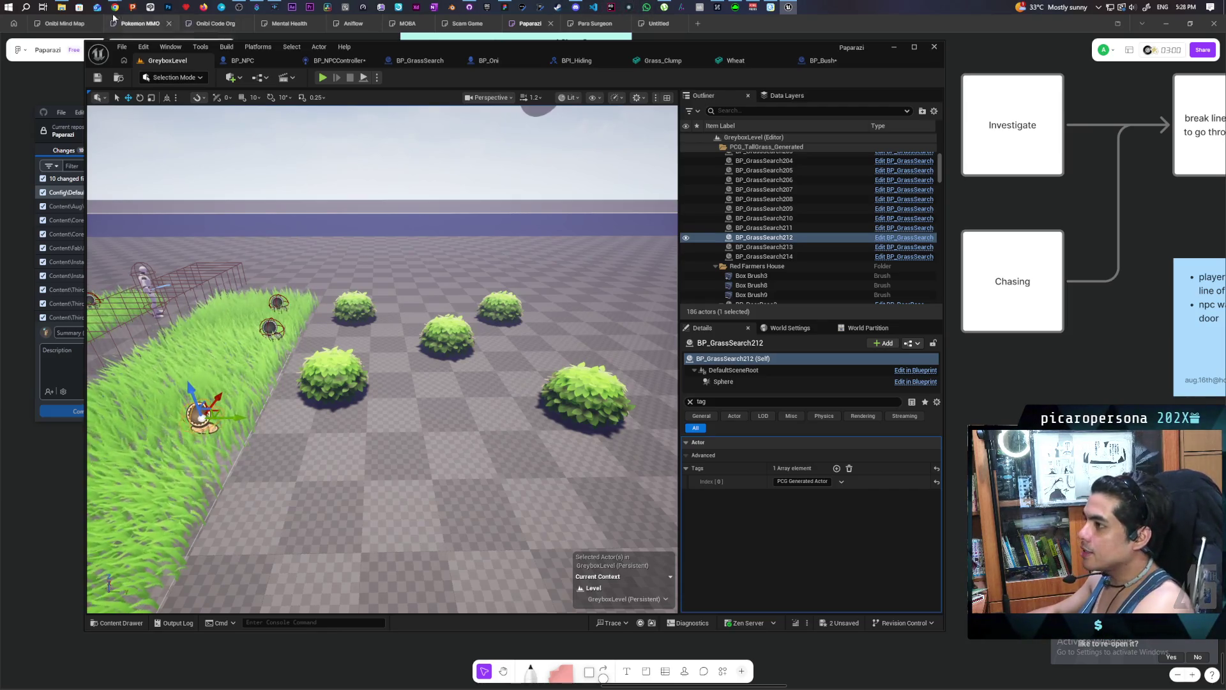
# Read the browser's answer on comparing rotators, then return to BP_Bush's Is Grass? graph.
pyautogui.moveTo(115, 7)
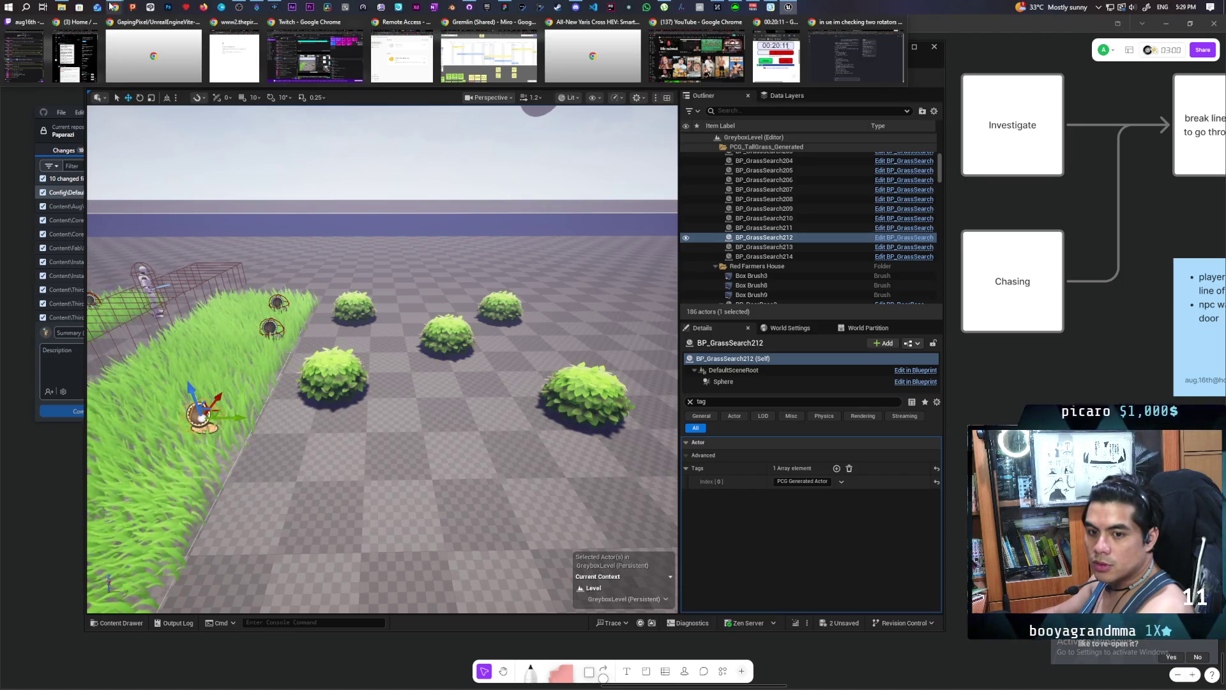
pyautogui.click(864, 54)
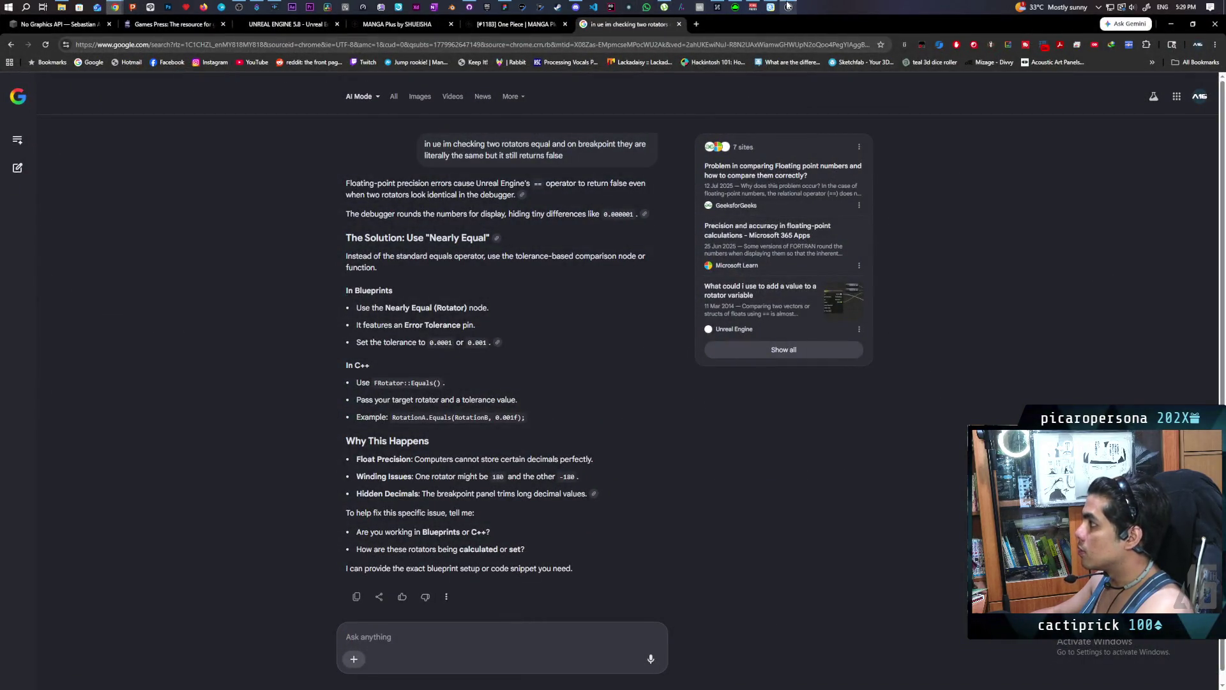
pyautogui.click(789, 6)
pyautogui.click(828, 60)
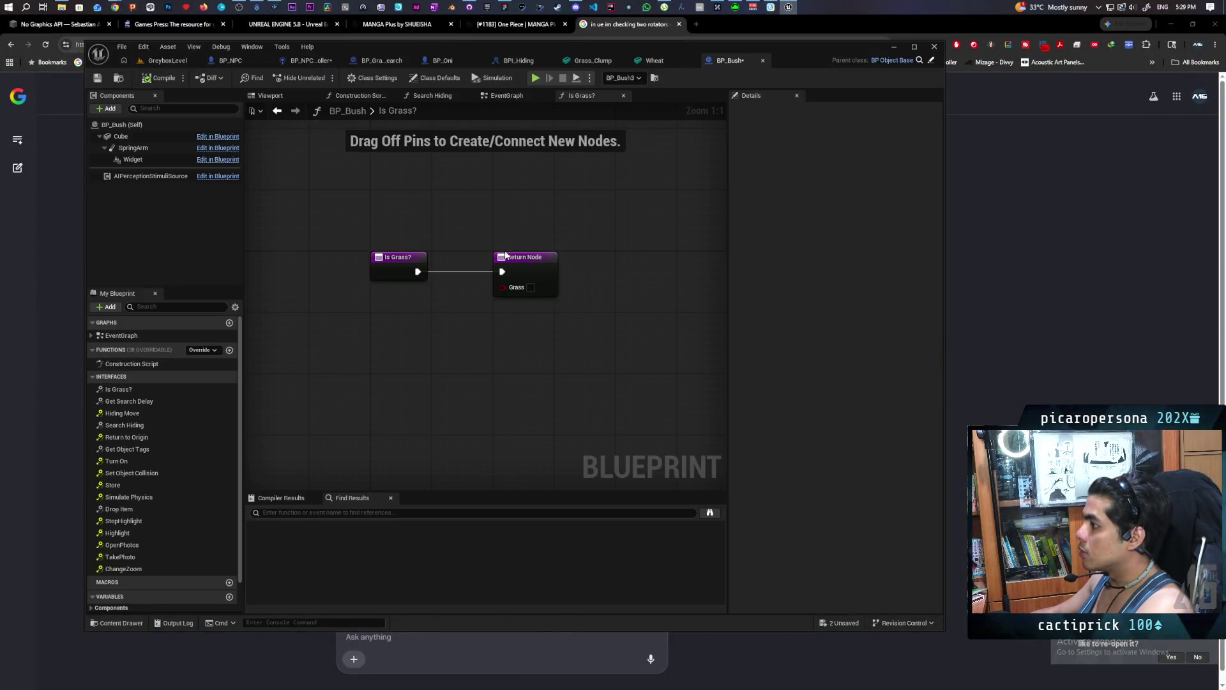
# Add an Is Grass? call after Parent: BeginPlay in BP_Bush's EventGraph.
pyautogui.click(512, 101)
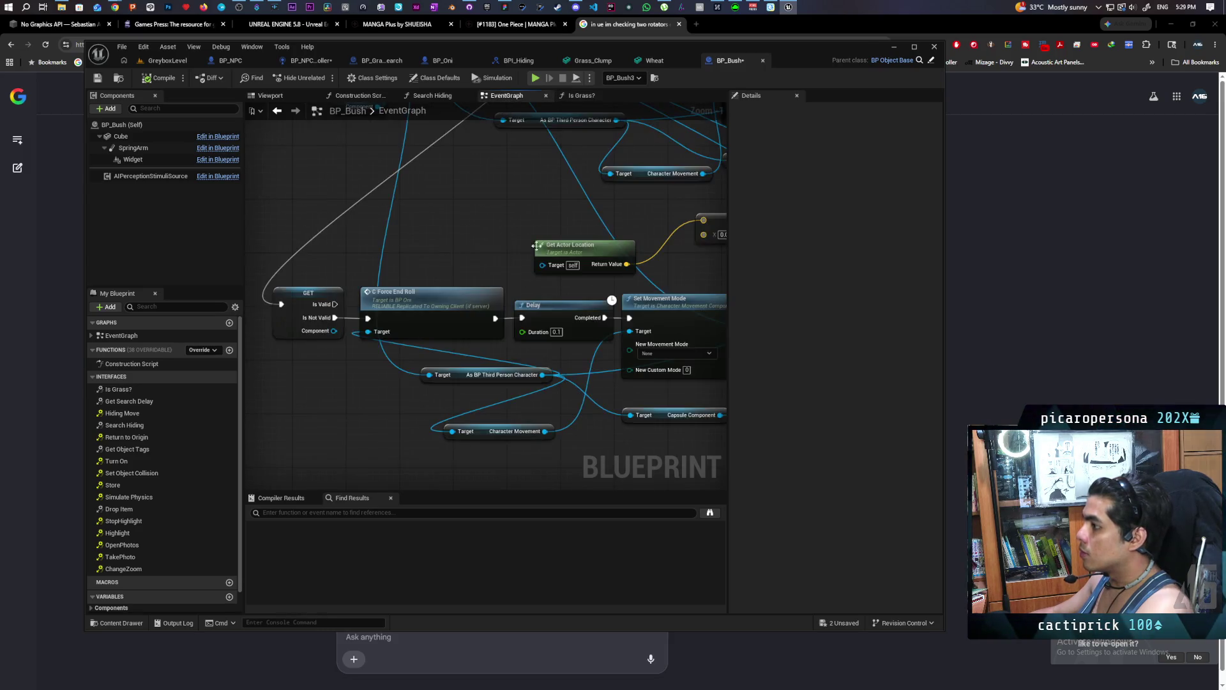
pyautogui.scroll(-5, 466, 345)
pyautogui.scroll(1, 455, 296)
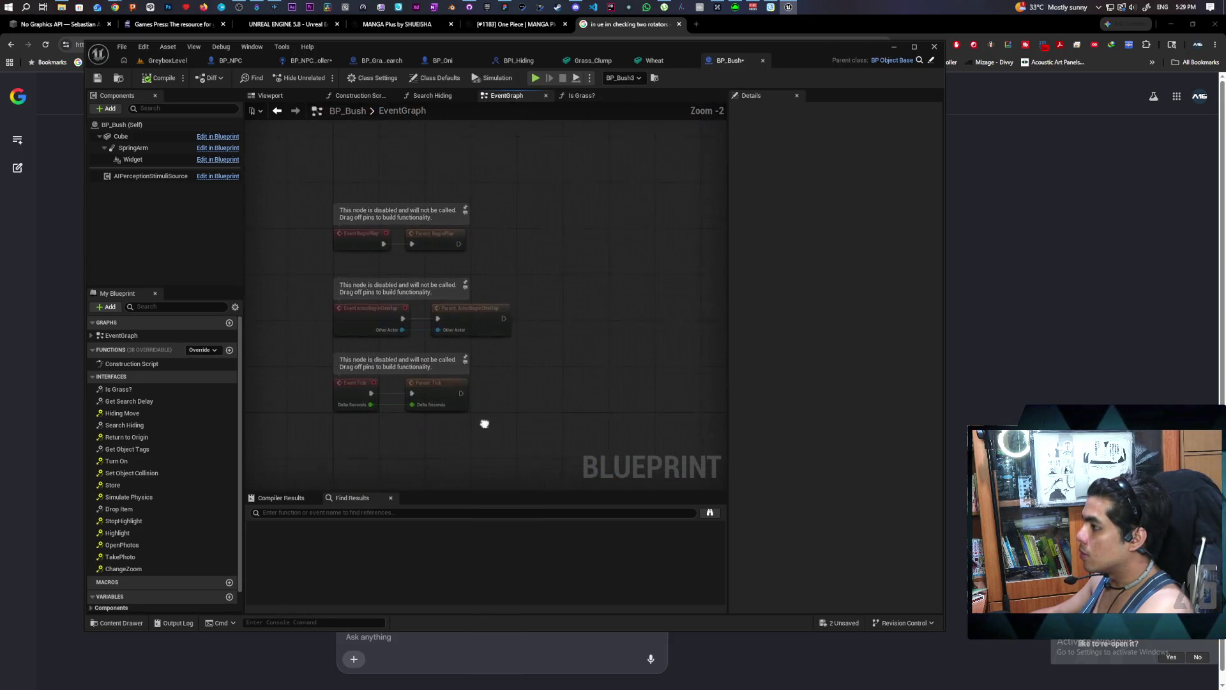
pyautogui.rightClick(538, 252)
pyautogui.click(543, 238)
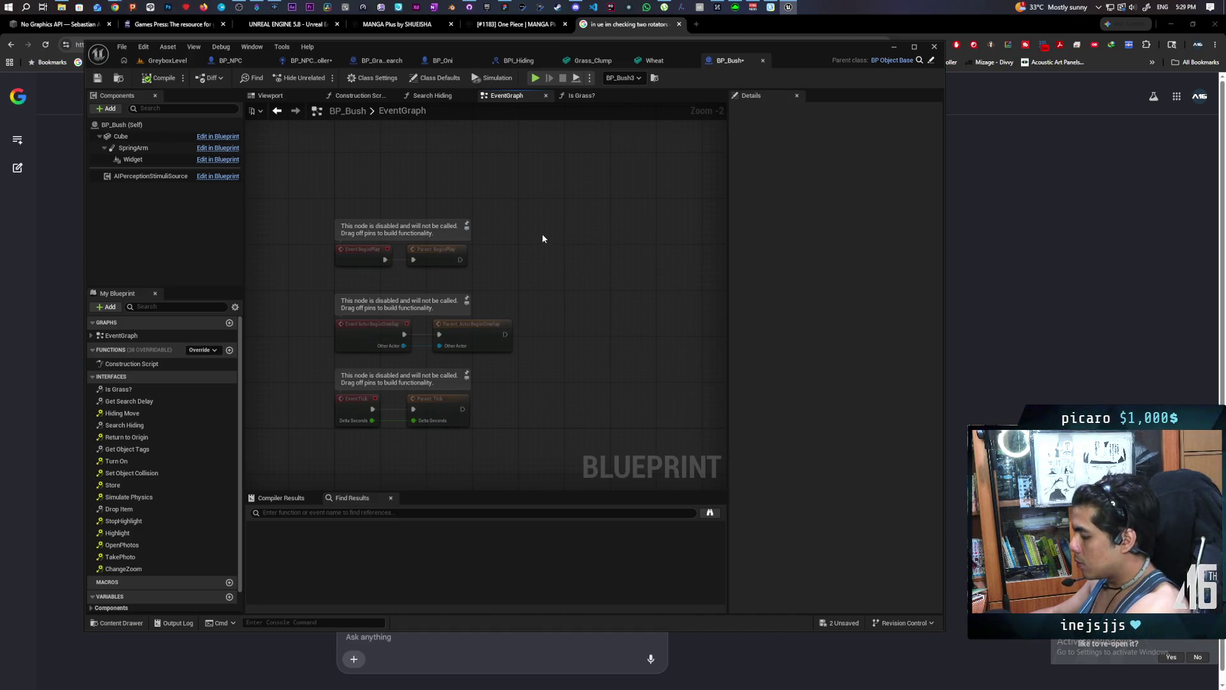
pyautogui.rightClick(524, 255)
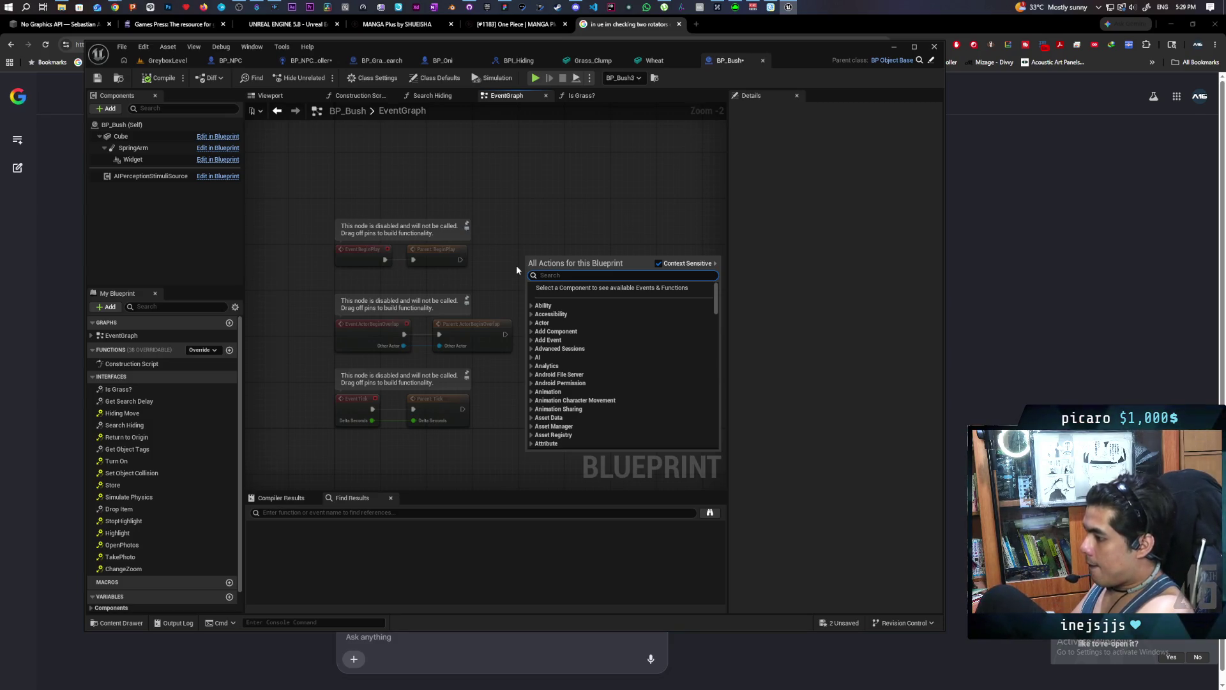
pyautogui.write('is grass')
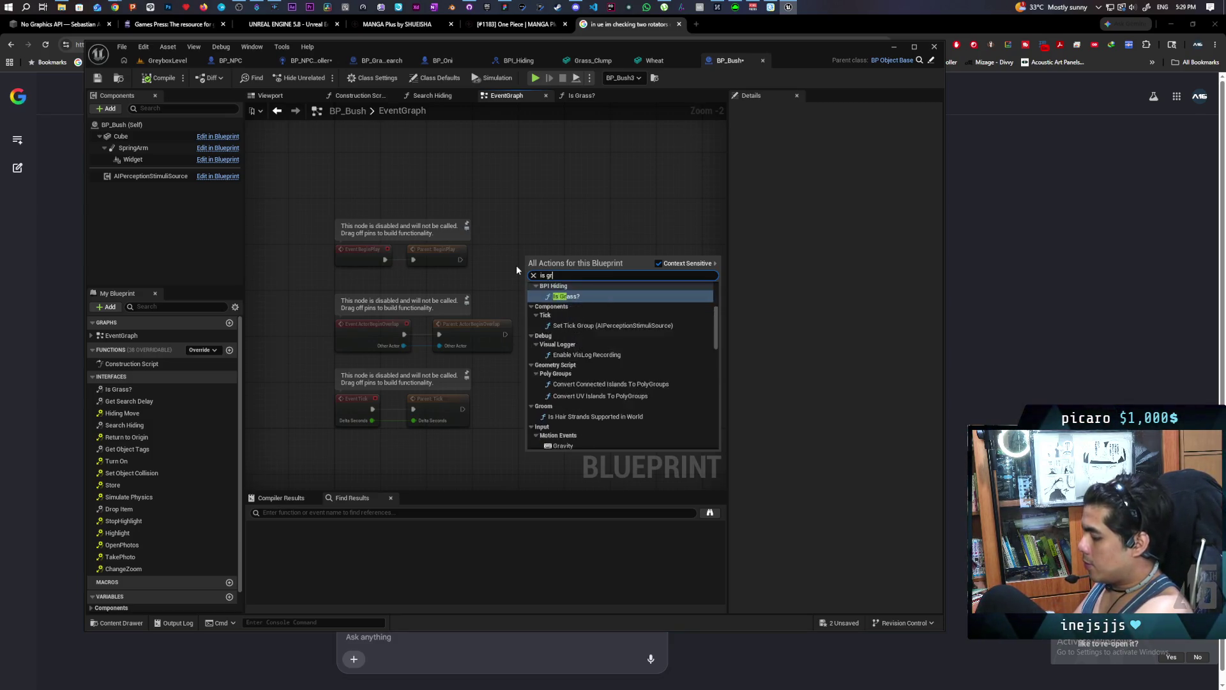
pyautogui.click(562, 296)
pyautogui.scroll(2, 543, 249)
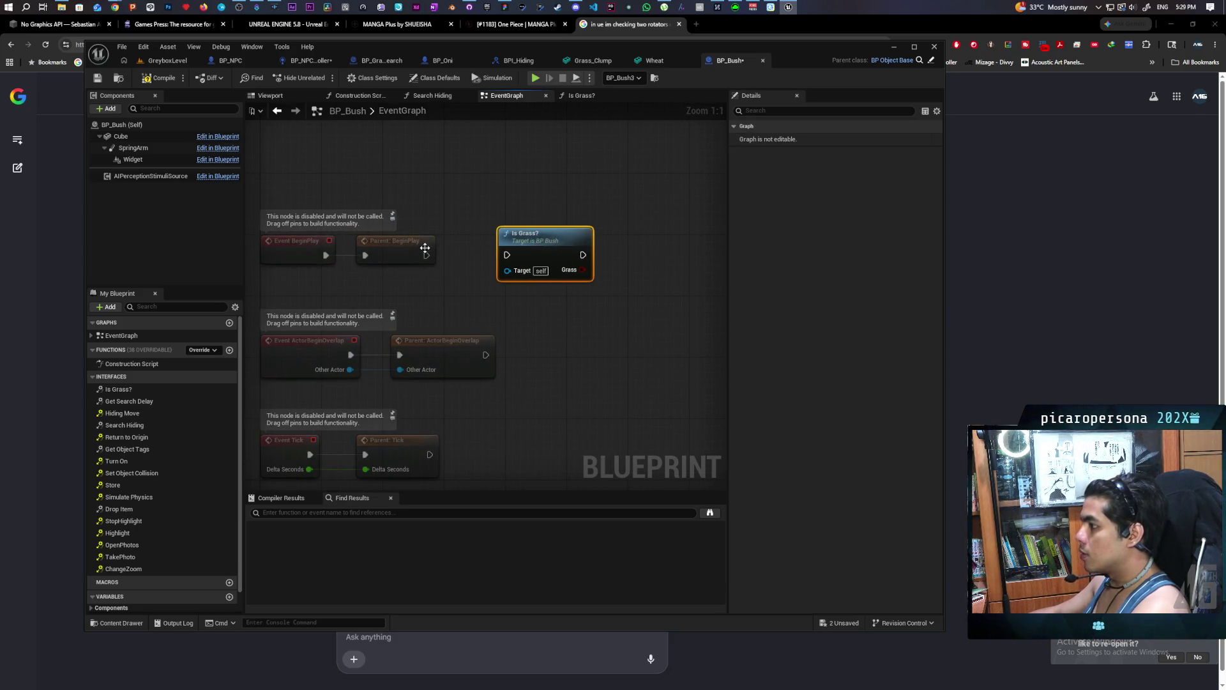
pyautogui.moveTo(509, 256); pyautogui.dragTo(509, 255)
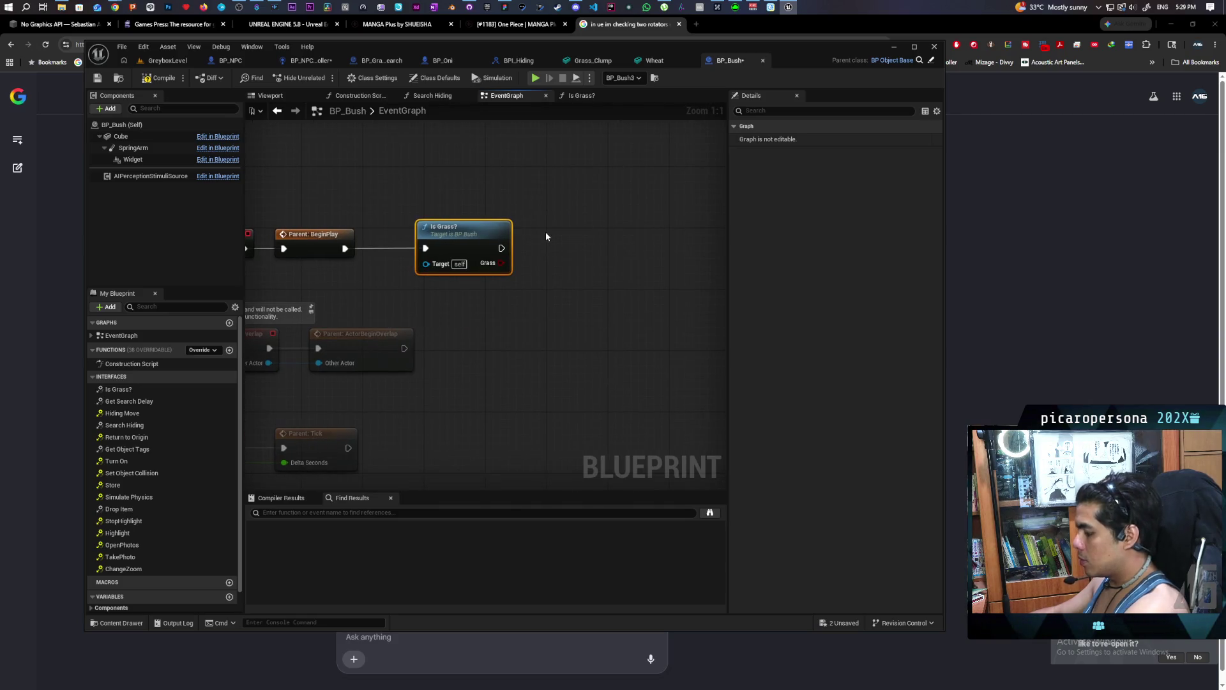
# Print the Grass result with duration 100 in green text, then playtest GreyboxLevel.
pyautogui.hotkey('ctrl', 'v')
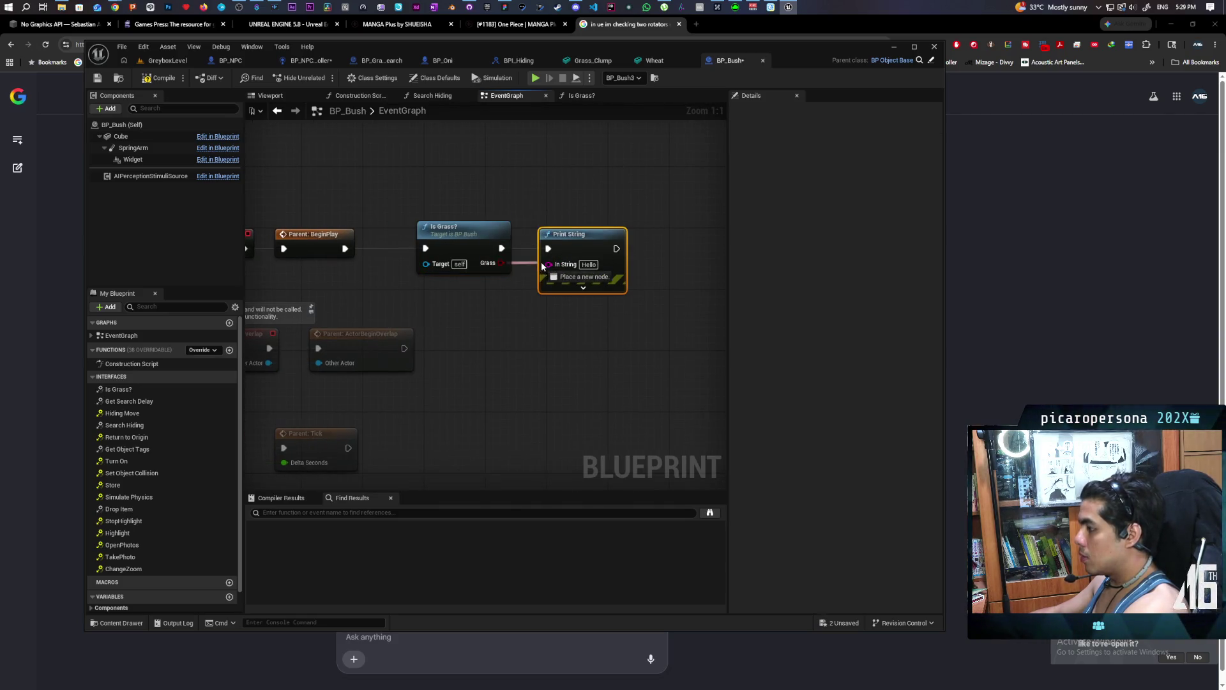
pyautogui.moveTo(542, 266); pyautogui.dragTo(542, 267)
pyautogui.click(583, 287)
pyautogui.click(586, 327)
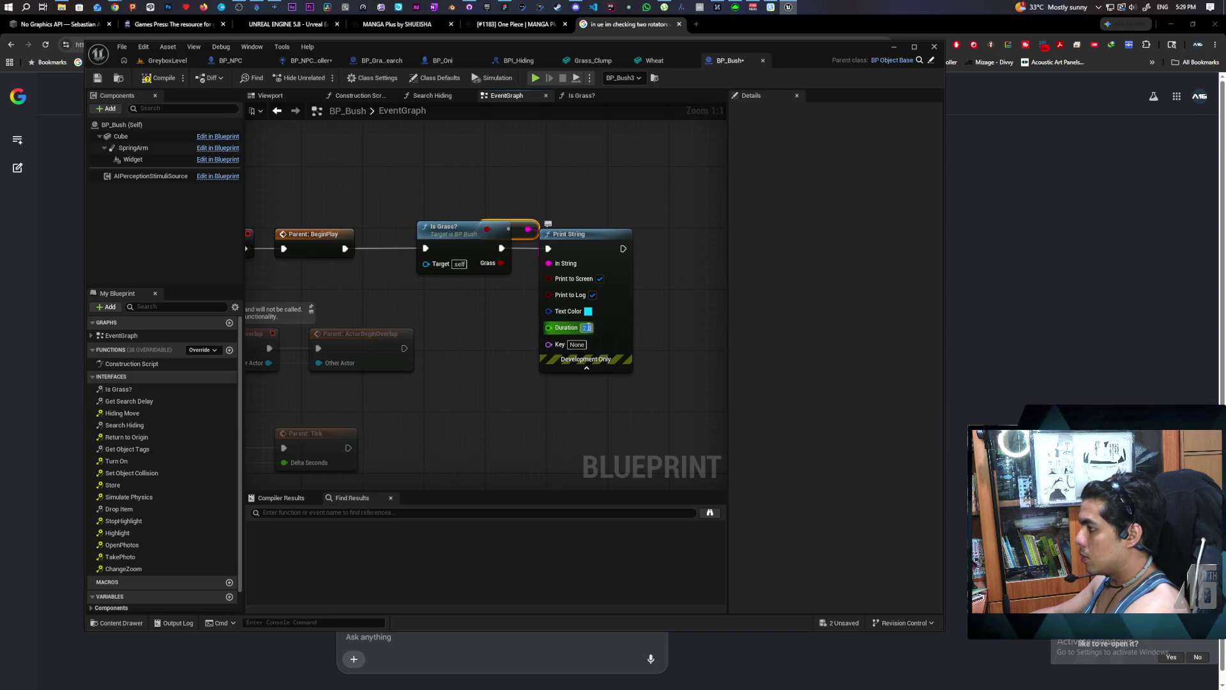
pyautogui.write('0')
pyautogui.click(578, 344)
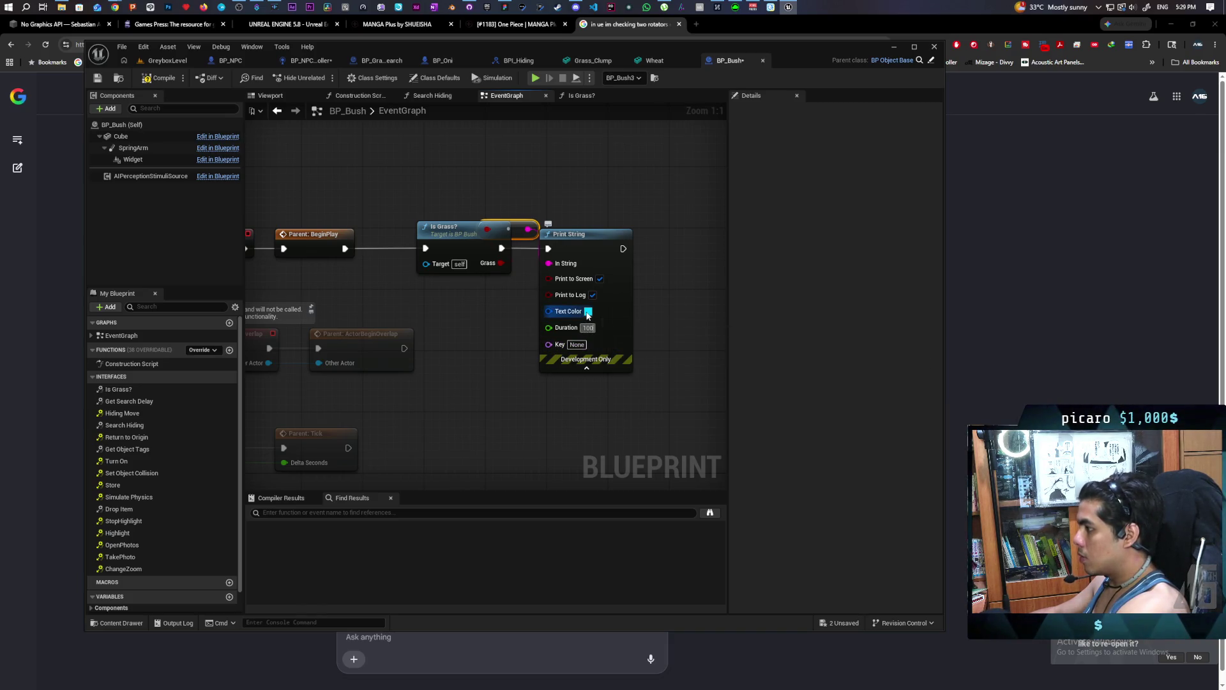
pyautogui.click(588, 312)
pyautogui.moveTo(649, 392); pyautogui.dragTo(601, 408)
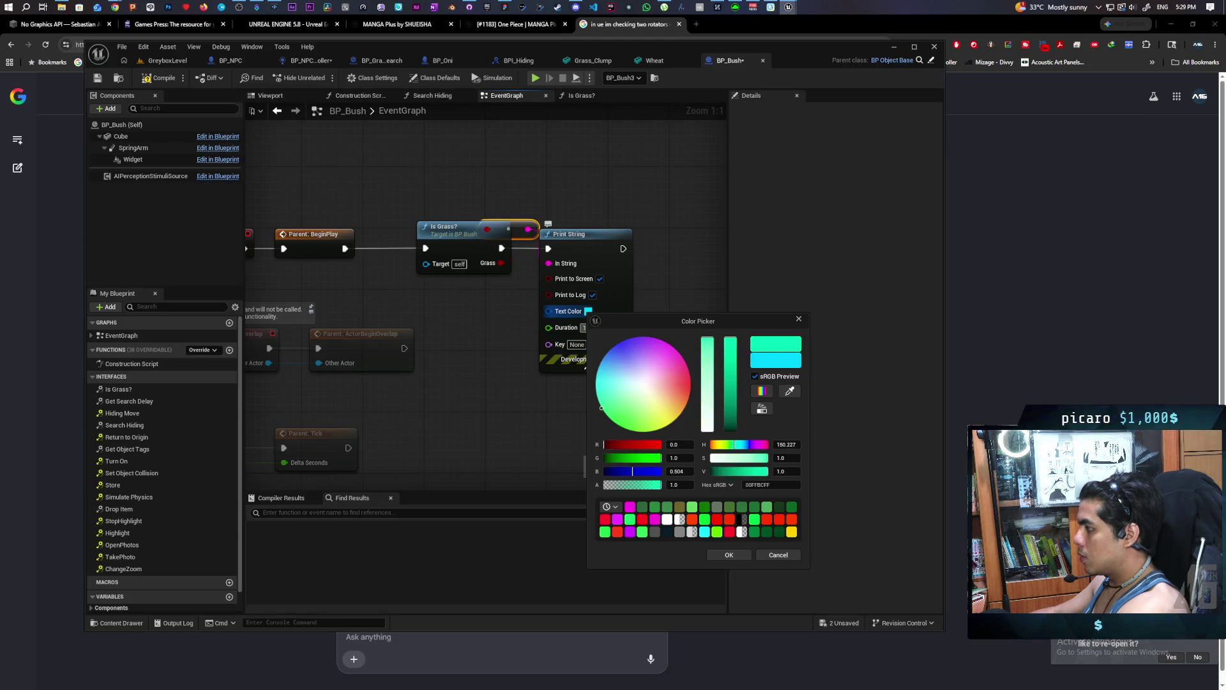
pyautogui.click(726, 555)
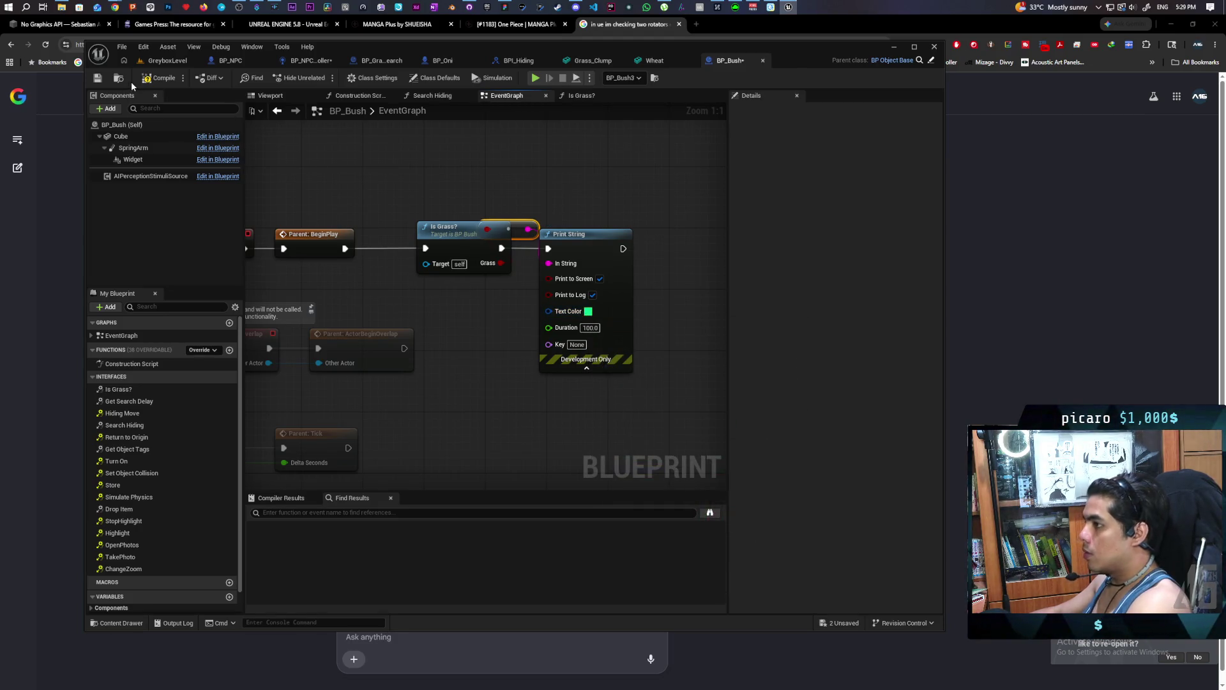
pyautogui.click(177, 64)
pyautogui.click(316, 80)
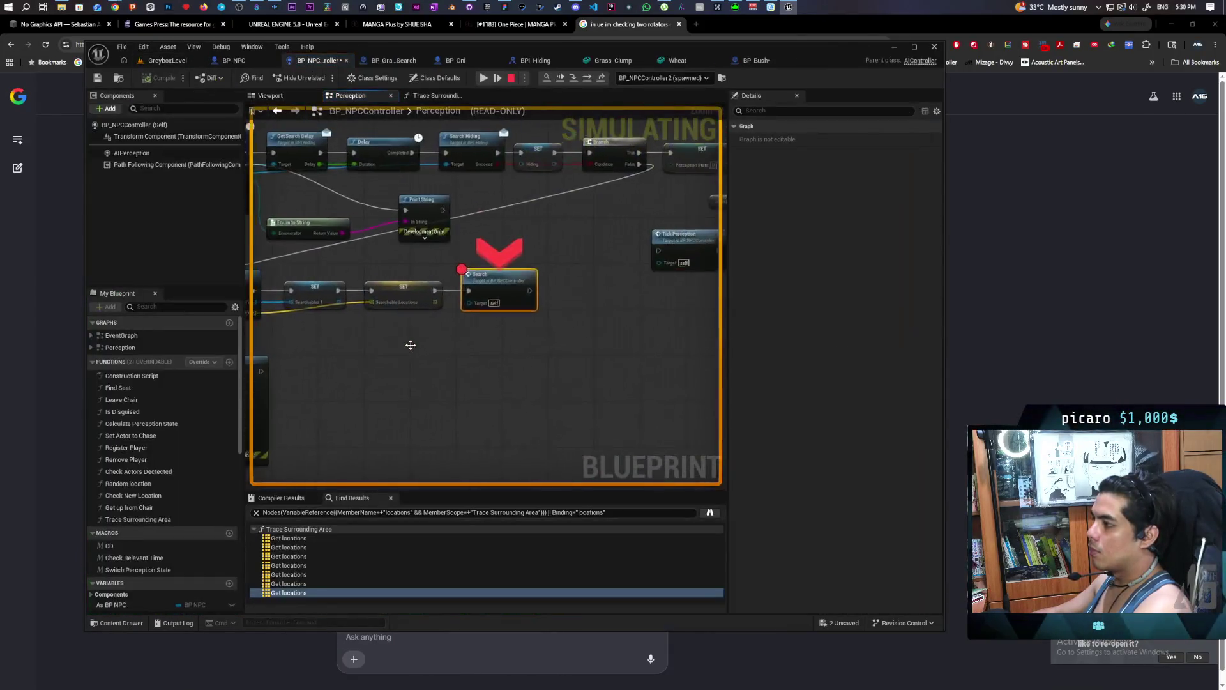
# Resume and step over the Perception graph breakpoints through AI MoveTo until the game runs.
pyautogui.click(558, 76)
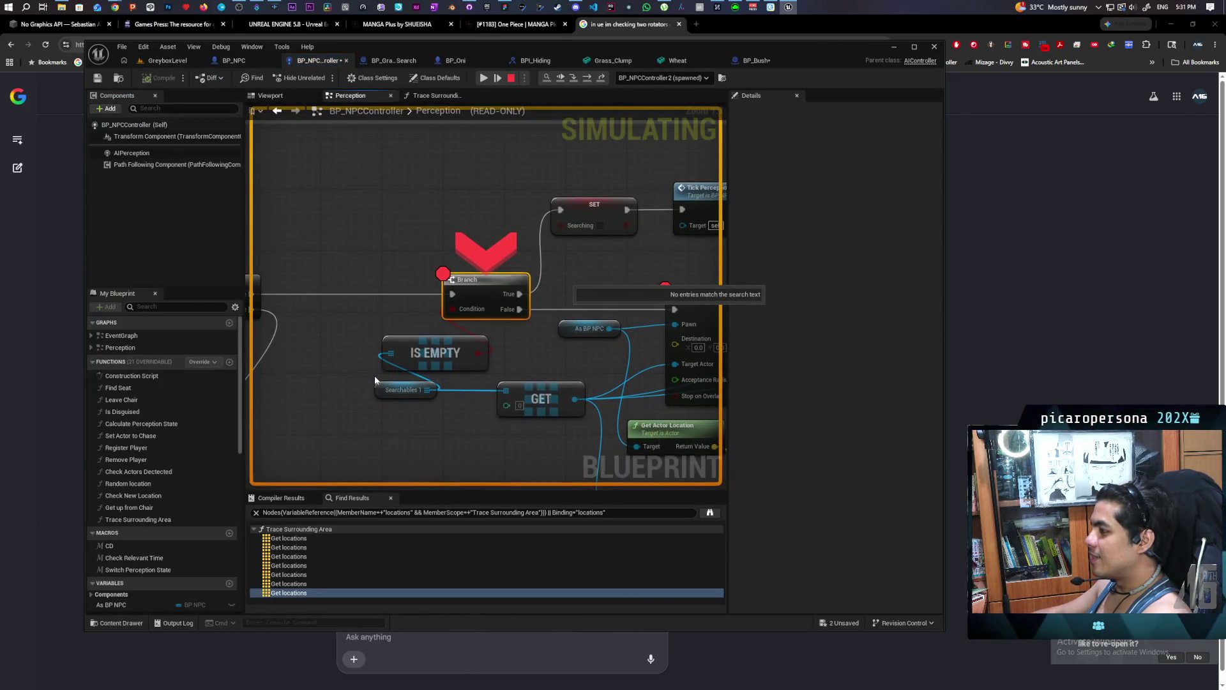
pyautogui.scroll(-3, 367, 380)
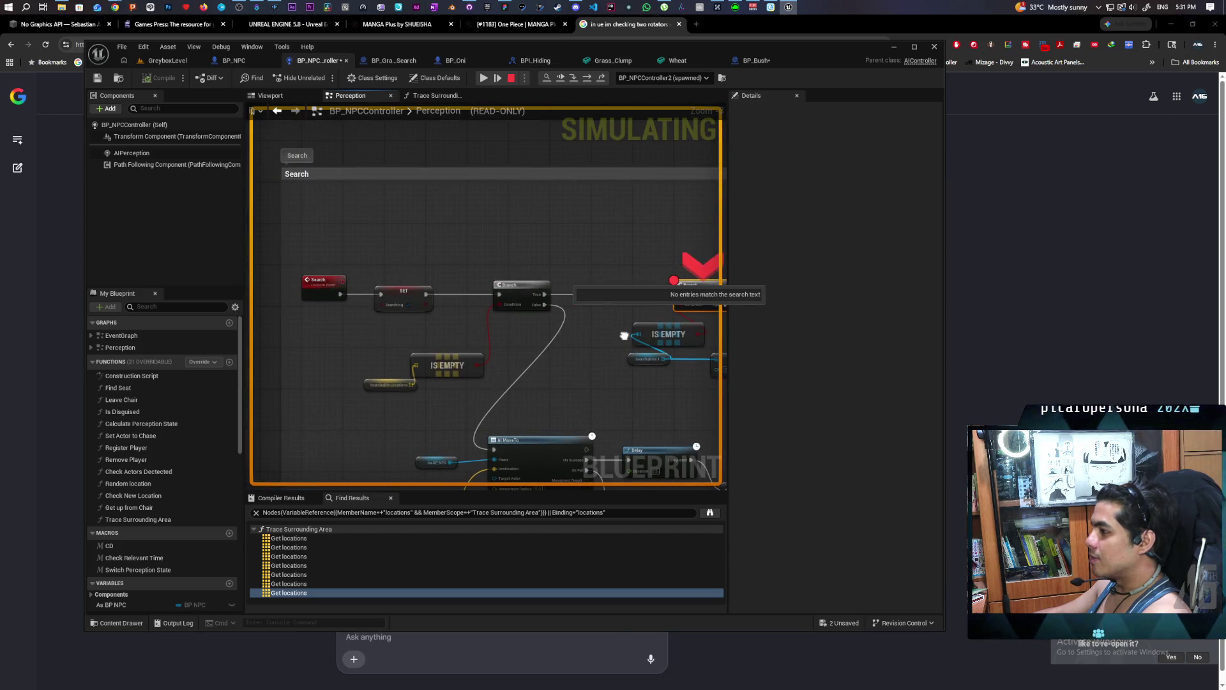
pyautogui.moveTo(421, 338); pyautogui.dragTo(401, 338)
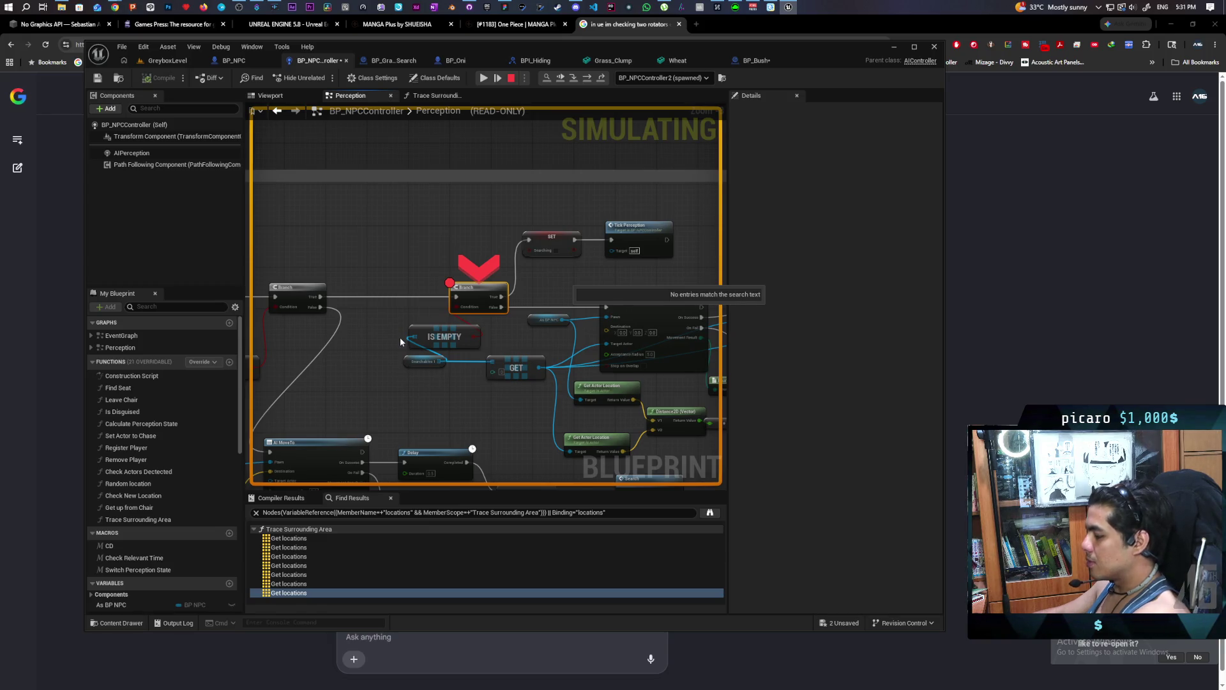
pyautogui.press('F10')
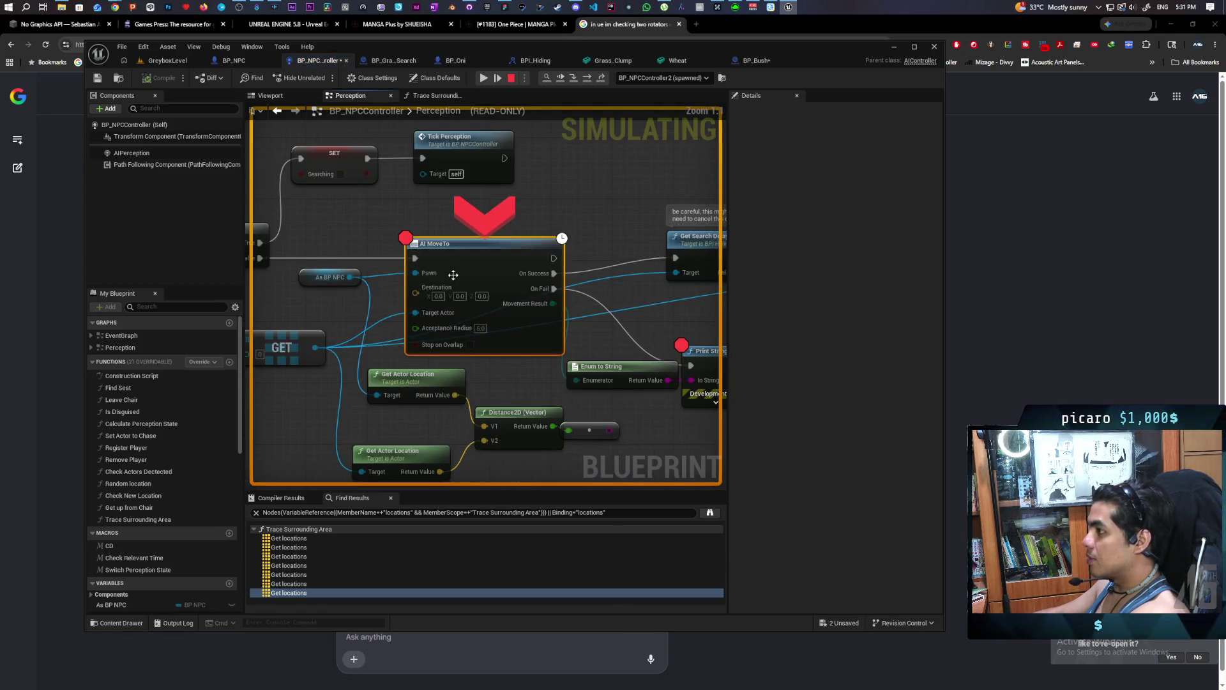
pyautogui.click(485, 78)
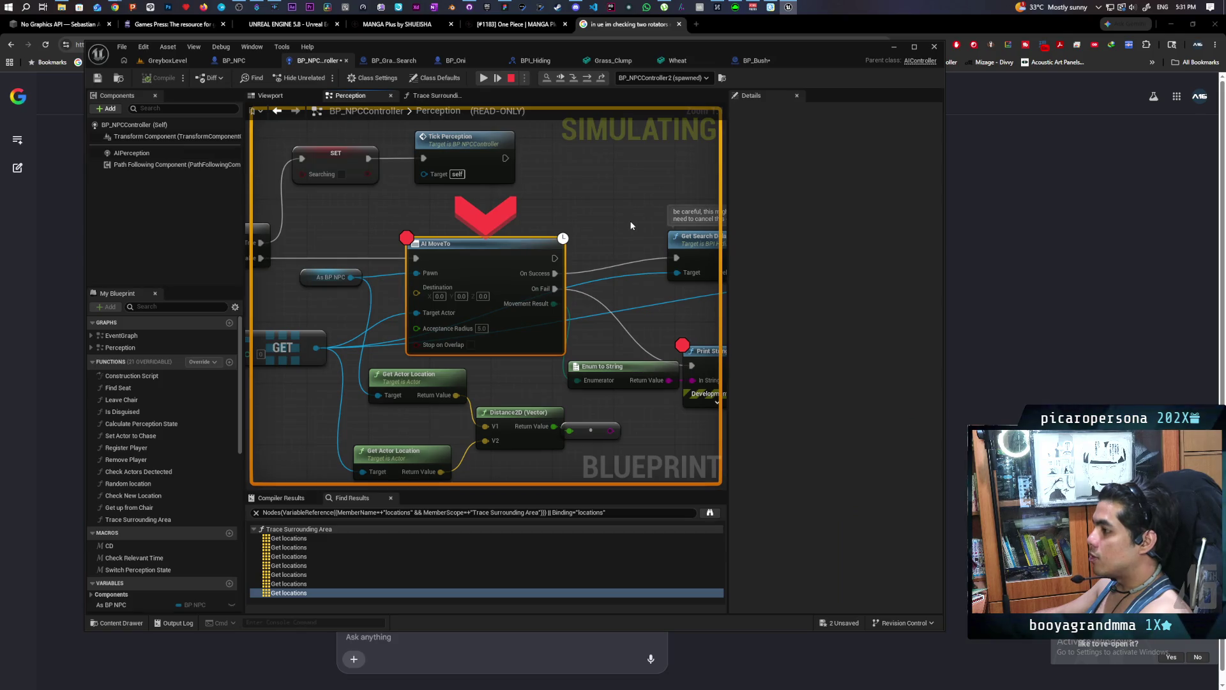
pyautogui.scroll(-4, 631, 225)
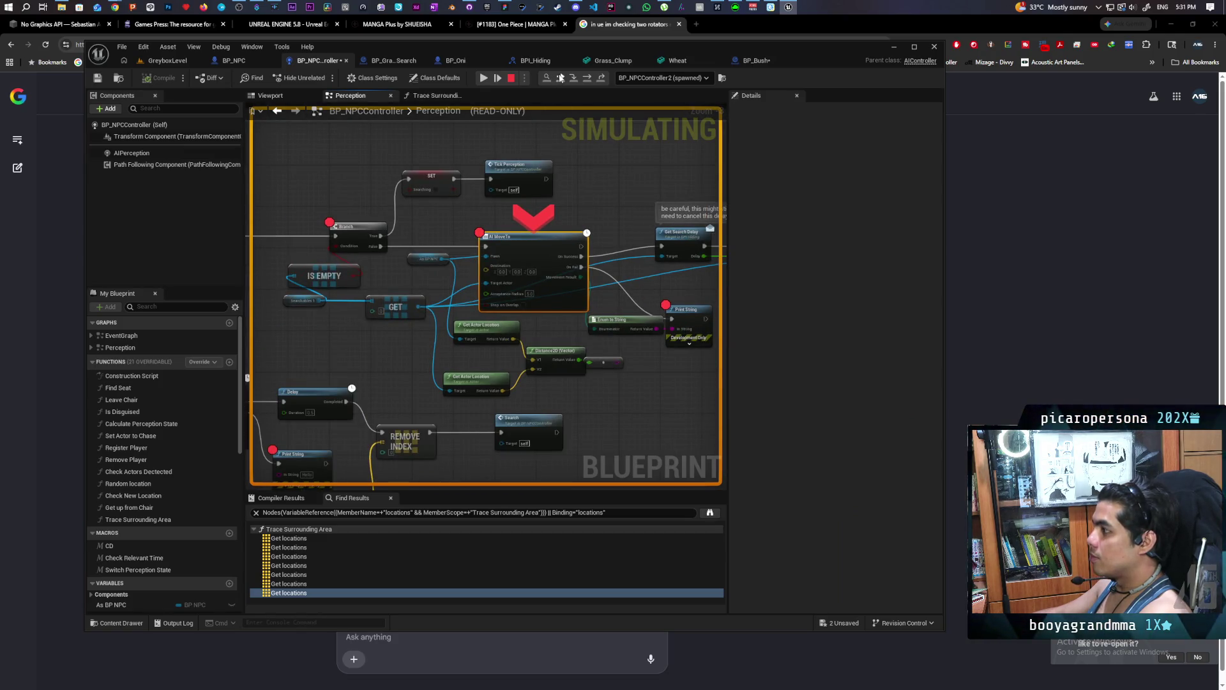
pyautogui.click(561, 77)
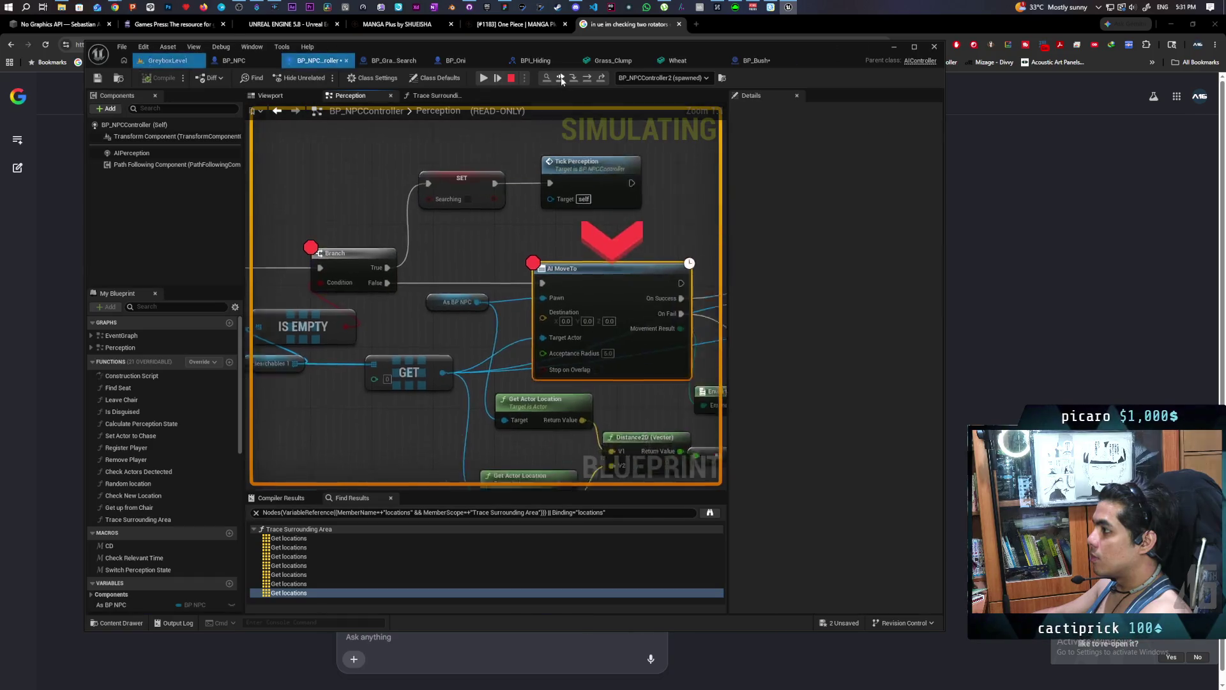
pyautogui.click(561, 78)
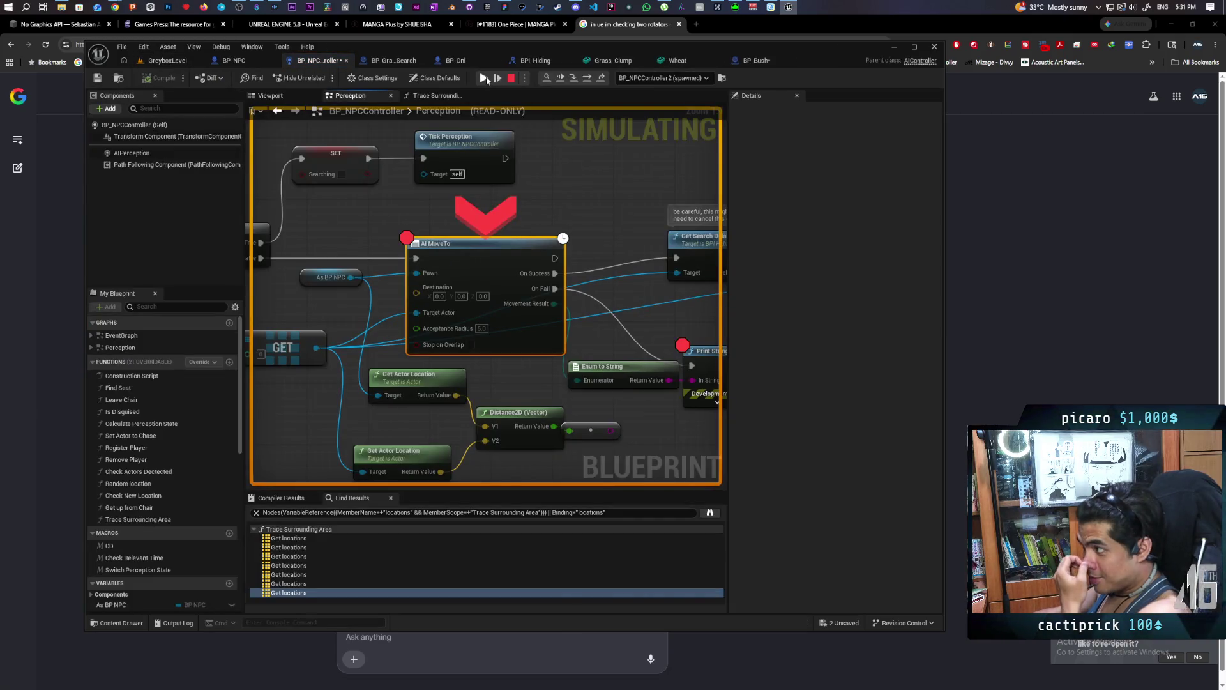
# Remove the Branch and AI MoveTo breakpoints with F9, resume play, and view BP_Bush's Search Hiding graph.
pyautogui.click(484, 77)
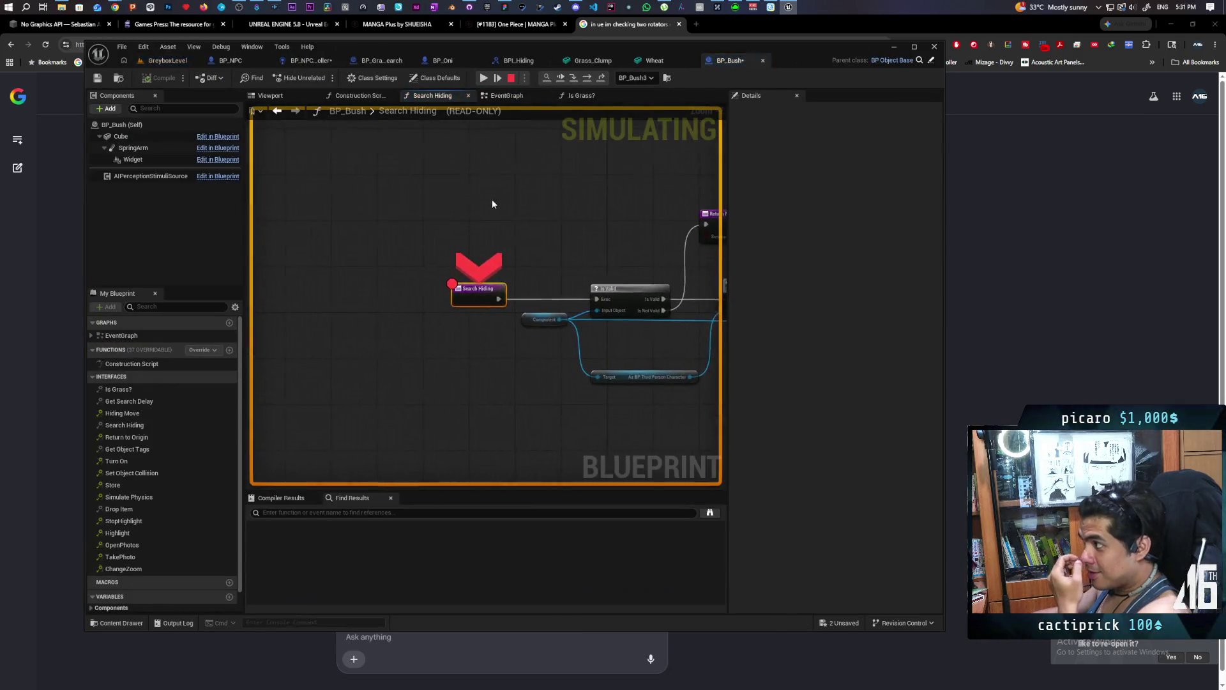
pyautogui.click(483, 78)
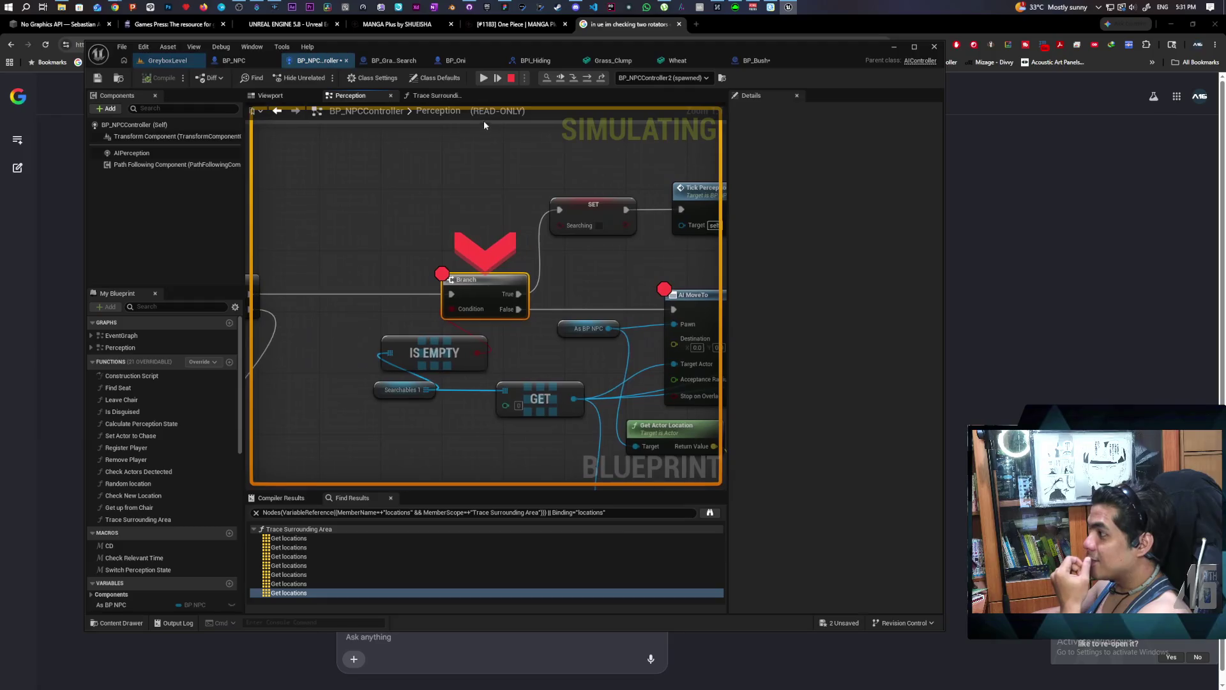
pyautogui.click(484, 78)
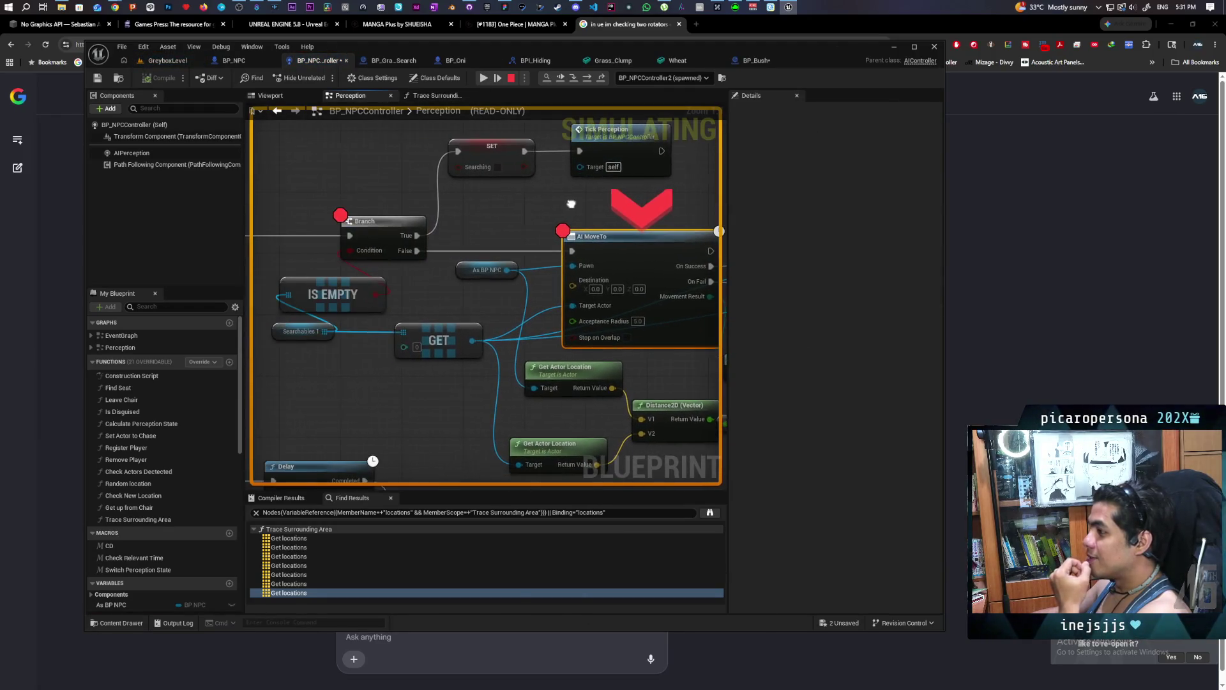
pyautogui.press('F9')
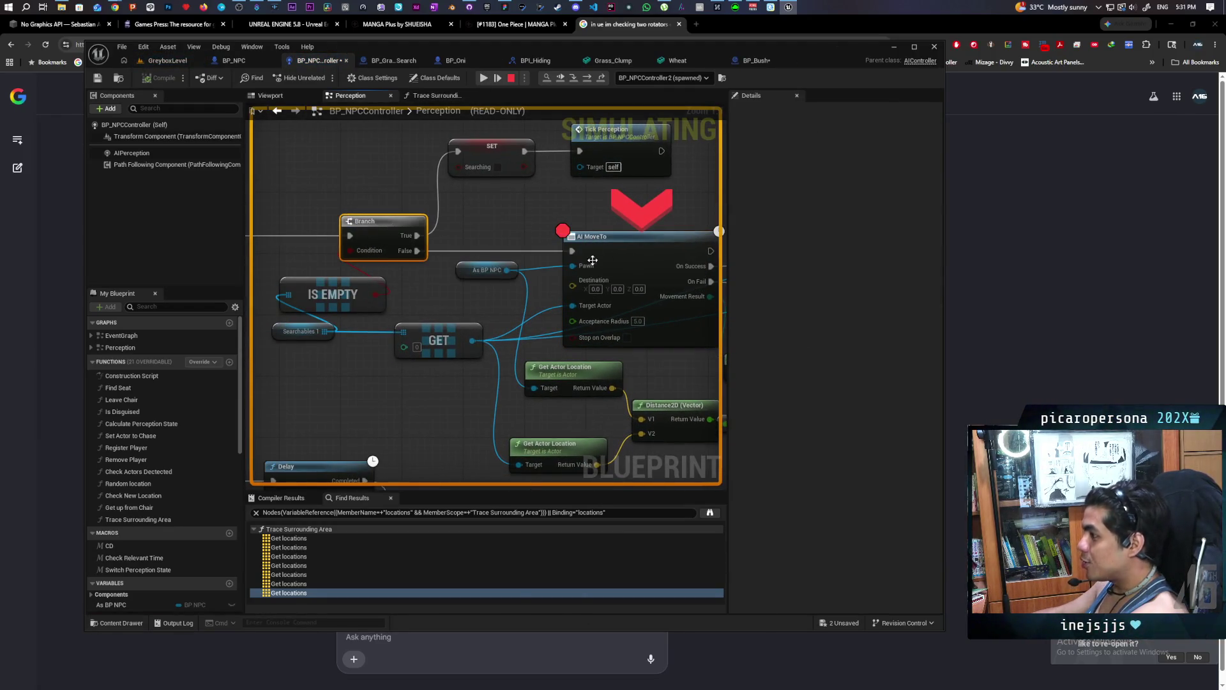
pyautogui.click(594, 236)
pyautogui.press('F9')
pyautogui.click(560, 78)
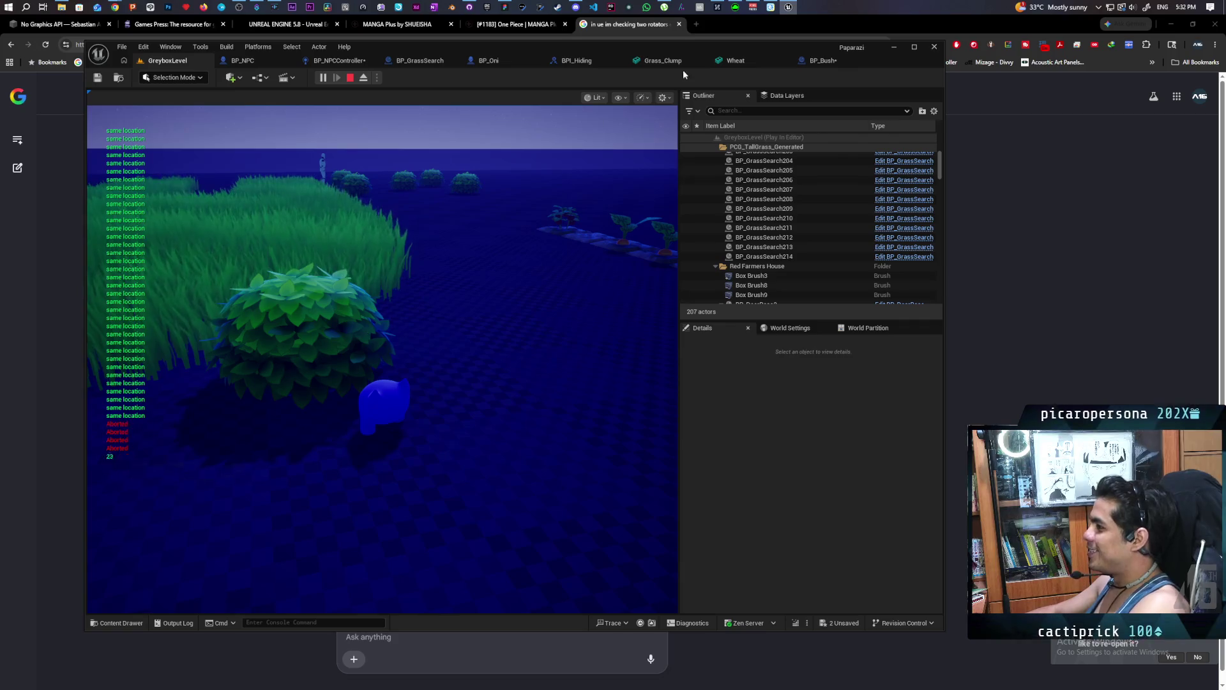
pyautogui.click(849, 58)
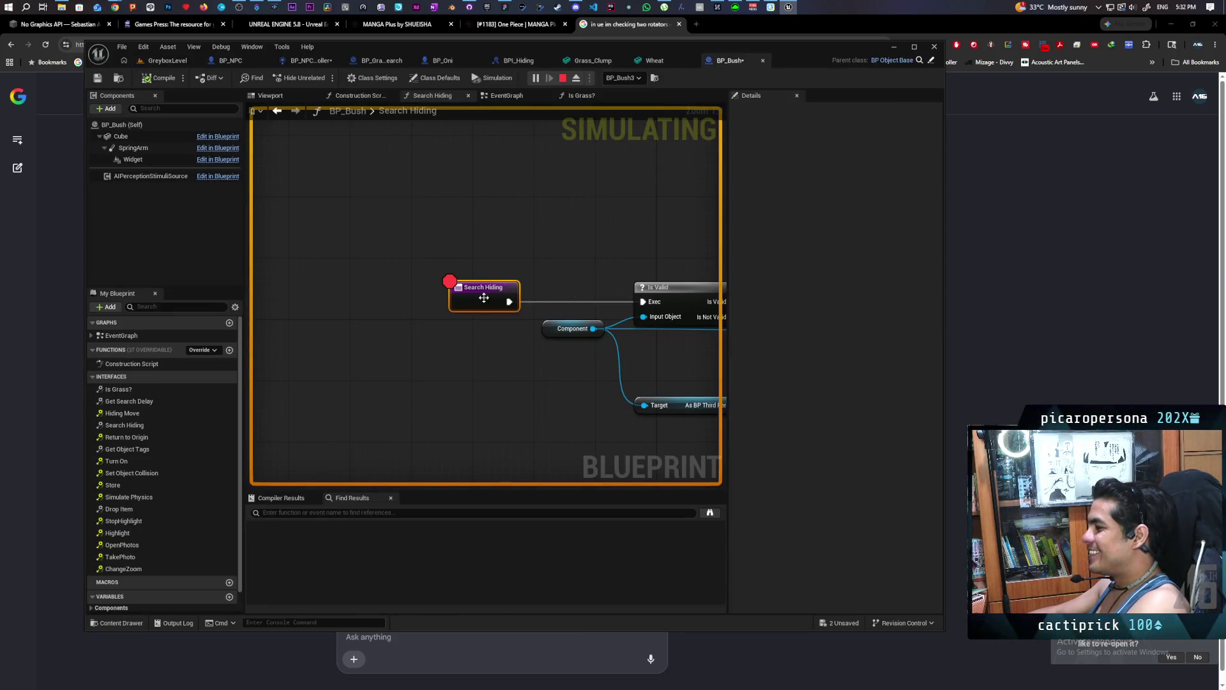
# Stop the paused simulation from BP_GrassSearch, then return to BP_NPCController's Perception graph.
pyautogui.scroll(-5, 484, 297)
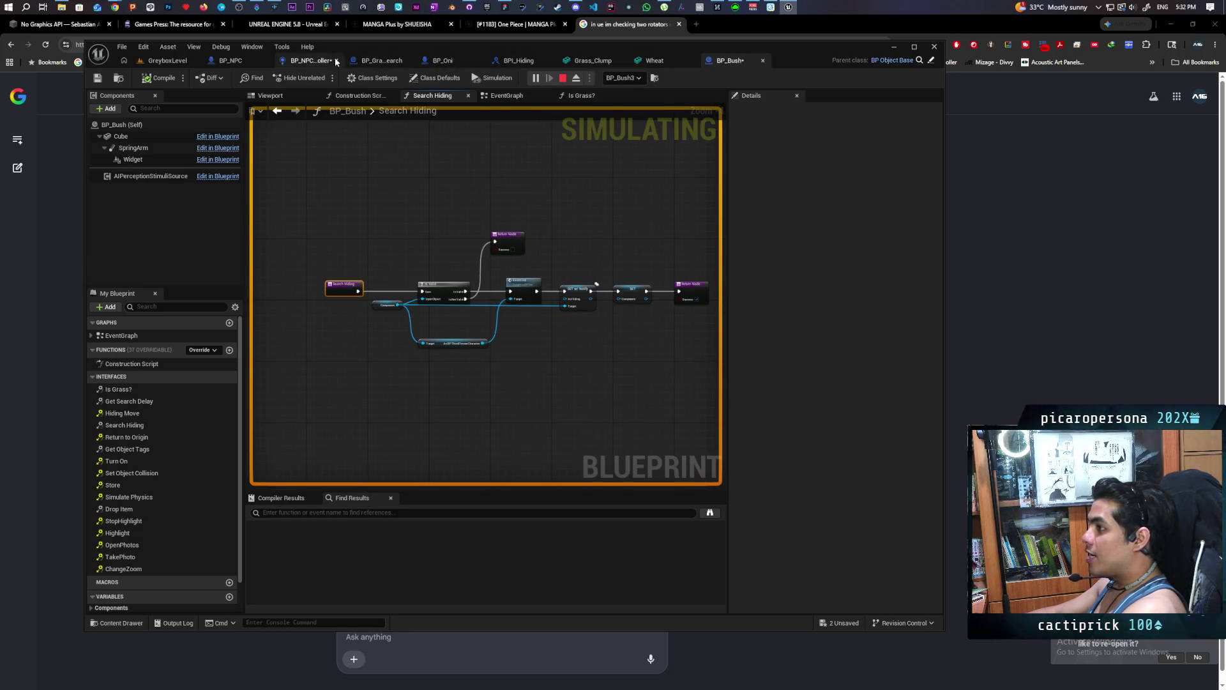
pyautogui.click(374, 62)
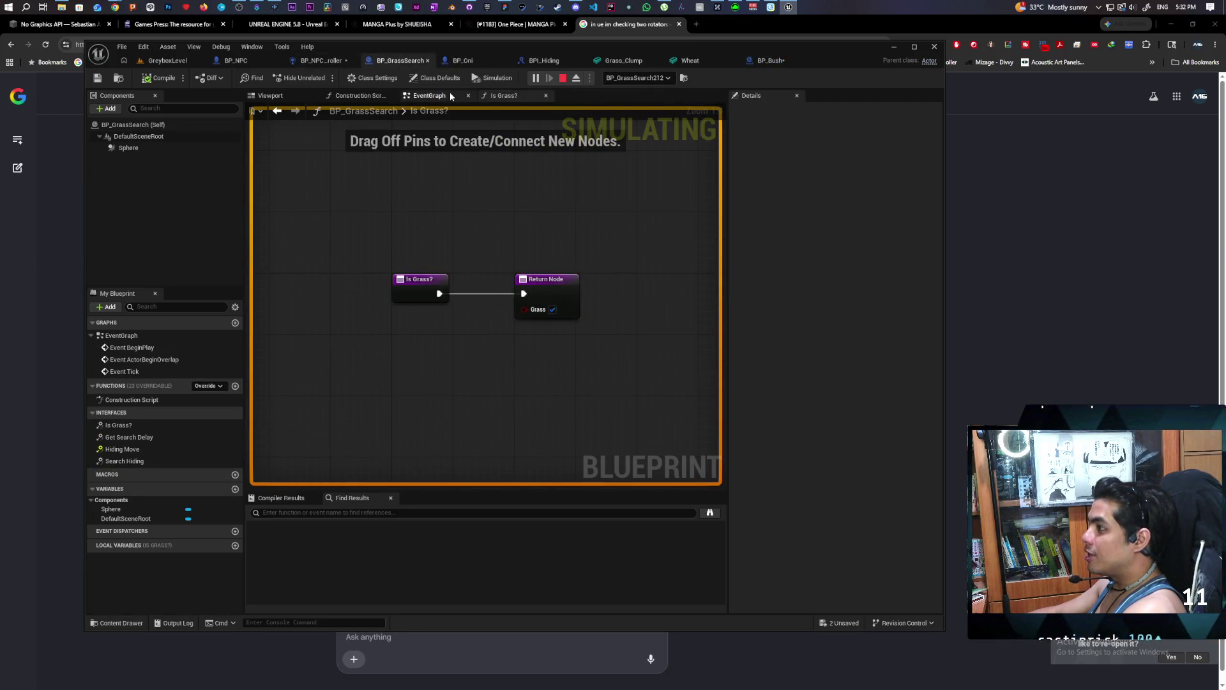
pyautogui.click(563, 78)
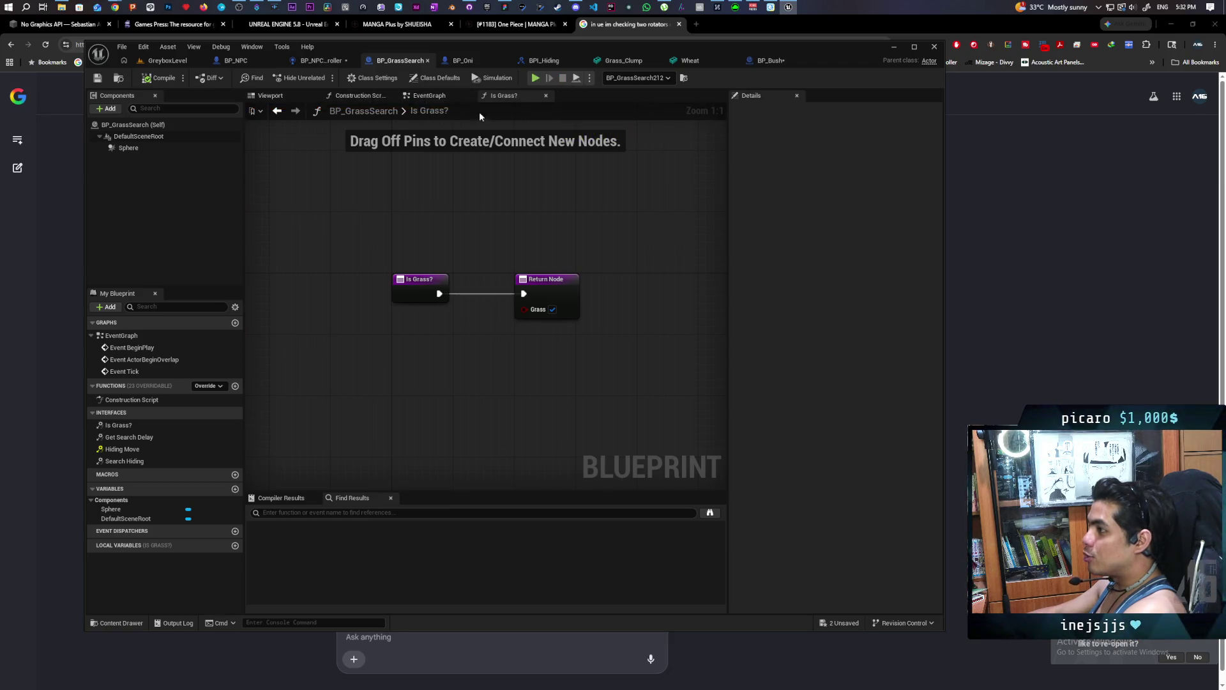
pyautogui.click(429, 95)
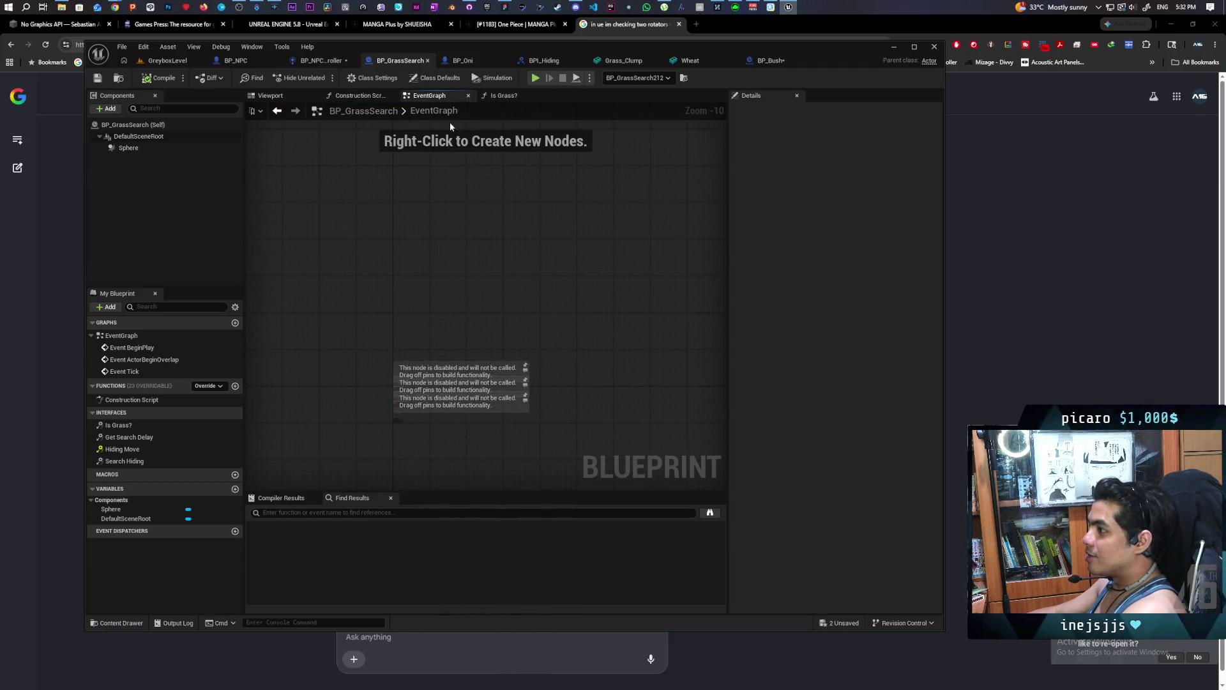
pyautogui.click(307, 62)
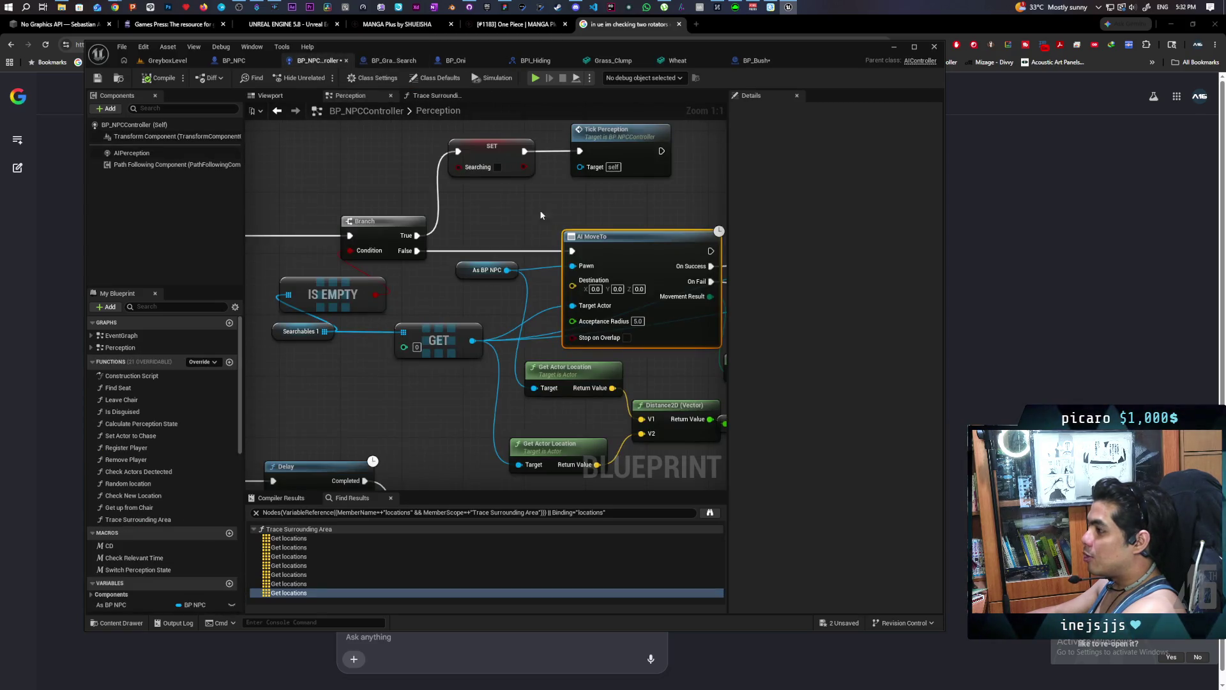
# Inspect the breakpointed Print String node in BP_NPCController's Perception graph.
pyautogui.scroll(-5, 541, 216)
pyautogui.scroll(3, 475, 288)
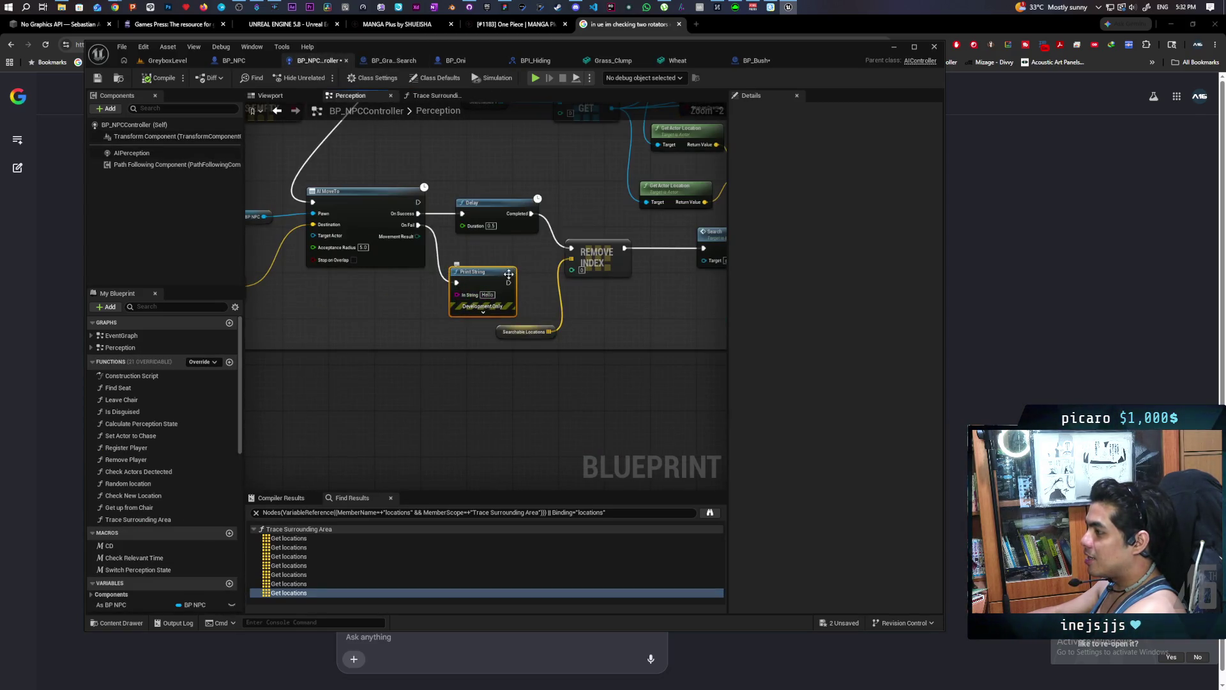
pyautogui.moveTo(509, 274); pyautogui.dragTo(474, 339)
pyautogui.click(509, 292)
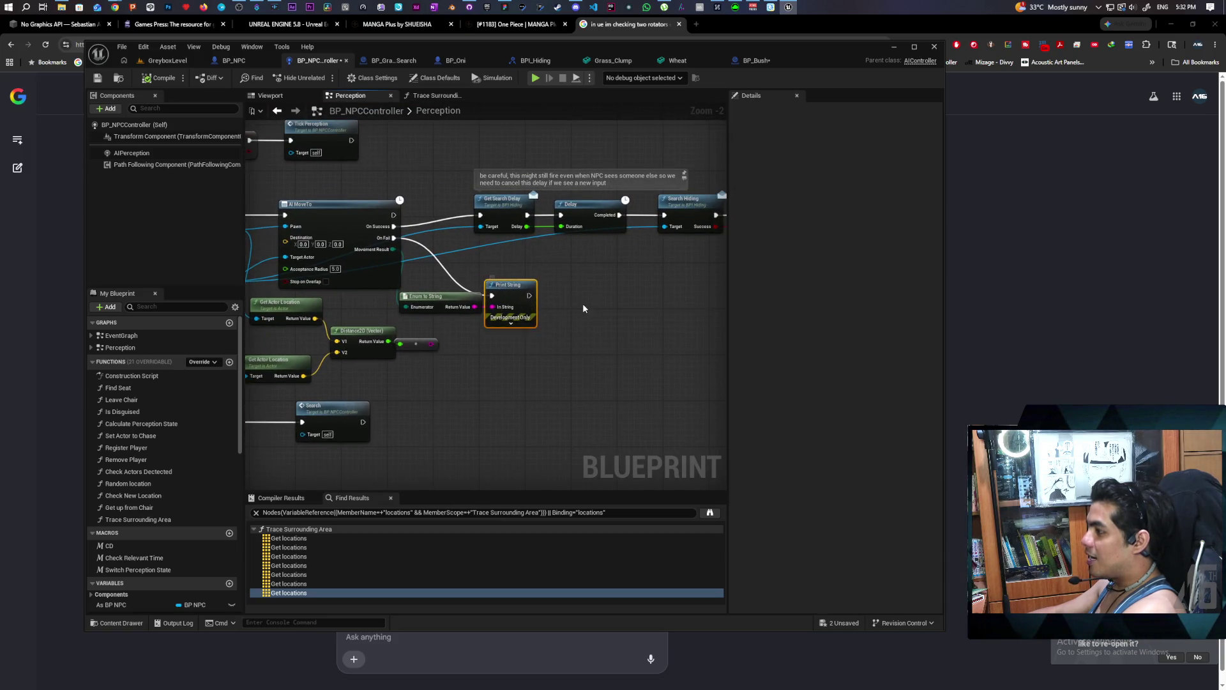
pyautogui.scroll(-2, 568, 329)
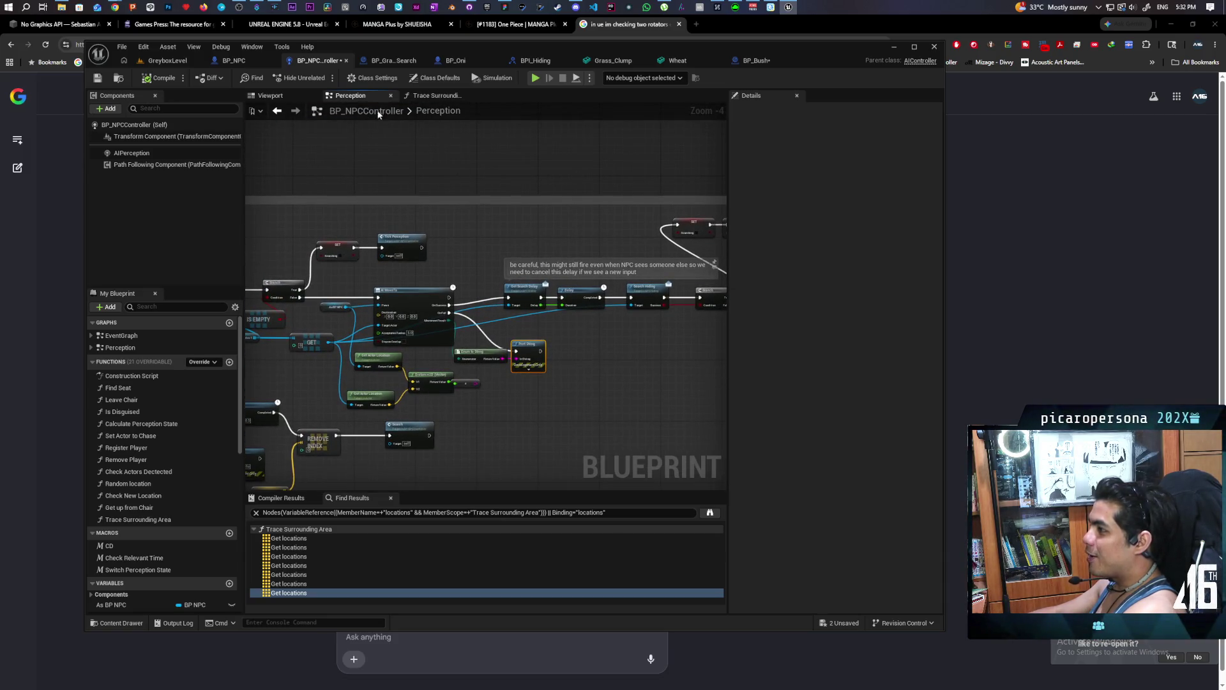
# Delete the Is Grass? and Print String nodes from BP_Bush's EventGraph.
pyautogui.click(396, 61)
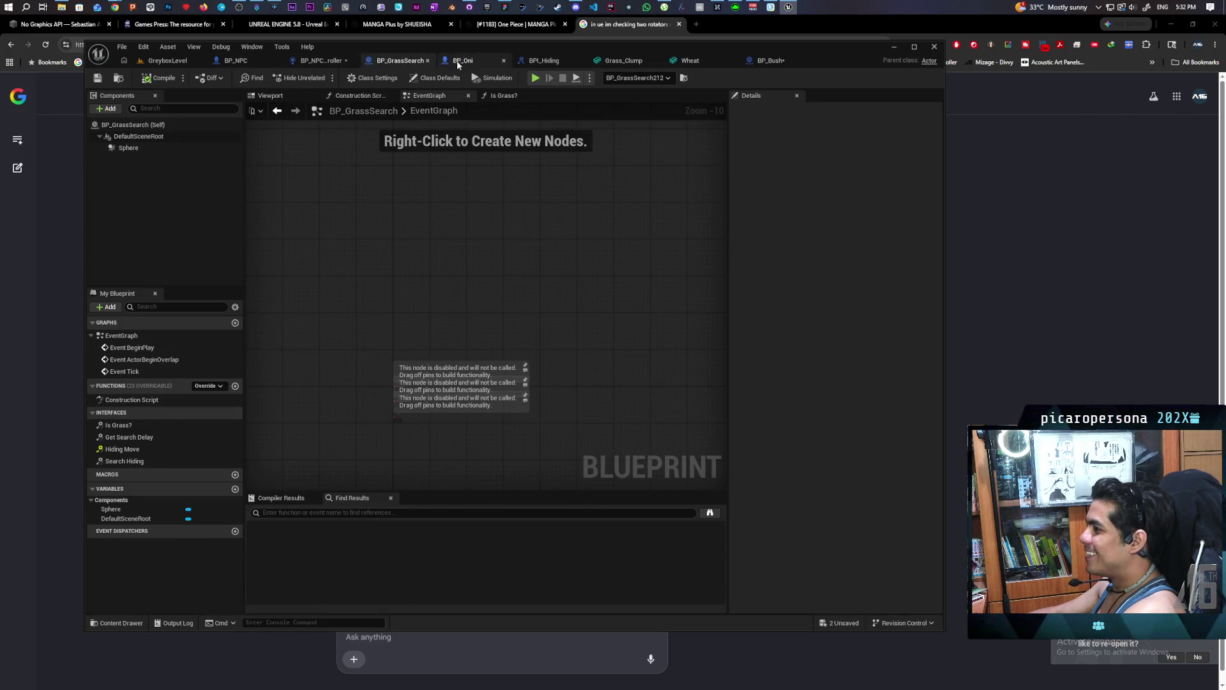
pyautogui.click(760, 61)
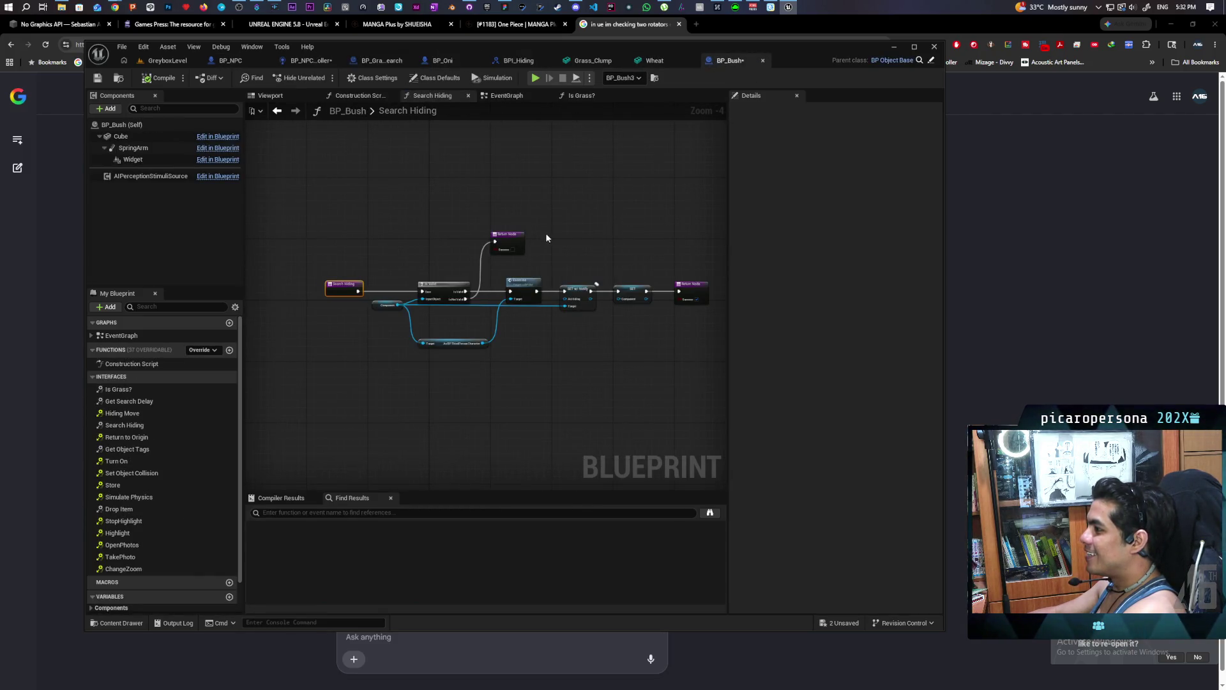
pyautogui.click(506, 96)
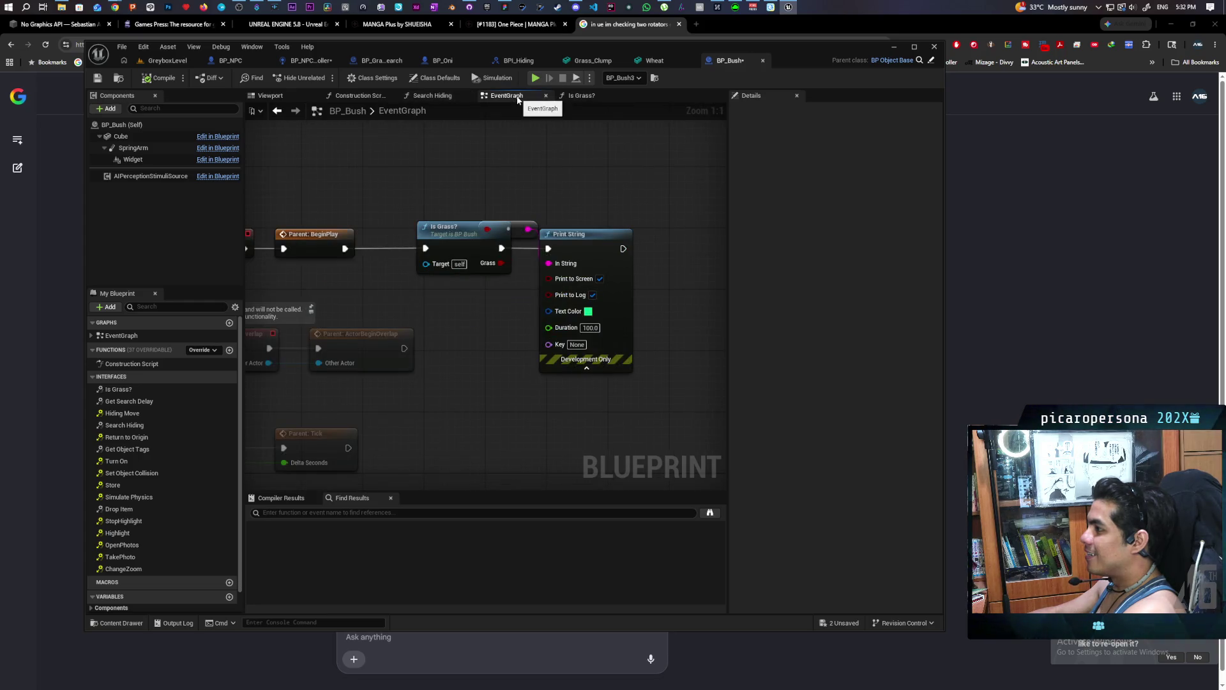
pyautogui.press('Home')
pyautogui.moveTo(490, 261); pyautogui.dragTo(692, 324)
pyautogui.press('Delete')
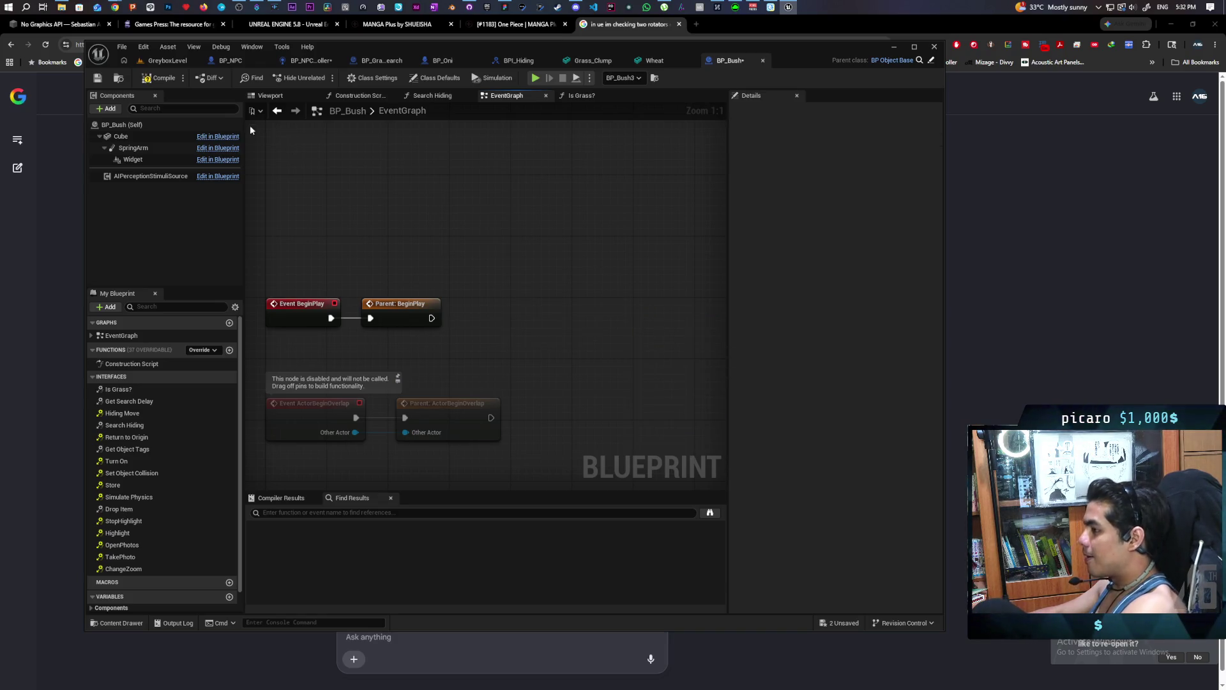
# Save all blueprints and start playing GreyboxLevel.
pyautogui.hotkey('ctrl', 'shift', 's')
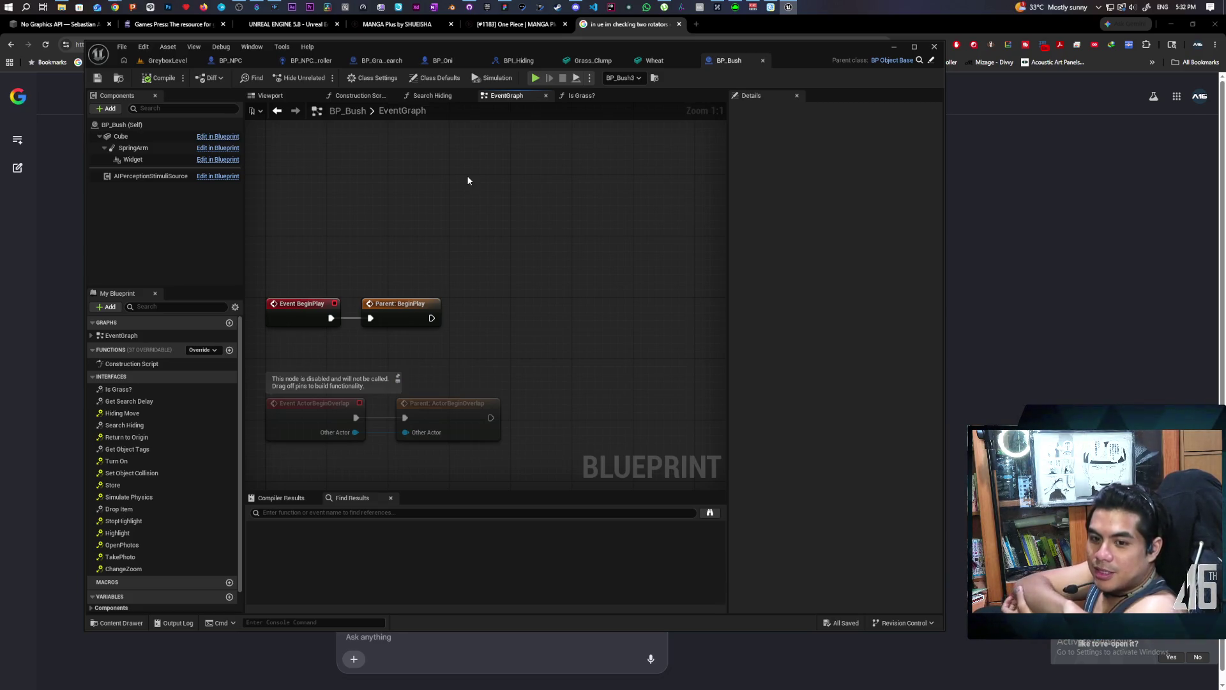
pyautogui.doubleClick(418, 112)
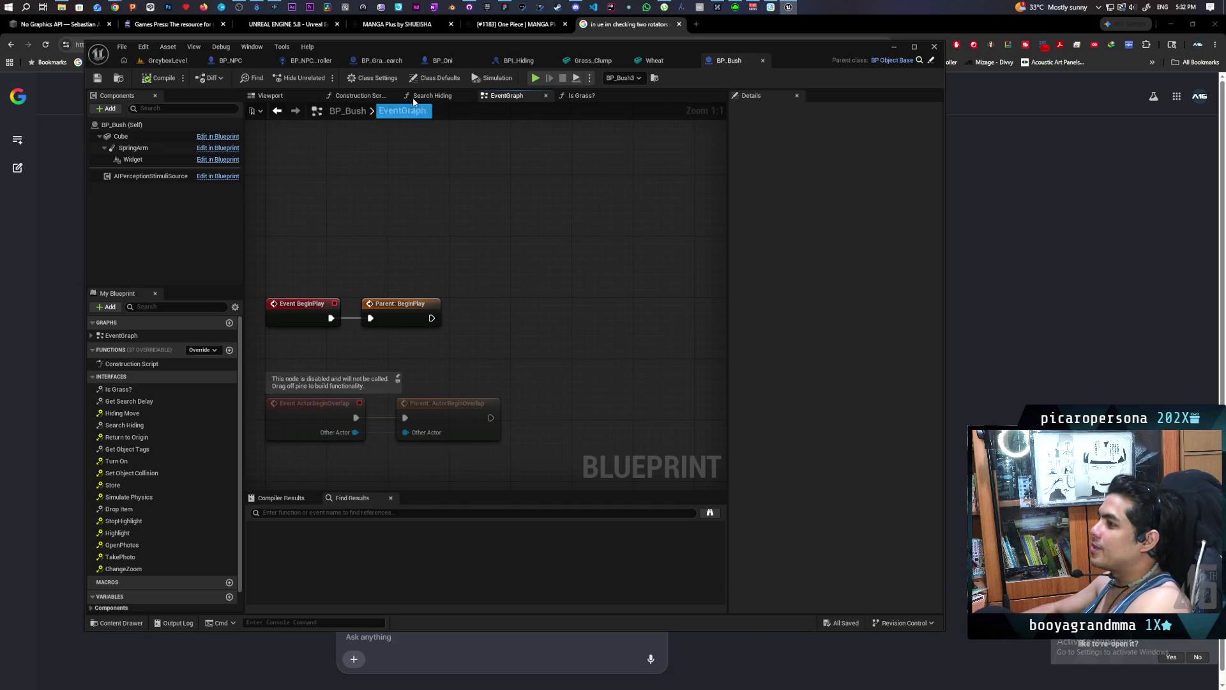
pyautogui.click(173, 64)
pyautogui.click(323, 77)
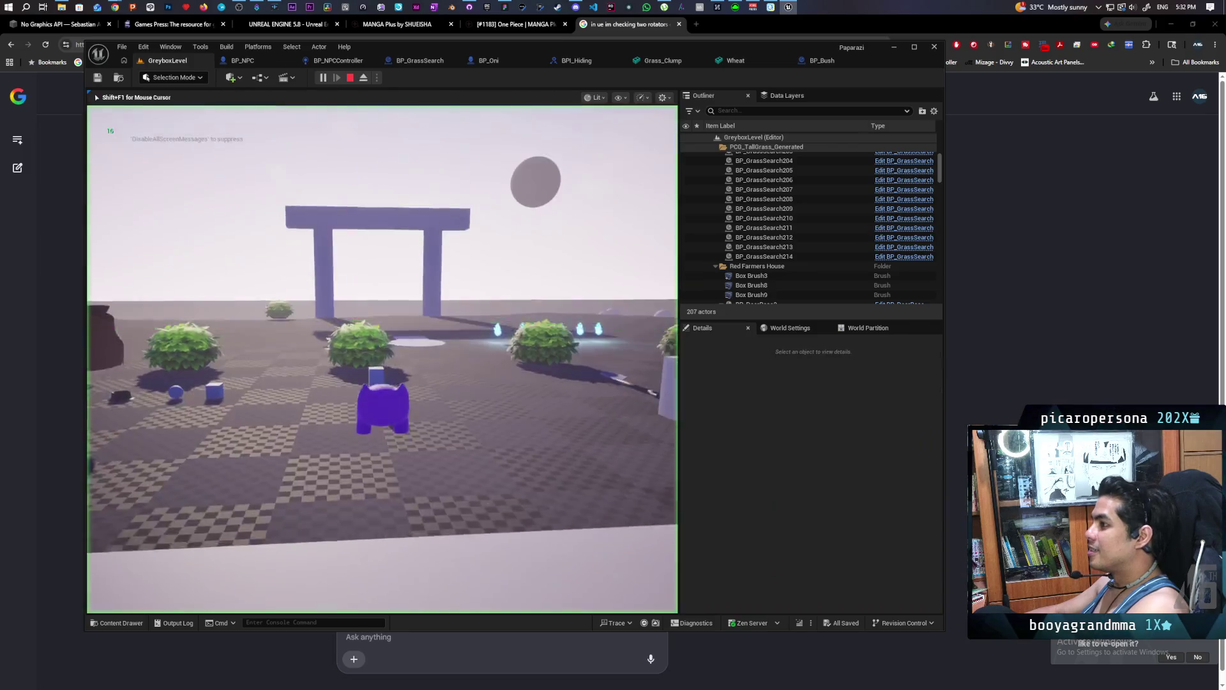
# Walk the character past the bushes into the tall grass toward the red NPC until the Search breakpoint hits.
pyautogui.press('w')
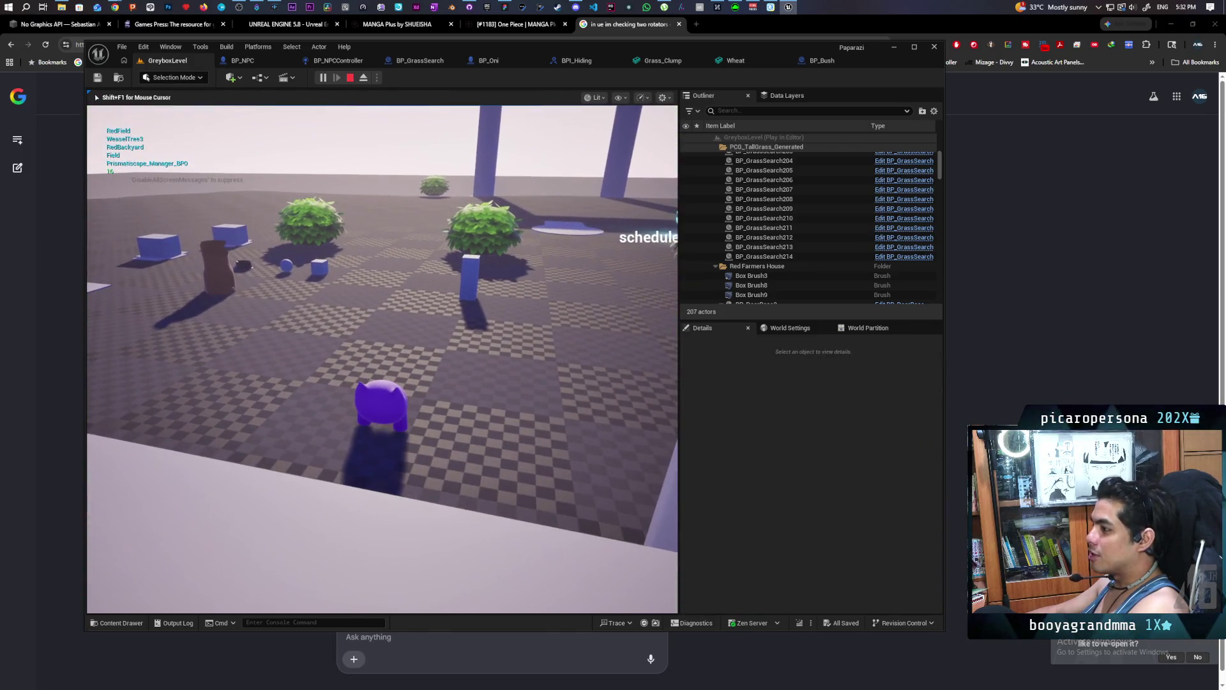
pyautogui.press('w')
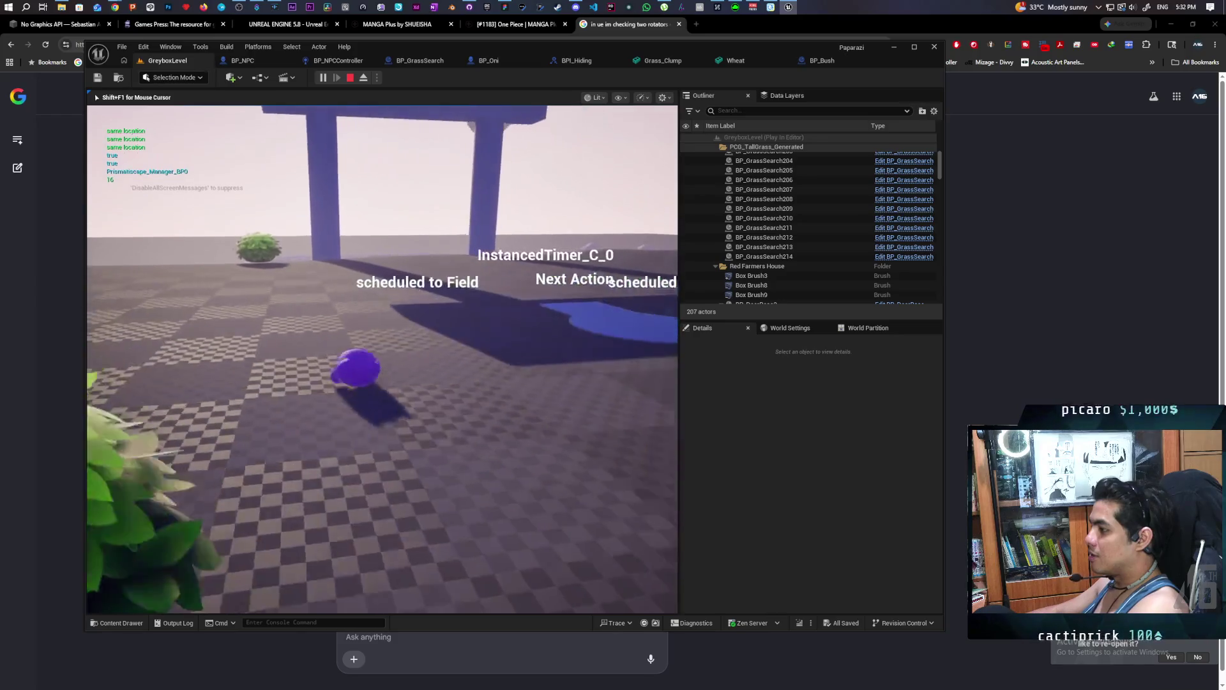
pyautogui.press('w')
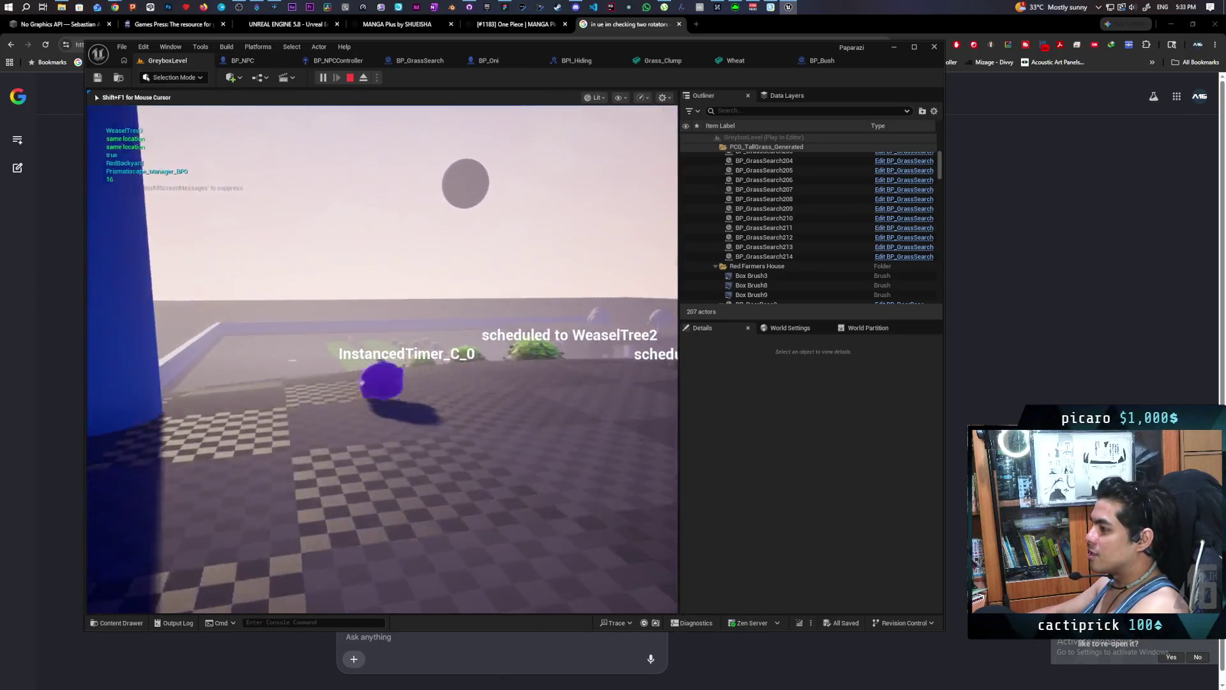
pyautogui.press('w')
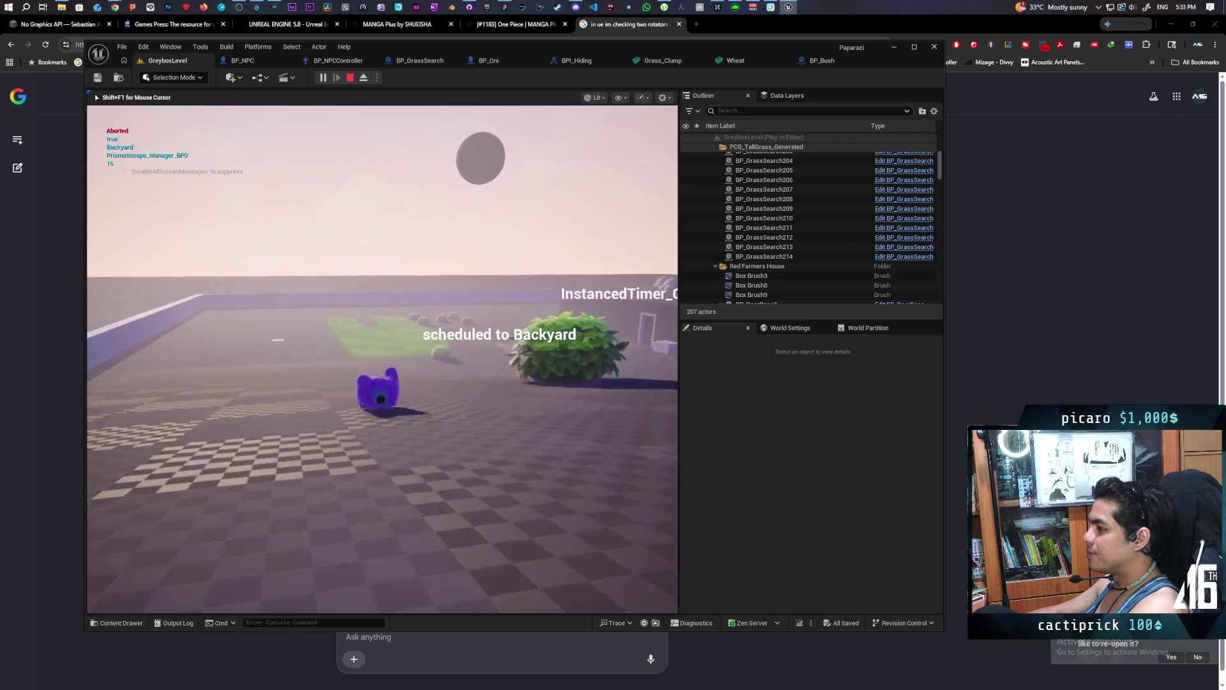
pyautogui.press('w')
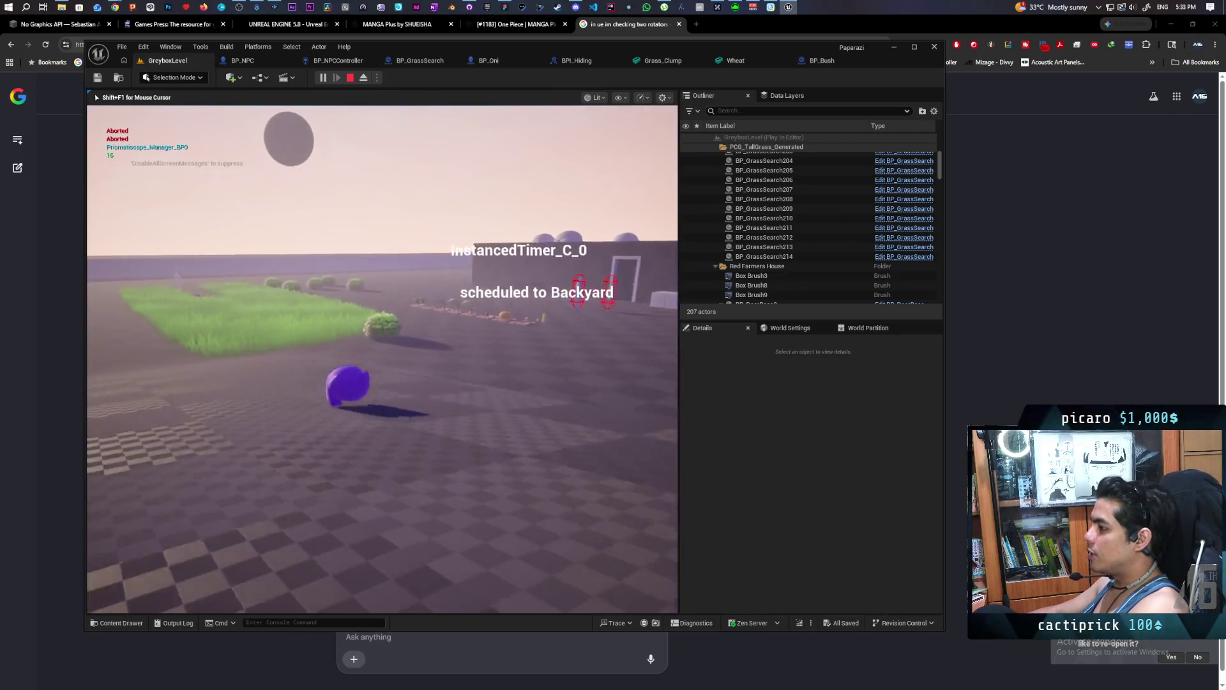
pyautogui.press('w')
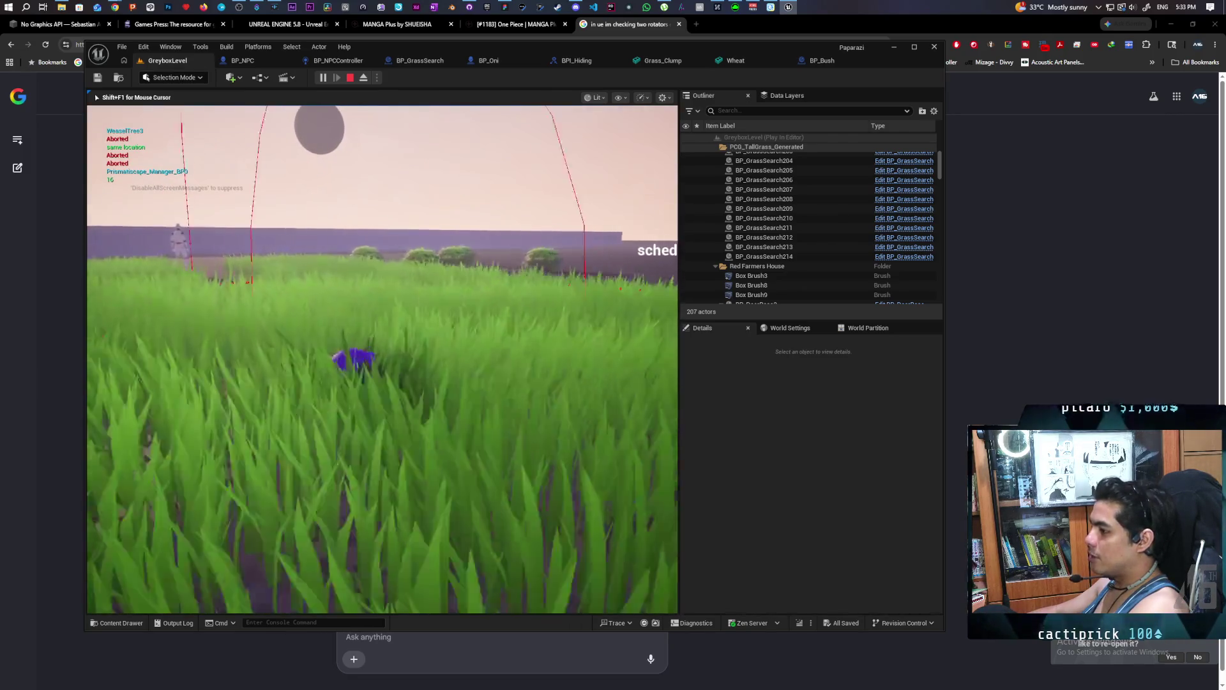
pyautogui.press('w')
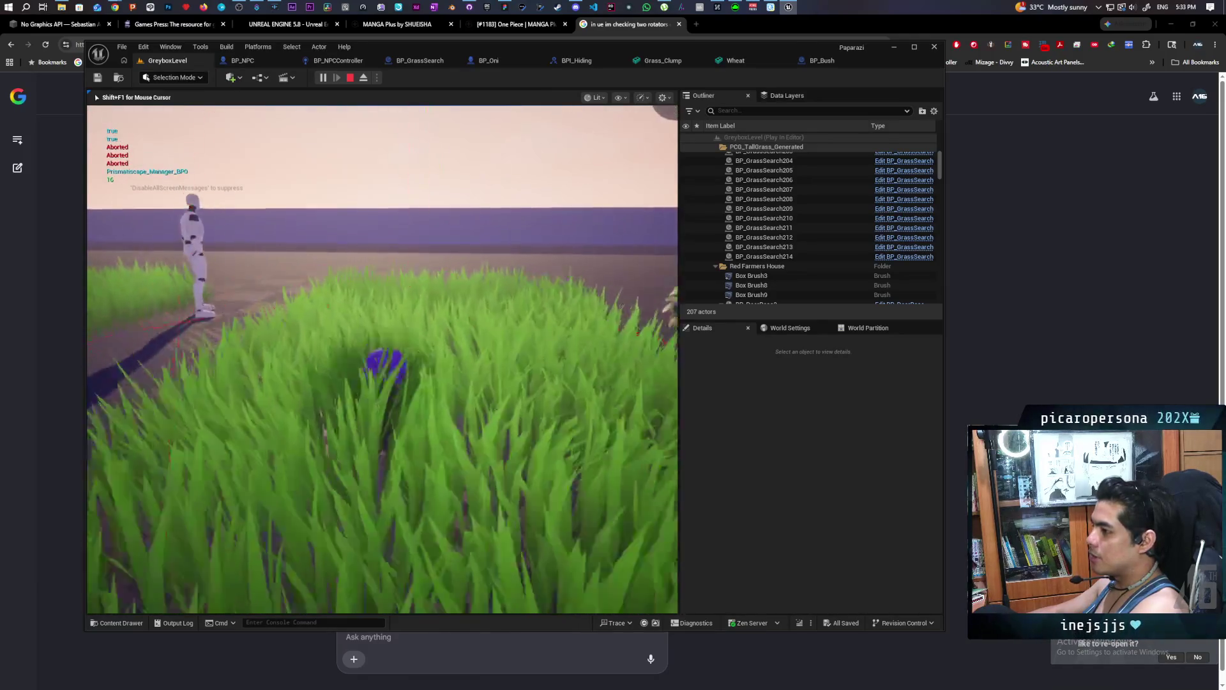
pyautogui.press('w')
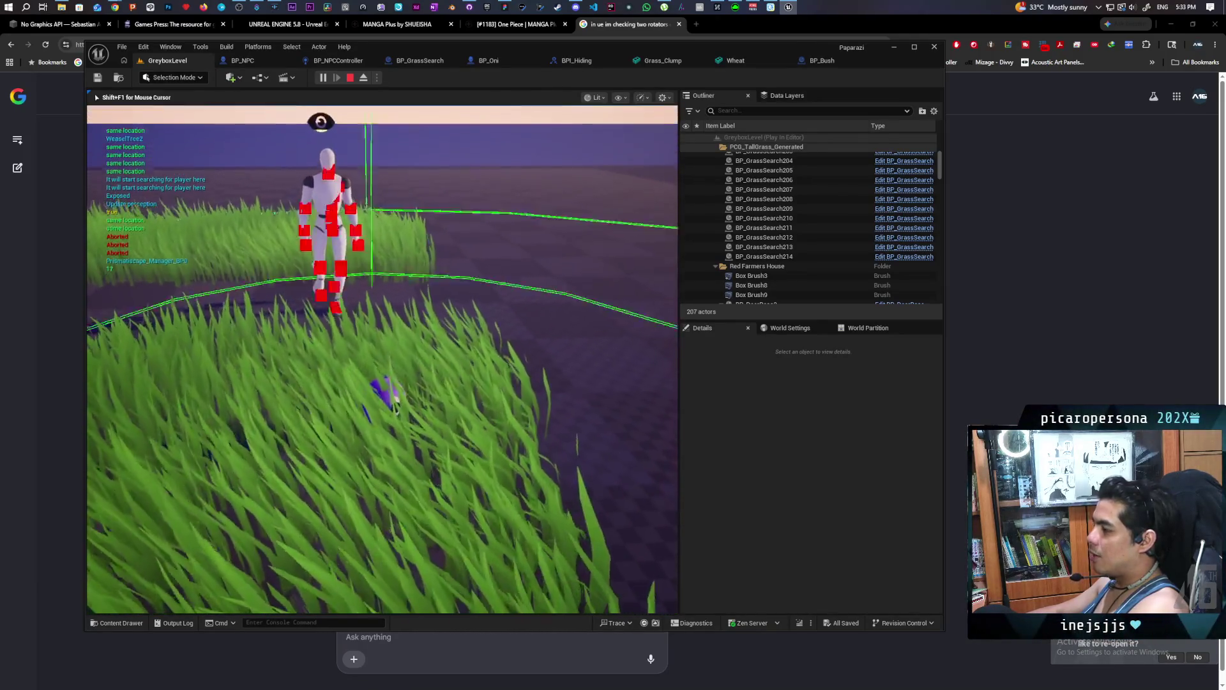
pyautogui.press('w')
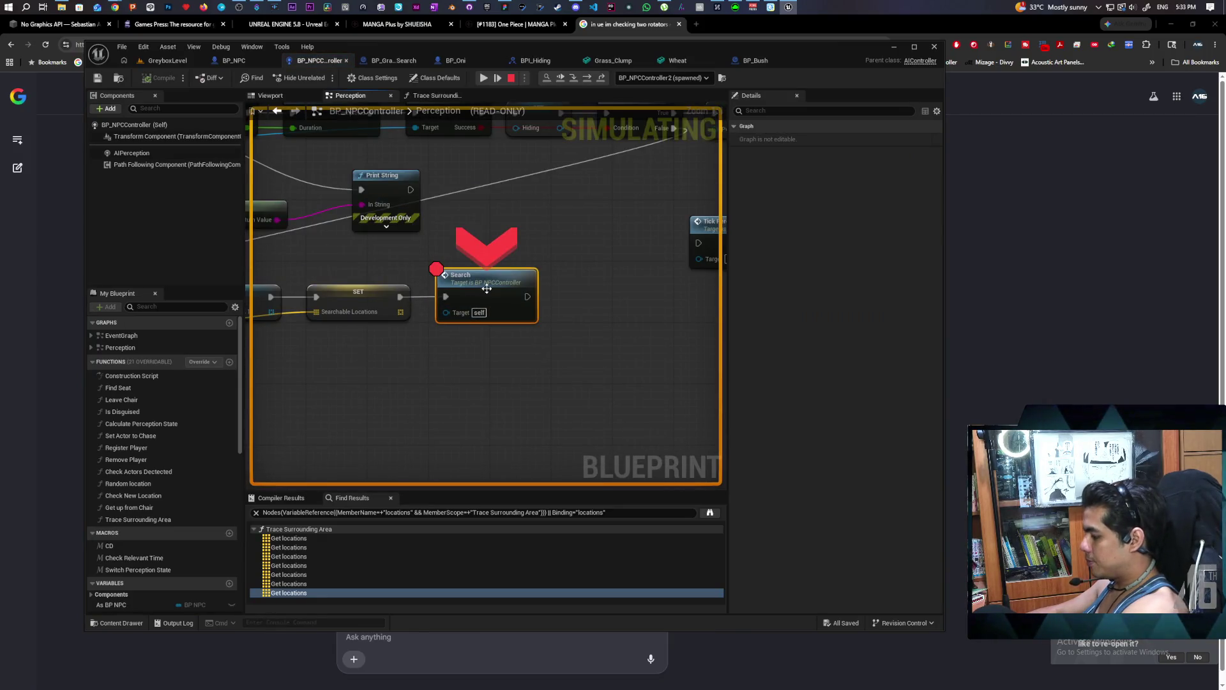
# Resume from the breakpoint, move the character around the tall grass, then end play and open BP_Bush.
pyautogui.click(485, 80)
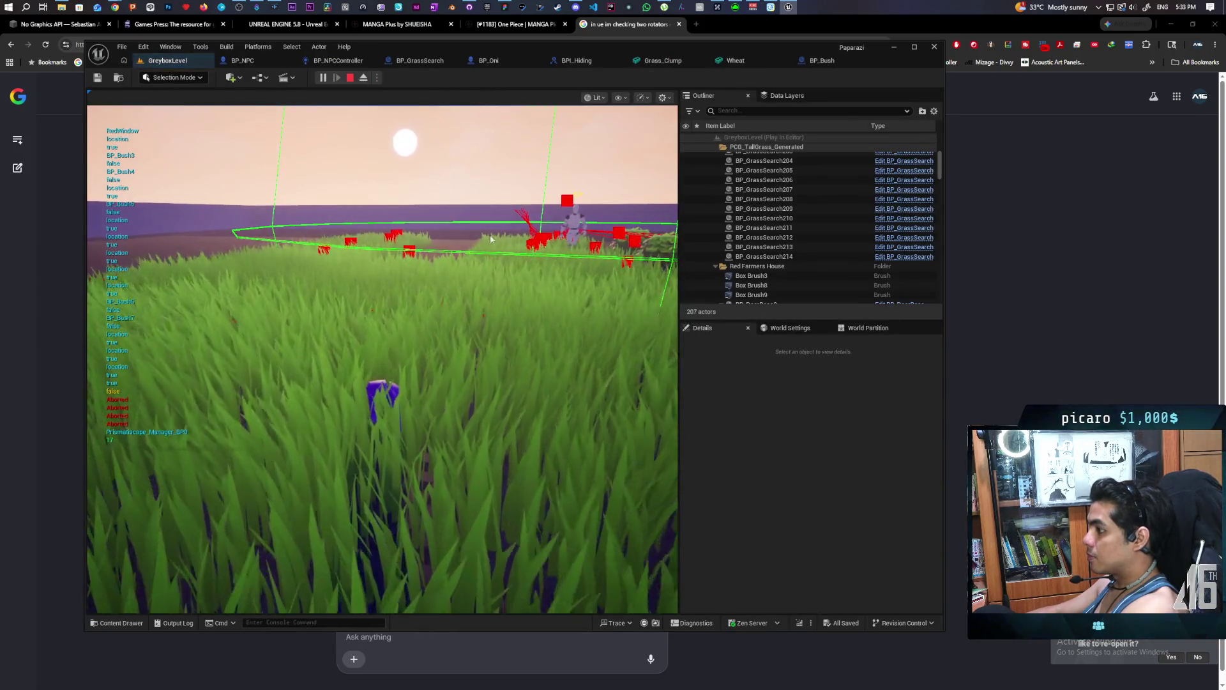
pyautogui.click(491, 239)
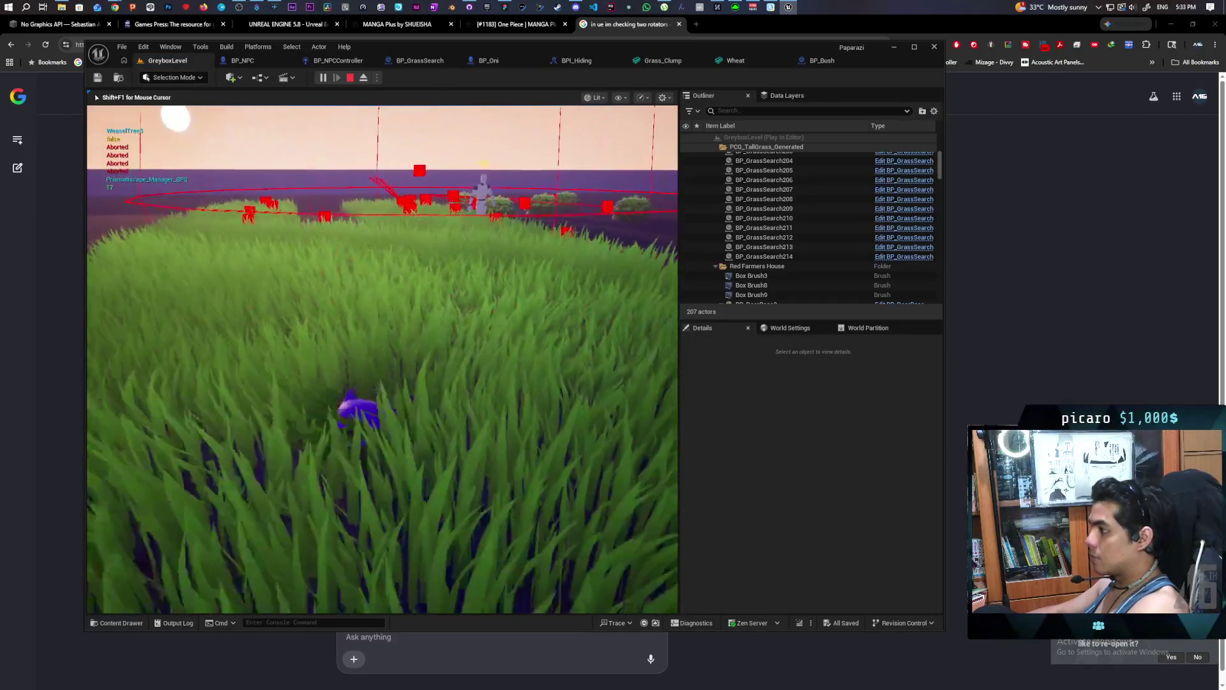
pyautogui.press('s')
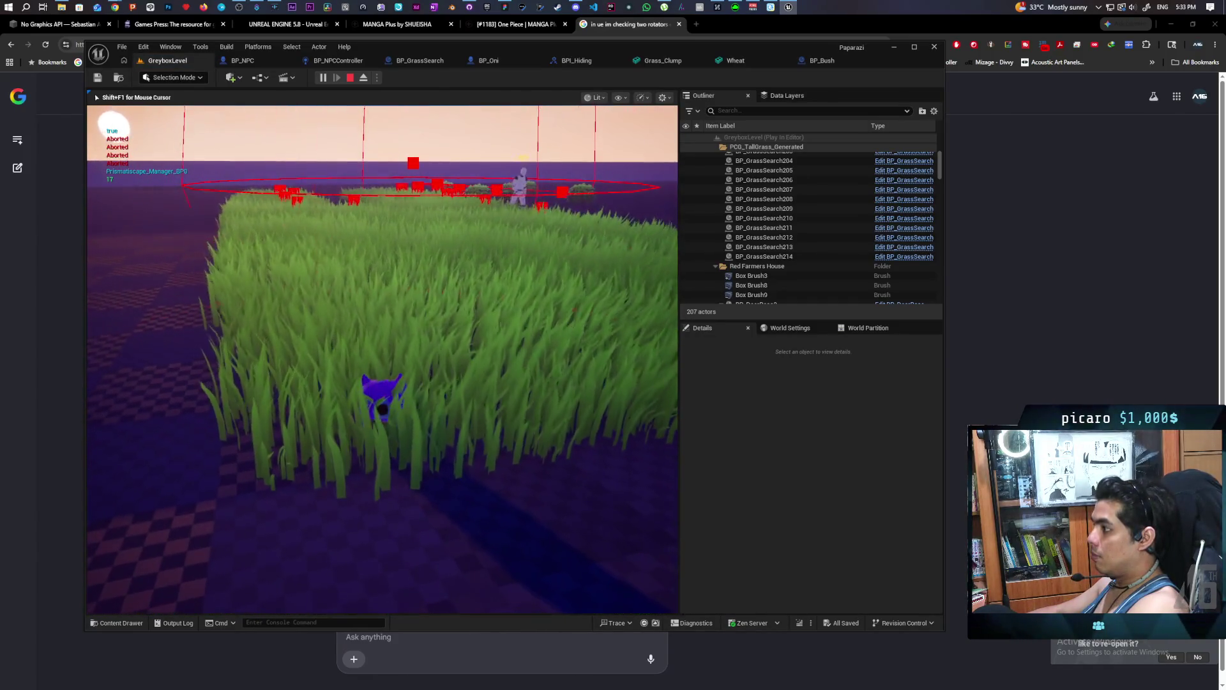
pyautogui.press('s')
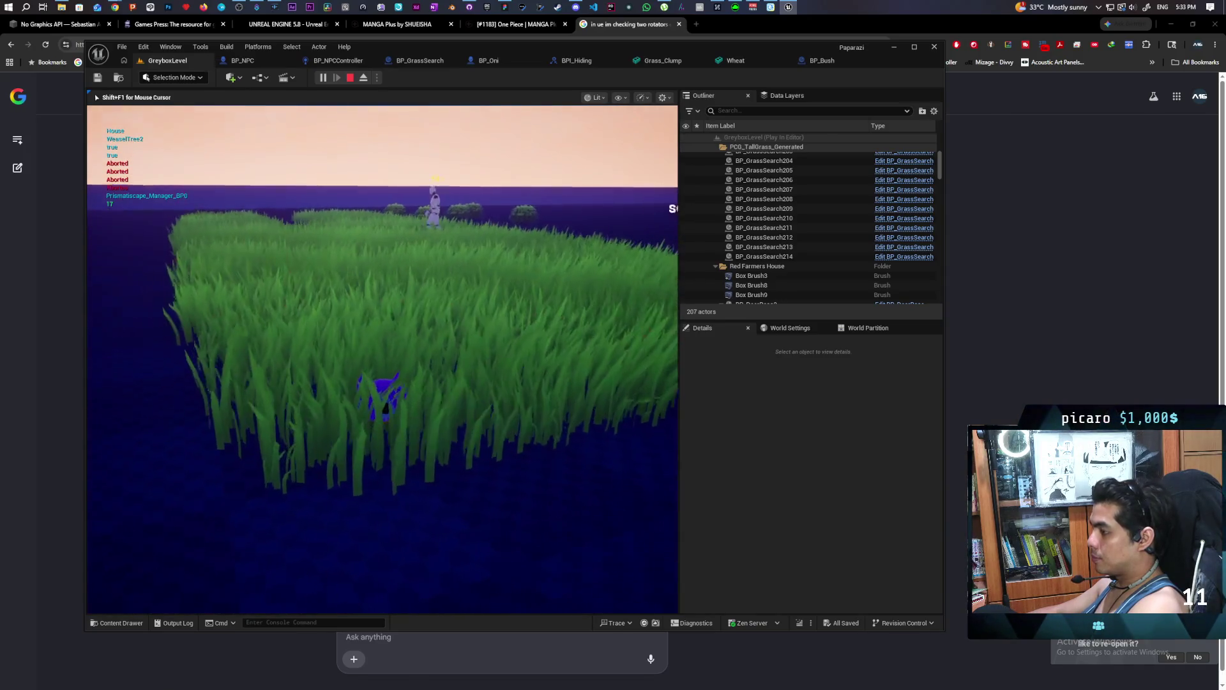
pyautogui.press('s')
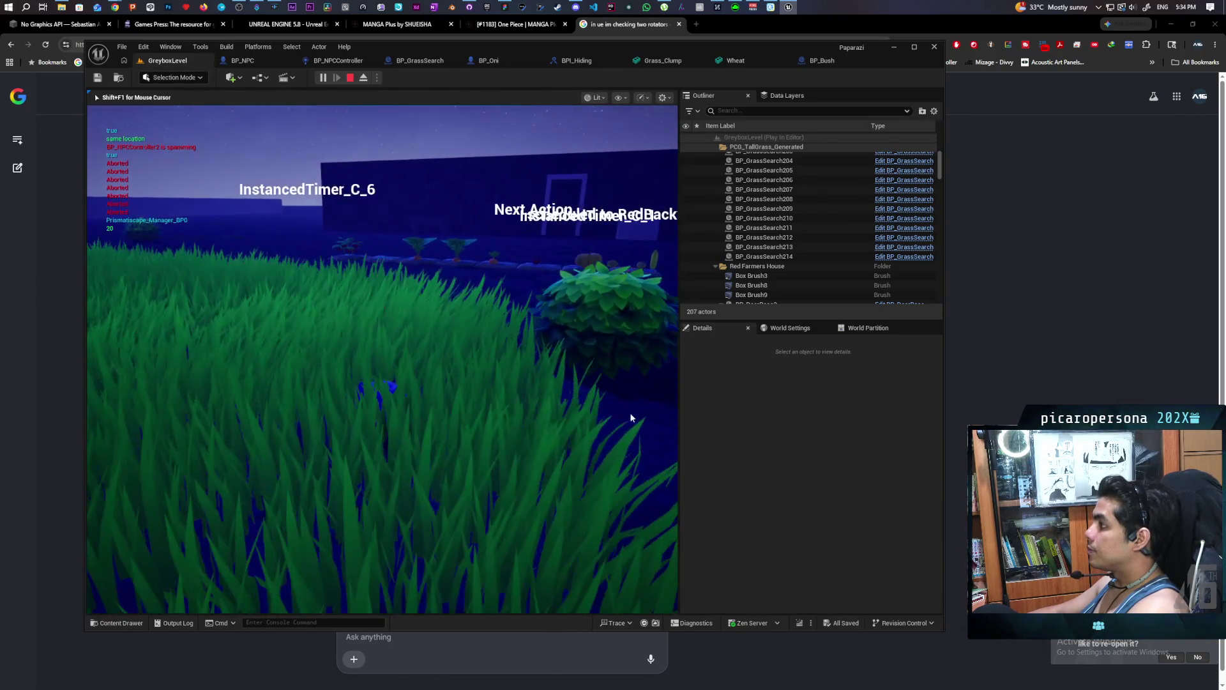
pyautogui.press('Escape')
pyautogui.click(820, 61)
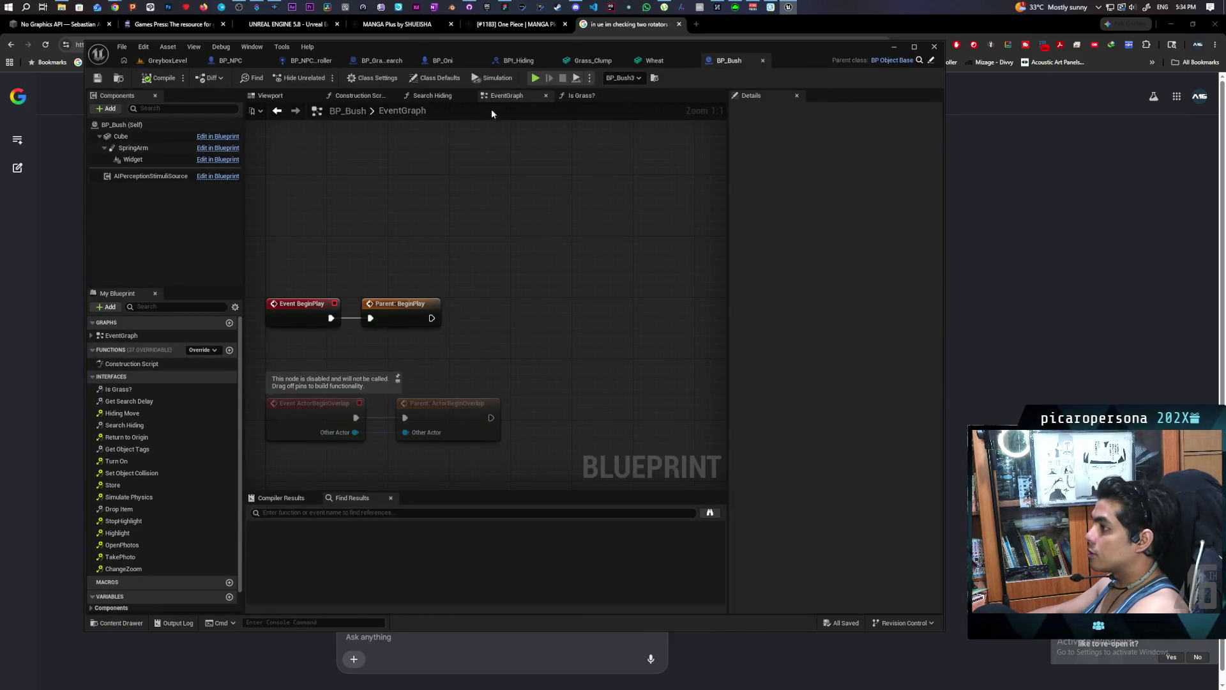
# Set BP_Bush's Get Search Delay return Delay to 0.5 and save the blueprint.
pyautogui.click(434, 97)
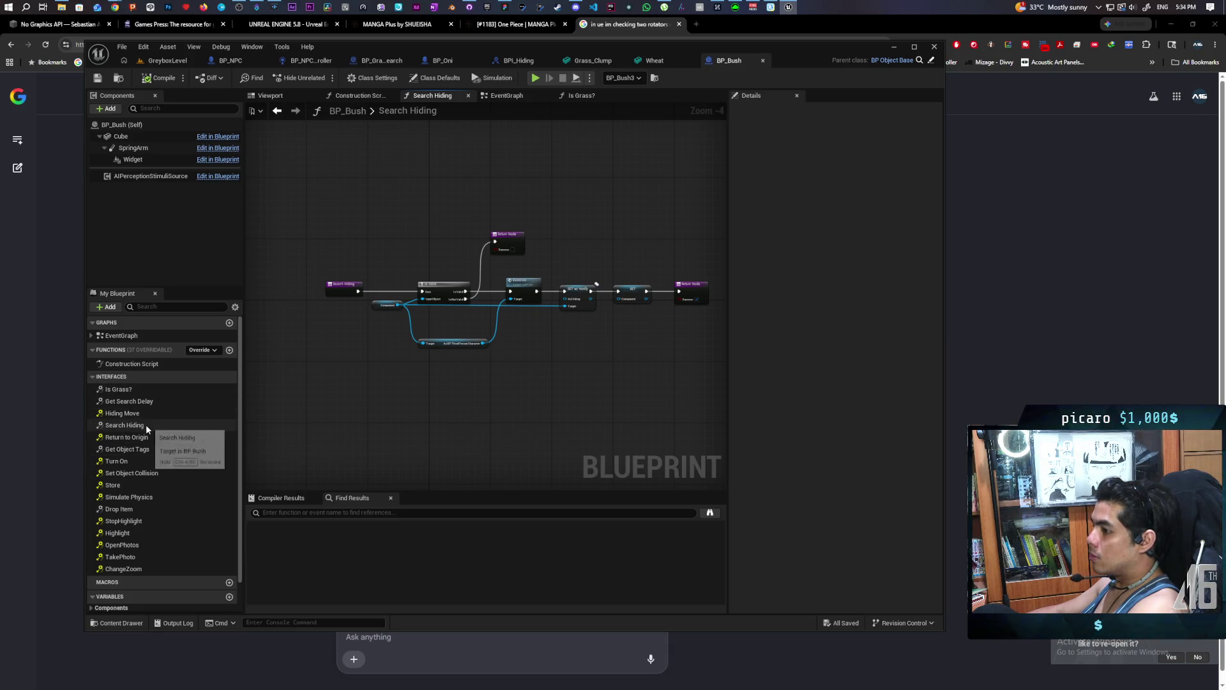
pyautogui.scroll(-2, 145, 424)
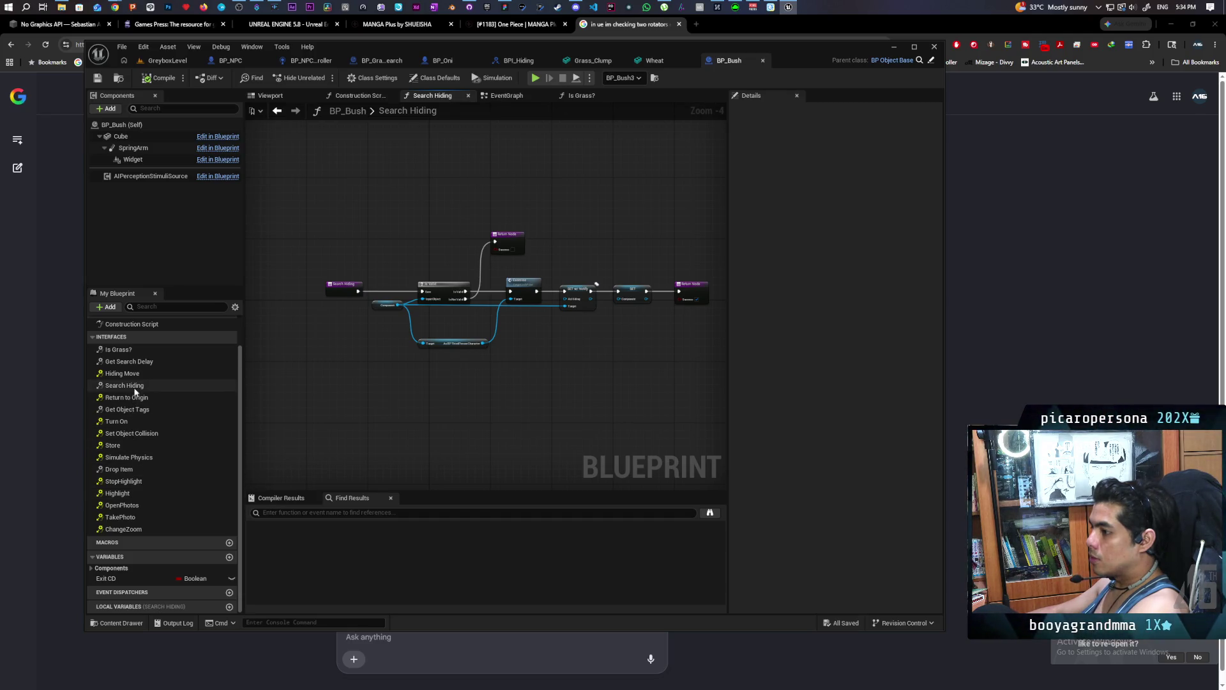
pyautogui.doubleClick(134, 361)
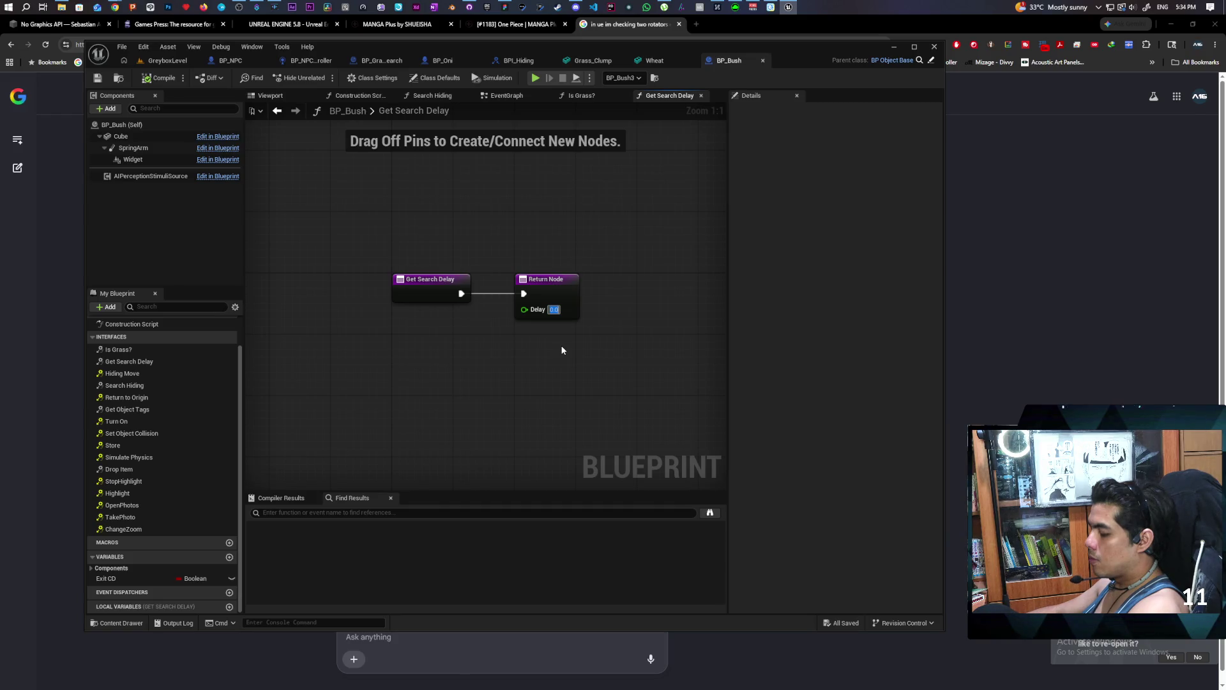
pyautogui.write('0.5')
pyautogui.press('Return')
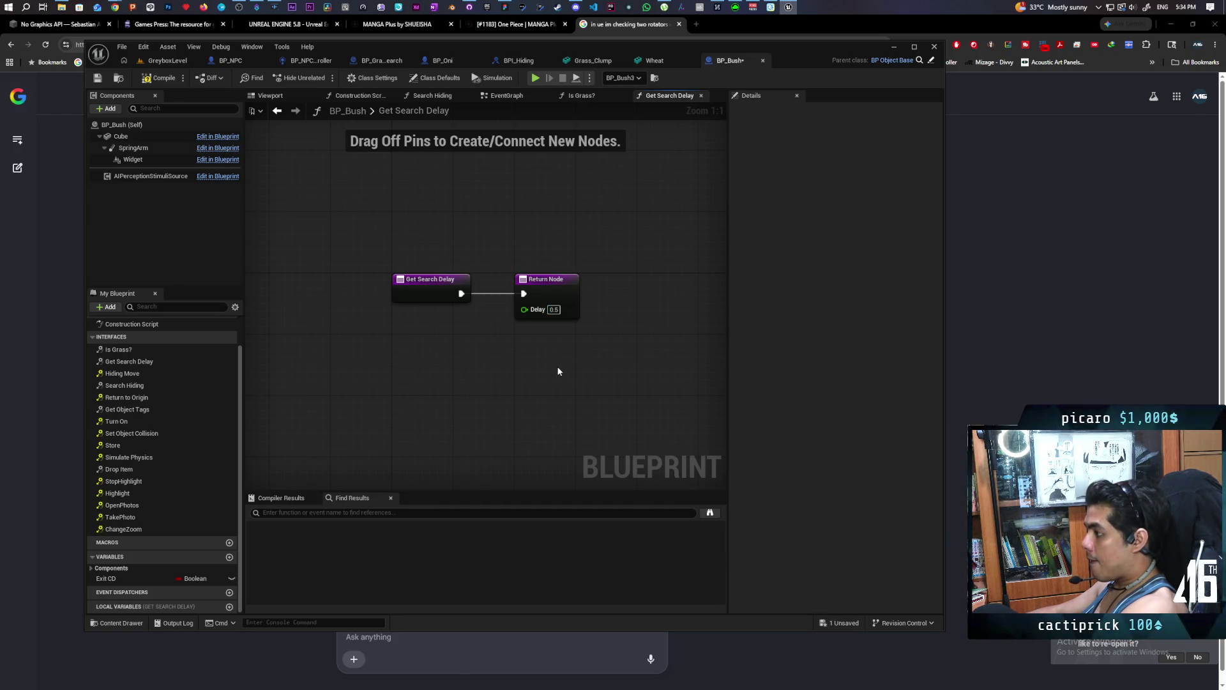
pyautogui.hotkey('ctrl', 's')
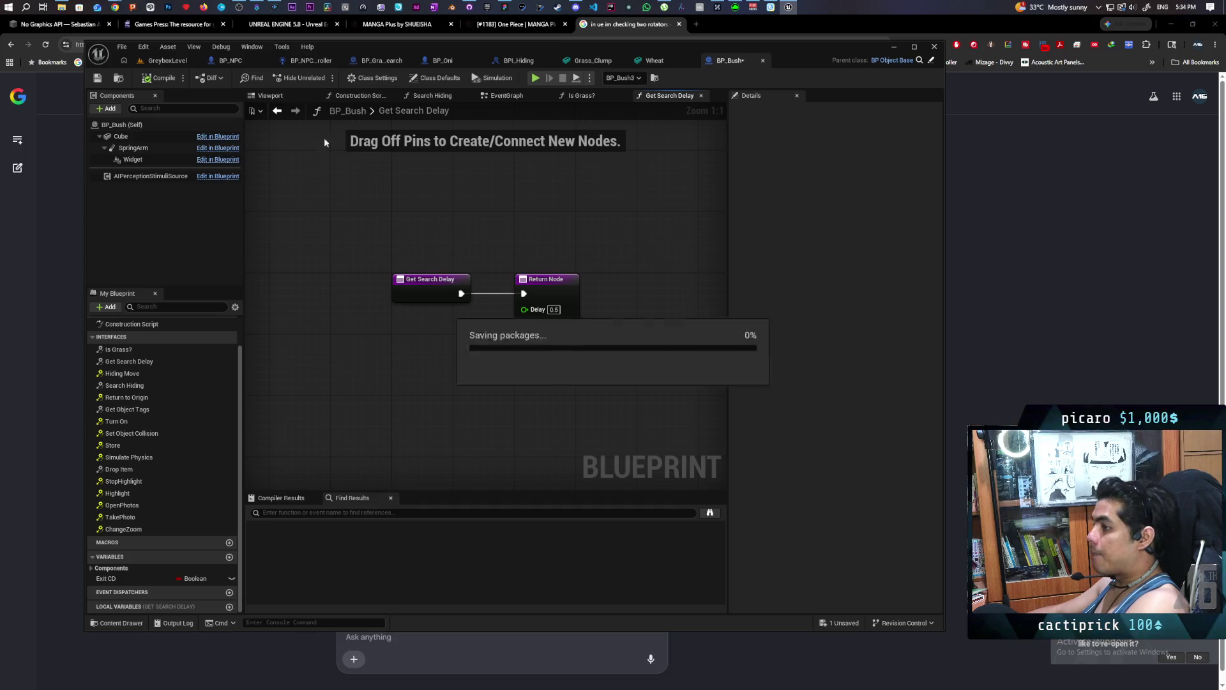
pyautogui.click(167, 61)
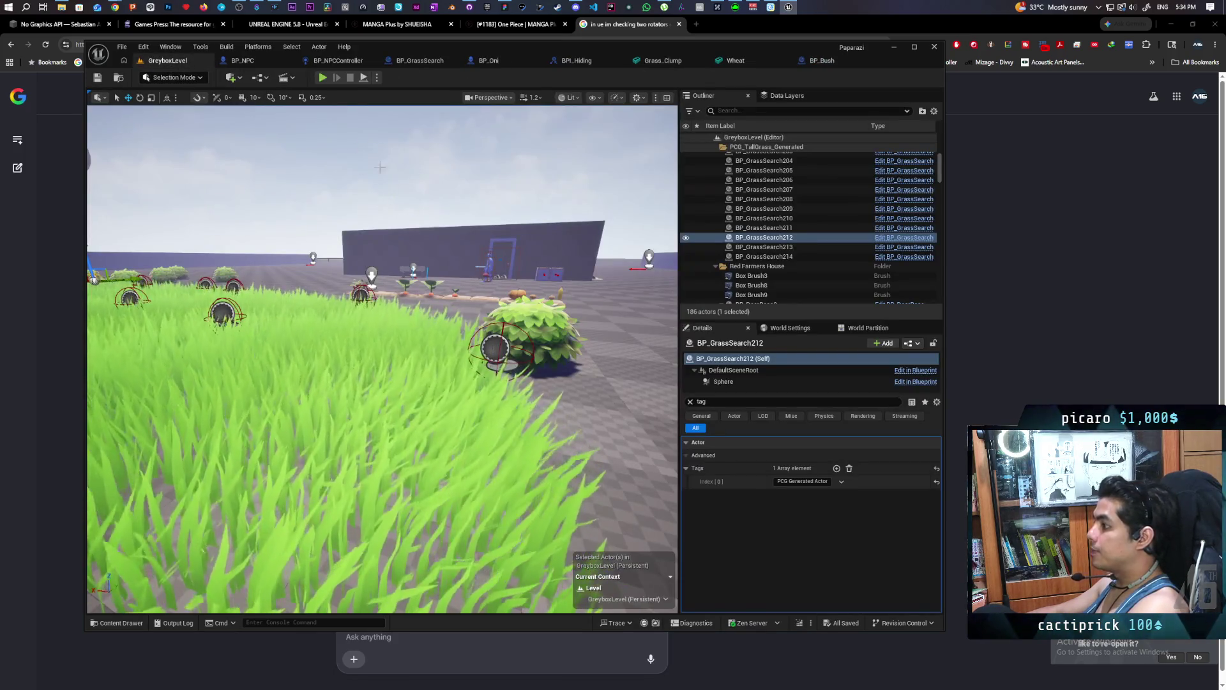
# Start a Play-In-Editor session of GreyboxLevel with Alt+P to watch the NPC behaviour.
pyautogui.hotkey('alt', 'p')
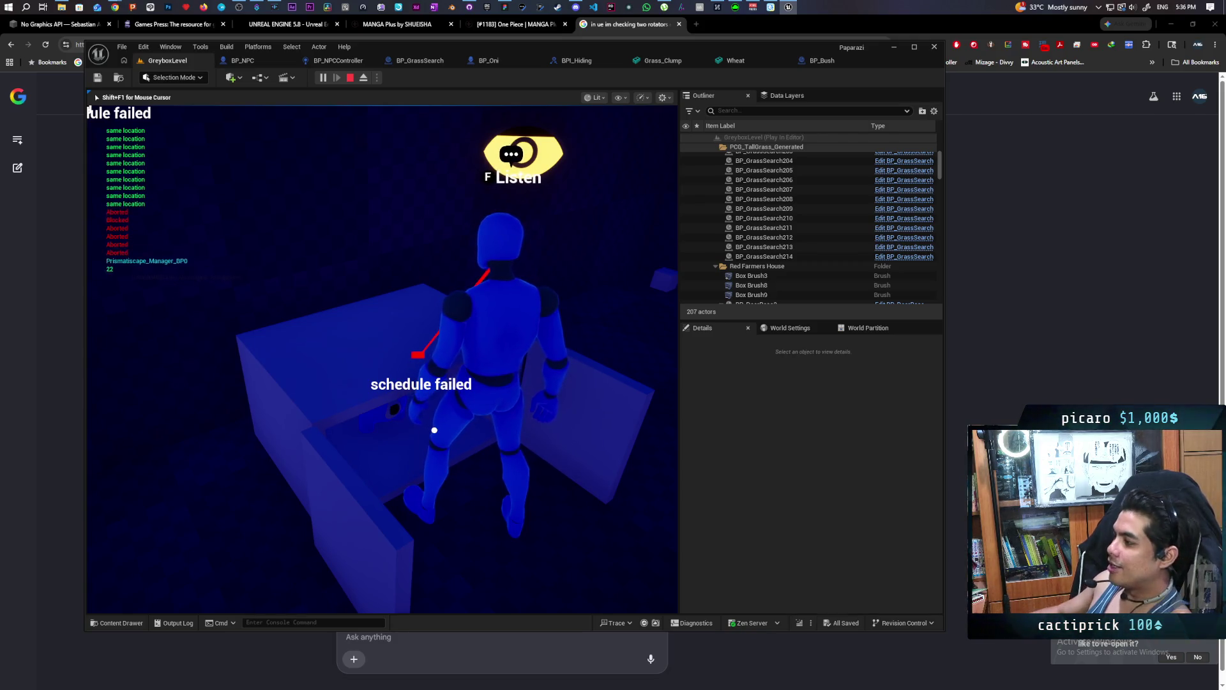
# Walk the character around the box, then start a Snipping Tool screen capture.
pyautogui.press('w')
pyautogui.press('w')
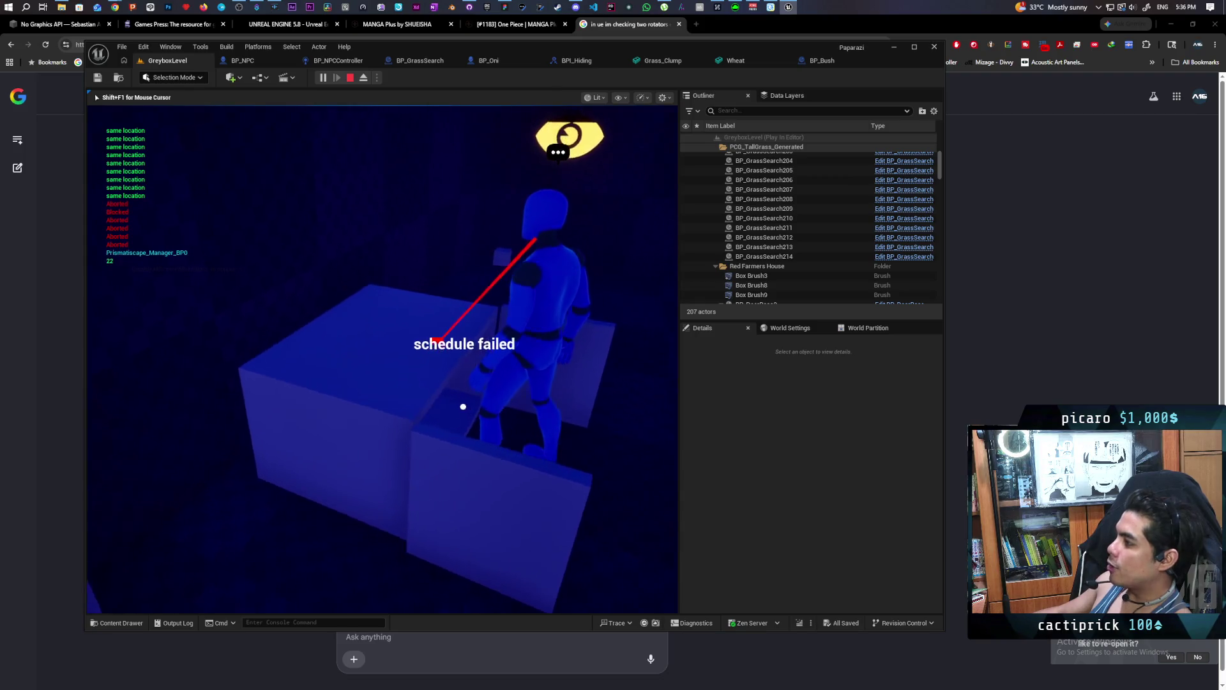
pyautogui.press('w')
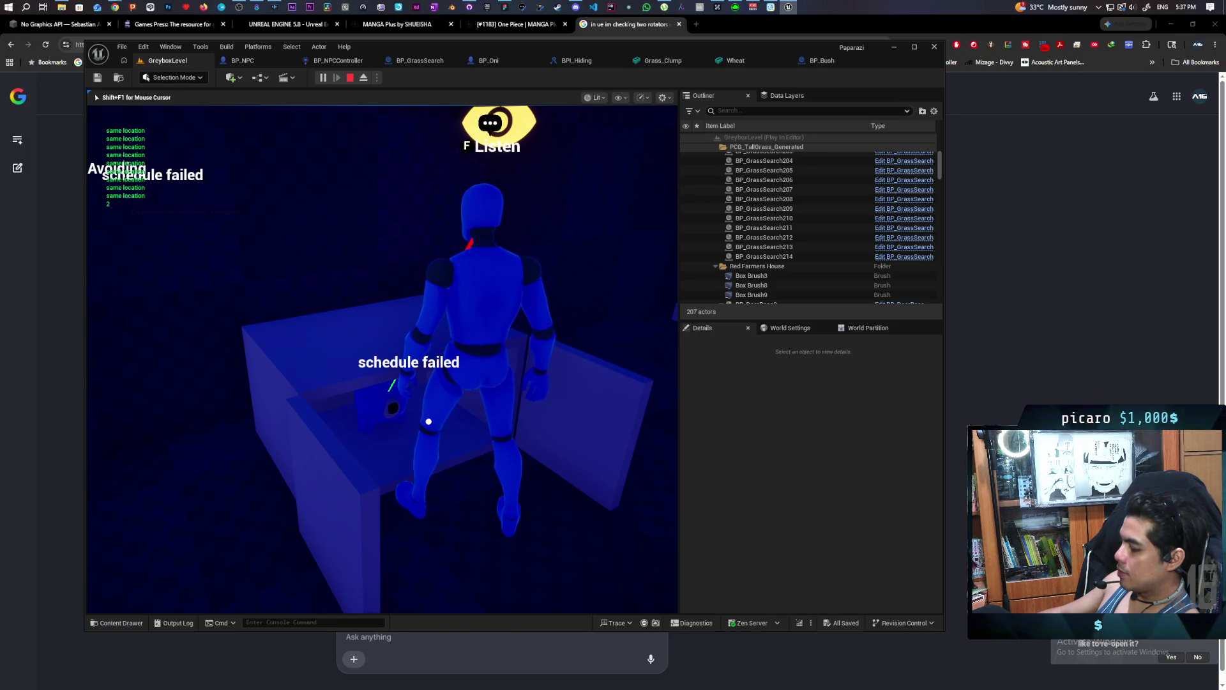
pyautogui.press('super+shift+s')
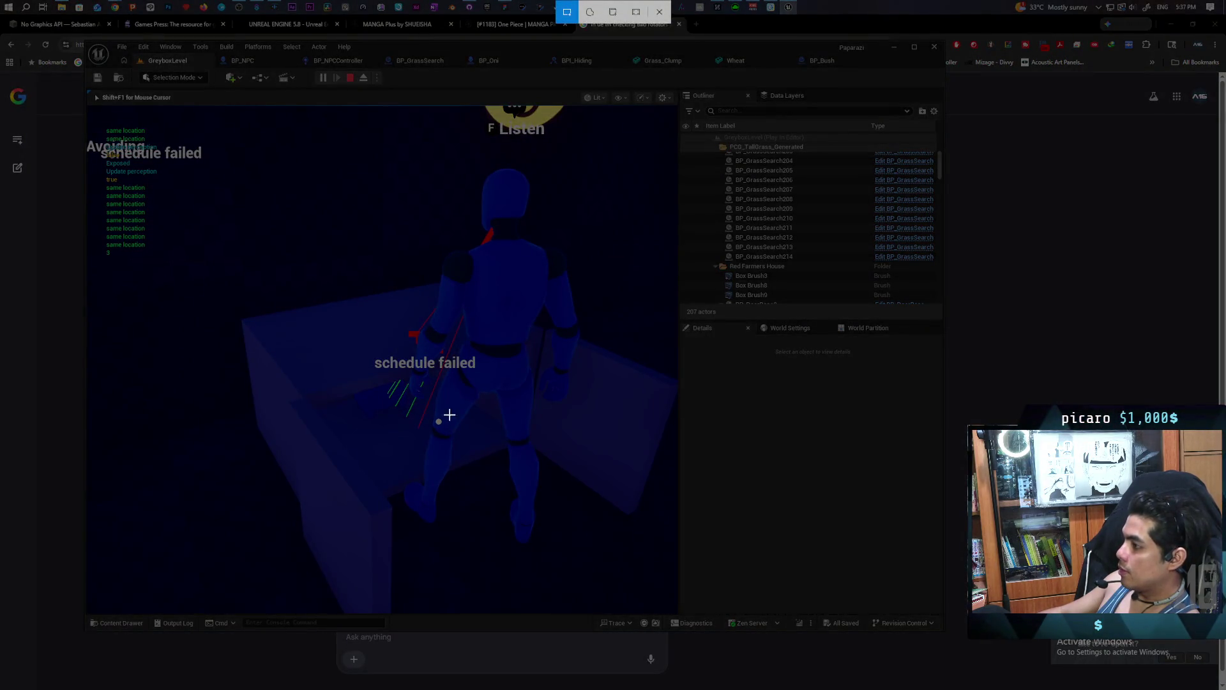
# Capture a snip of the game view framing the character at the box.
pyautogui.moveTo(224, 127); pyautogui.dragTo(676, 566)
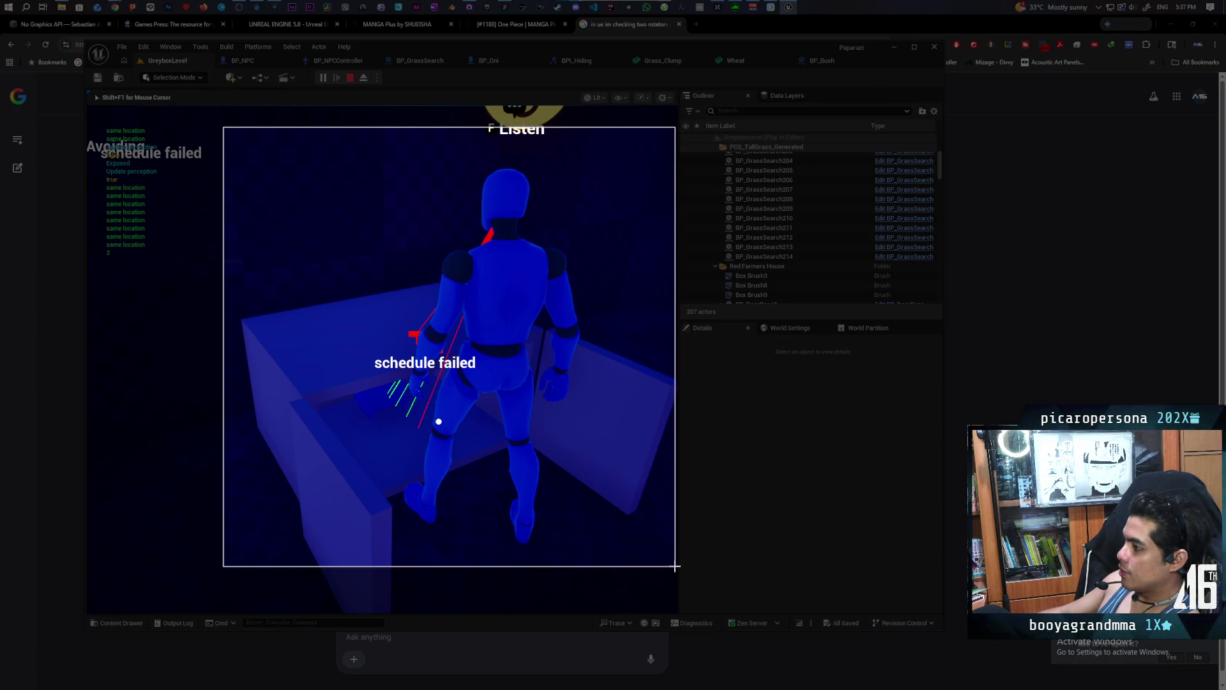
pyautogui.moveTo(675, 566); pyautogui.dragTo(679, 572)
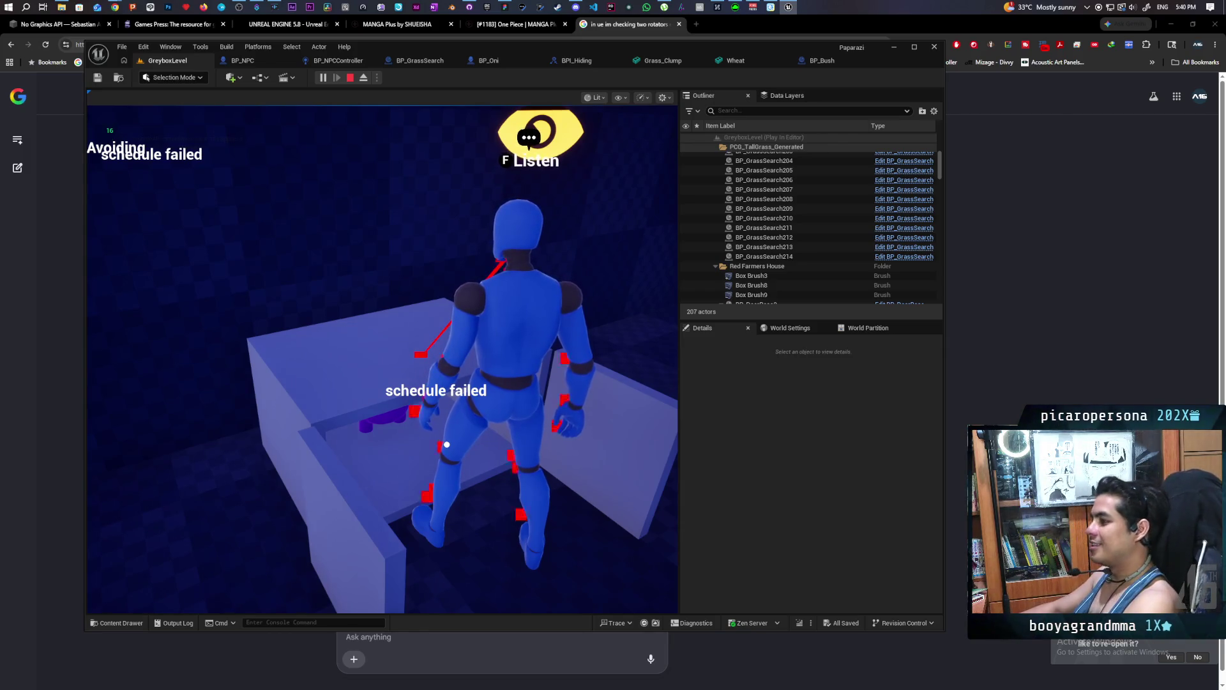
# Stop the GreyboxLevel play session with Esc.
pyautogui.press('Escape')
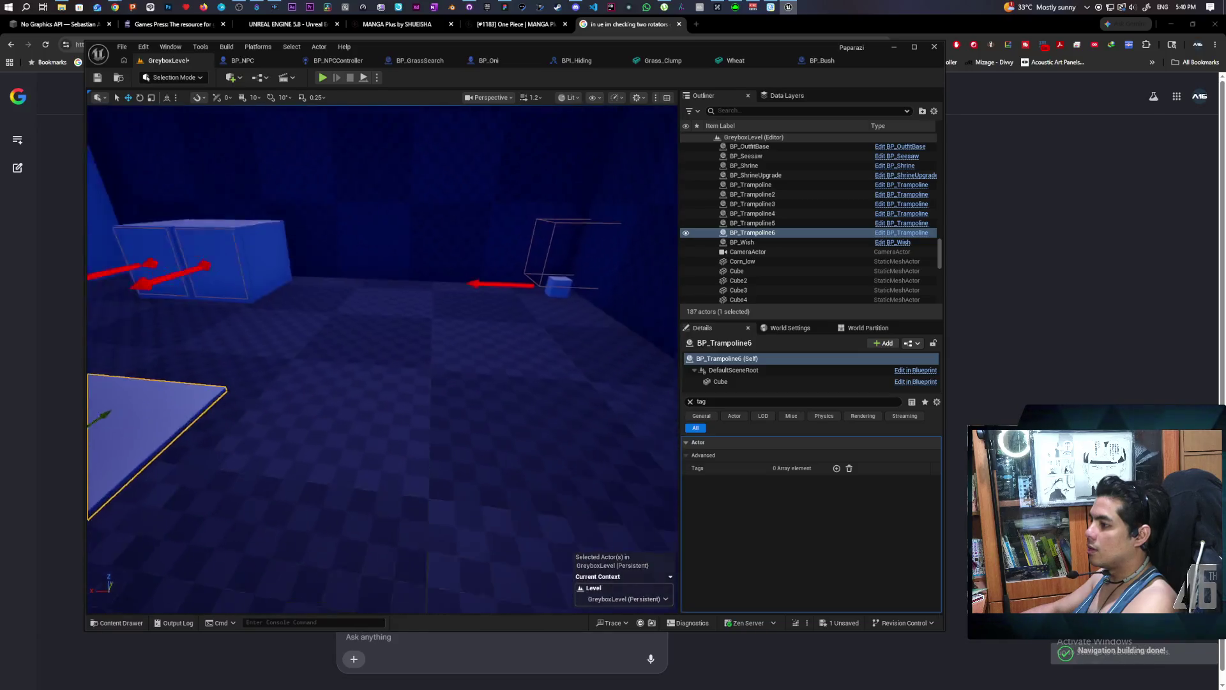
# Move BP_Trampoline6 beside the blue doors, then playtest, walking the character onto the blue boxes.
pyautogui.moveTo(449, 351)
pyautogui.mouseDown()
pyautogui.moveTo(420, 186)
pyautogui.moveTo(406, 191)
pyautogui.moveTo(420, 191)
pyautogui.mouseUp()
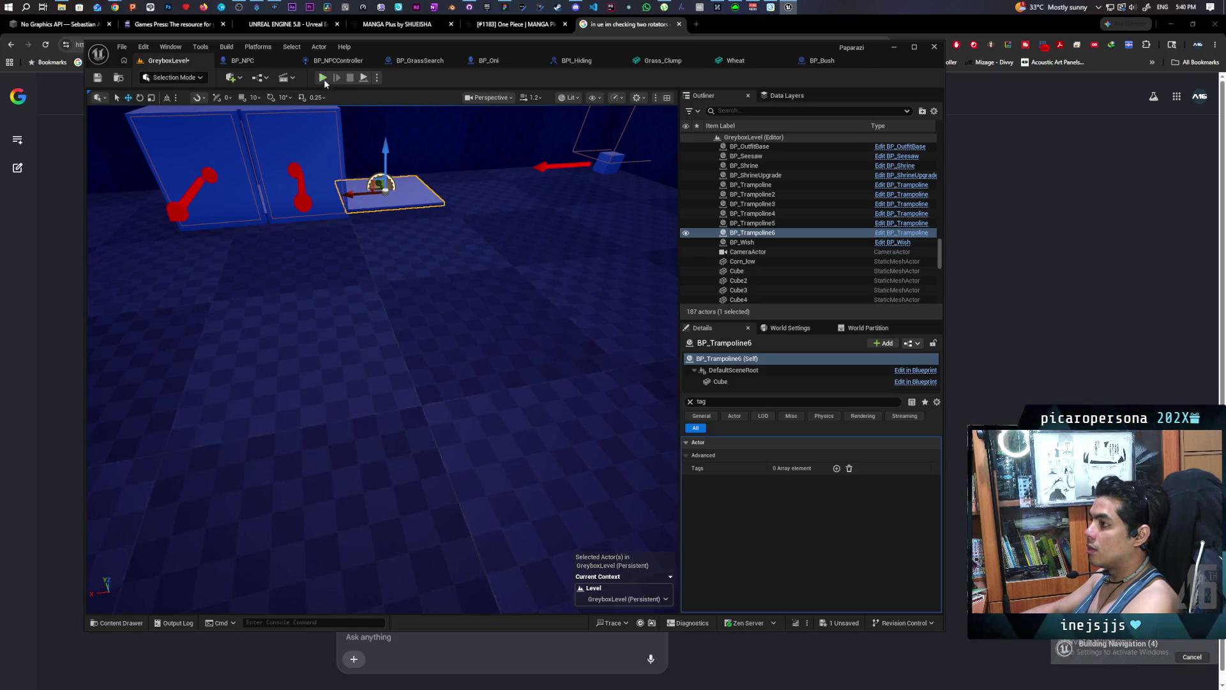
pyautogui.click(322, 77)
pyautogui.press('w')
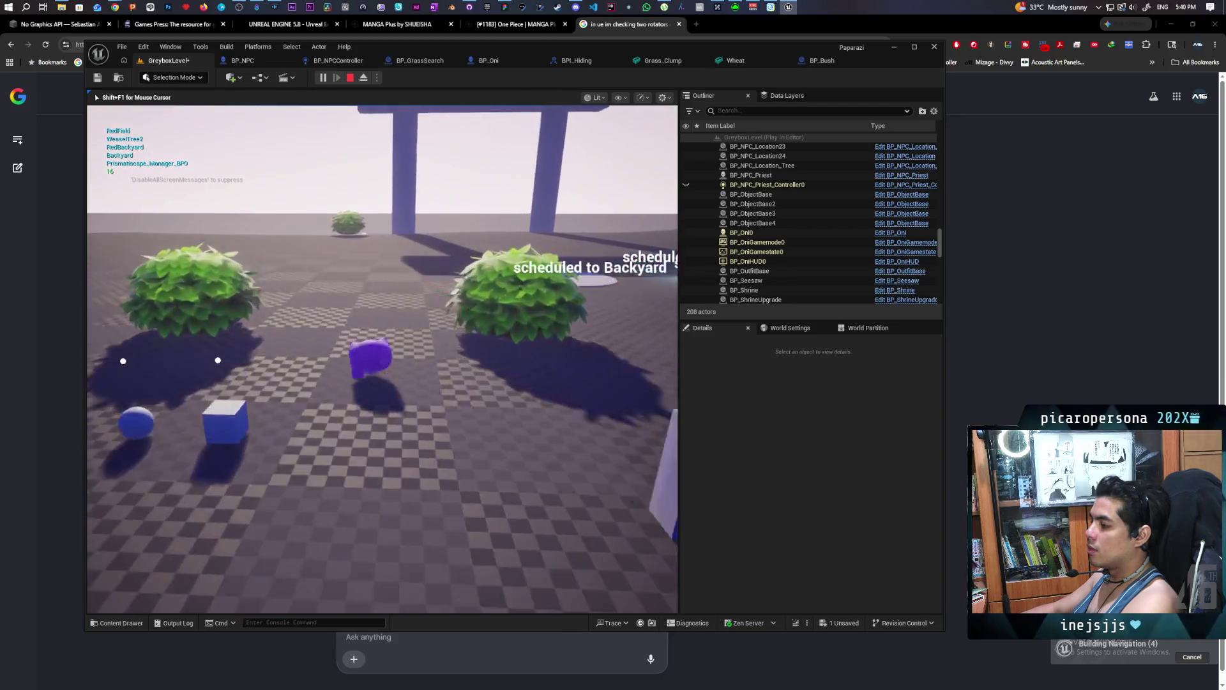
pyautogui.press('d')
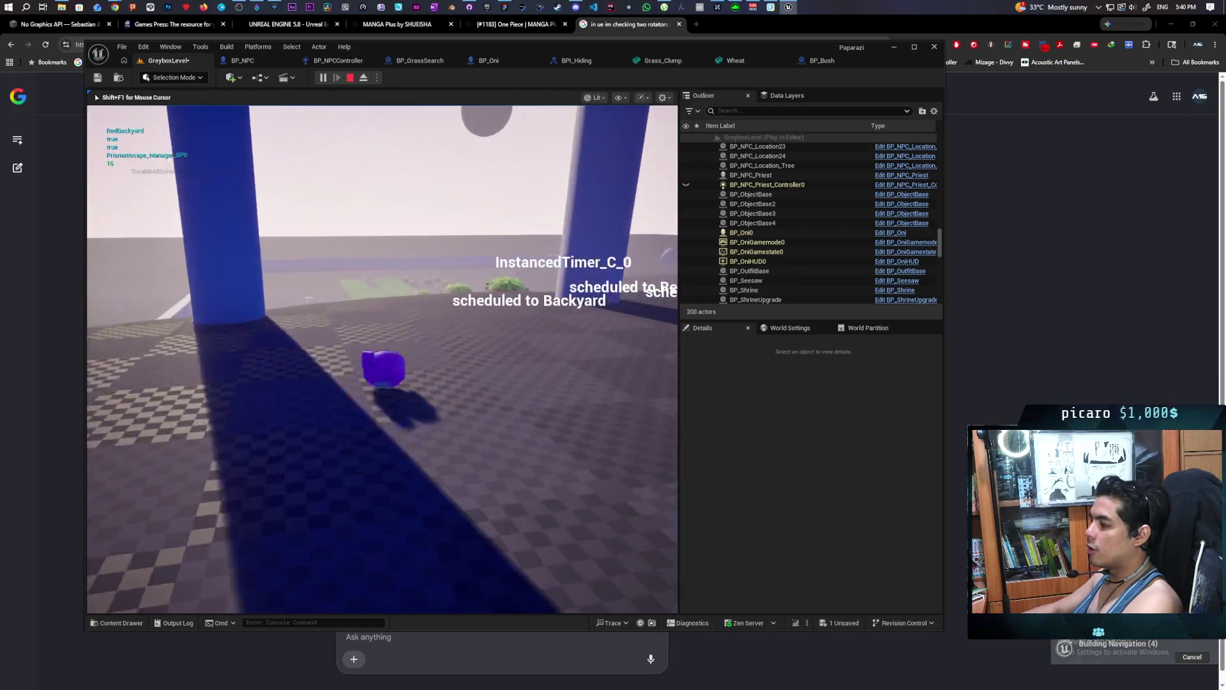
pyautogui.press('a')
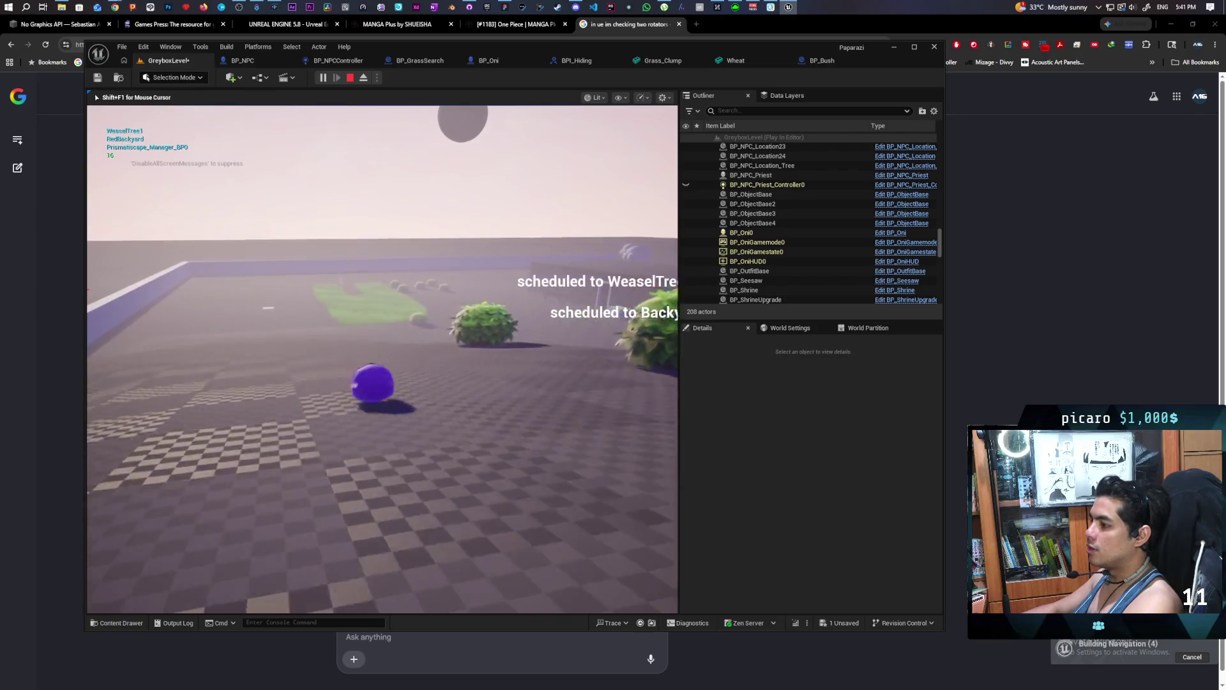
pyautogui.press('w')
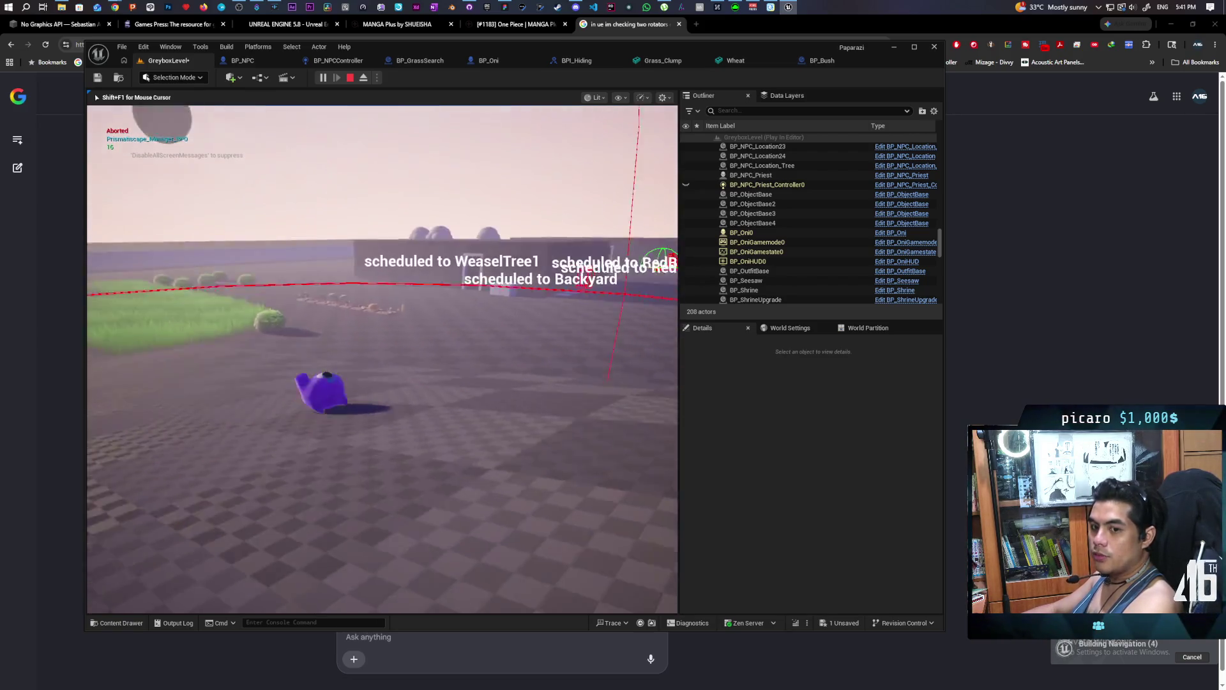
pyautogui.press('d')
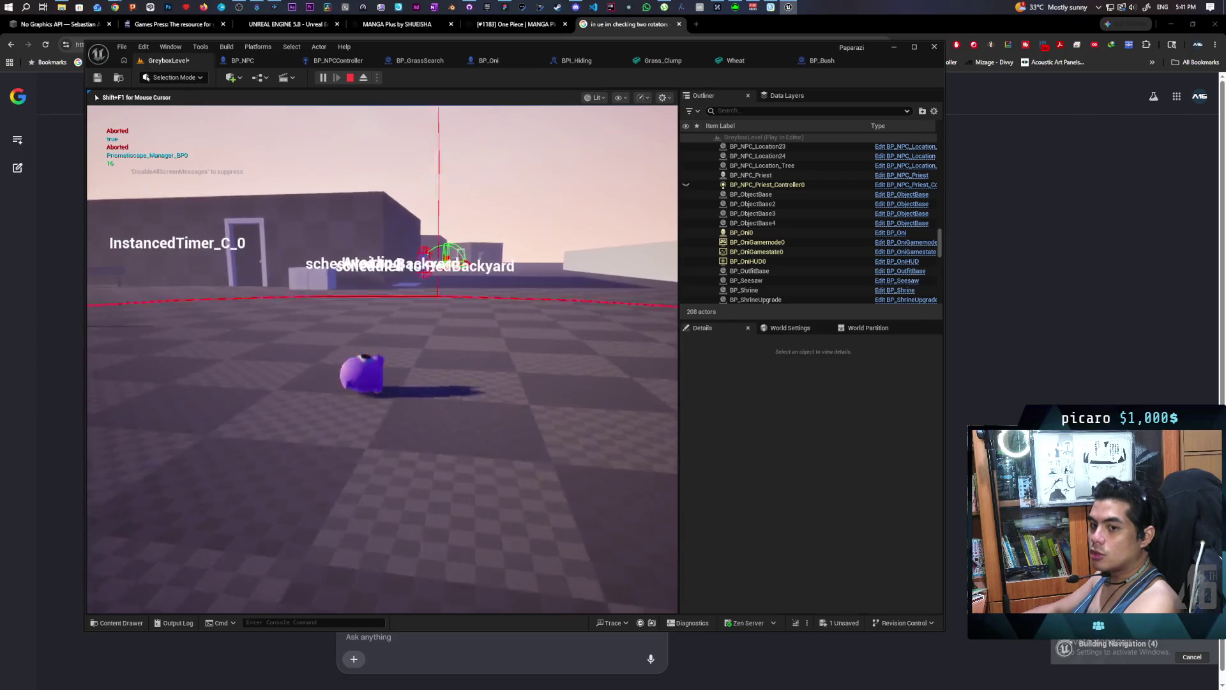
pyautogui.press('w')
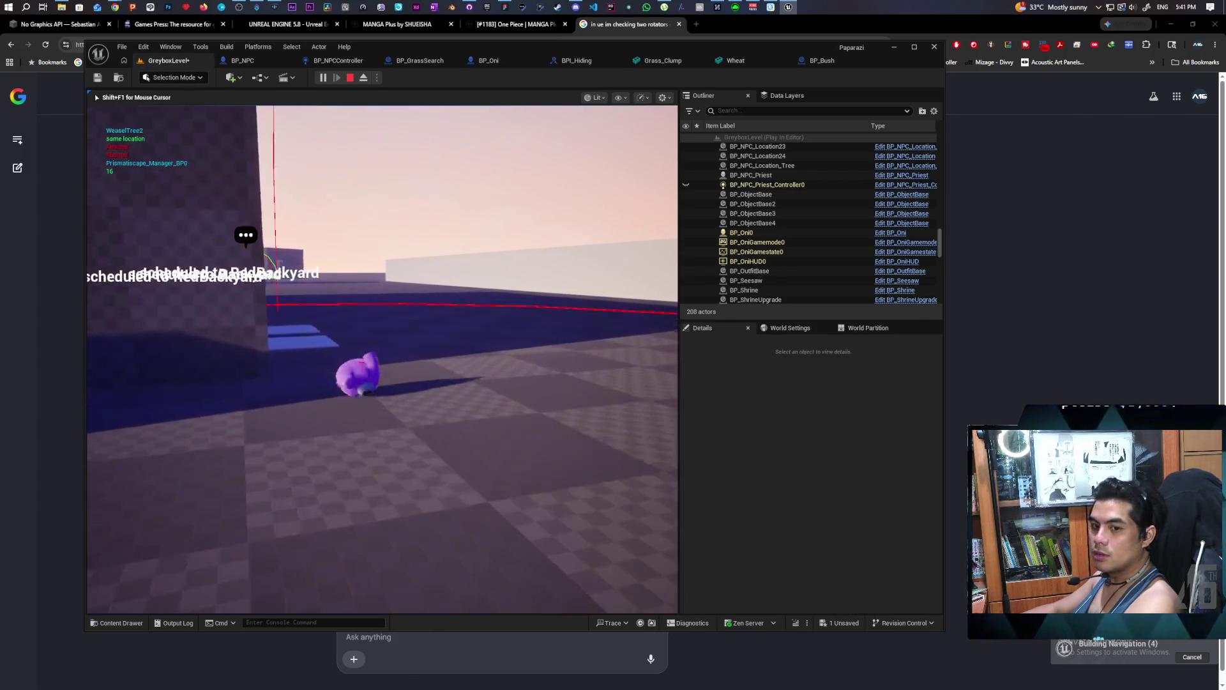
pyautogui.press('w')
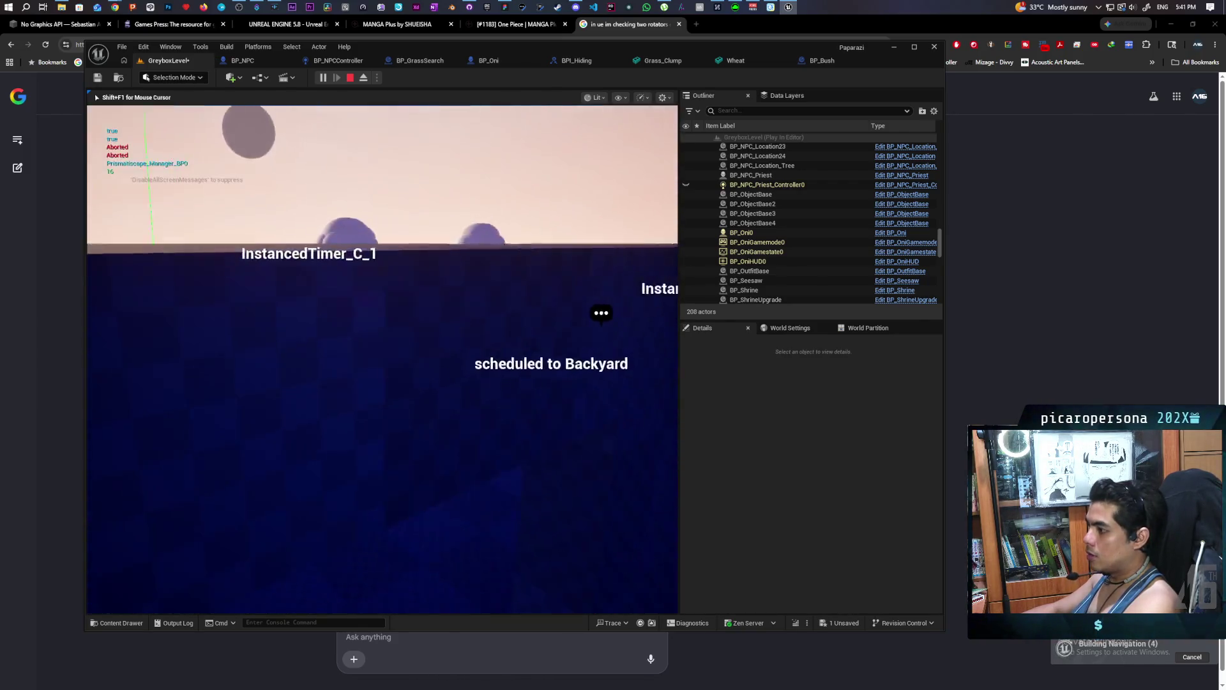
pyautogui.press('w')
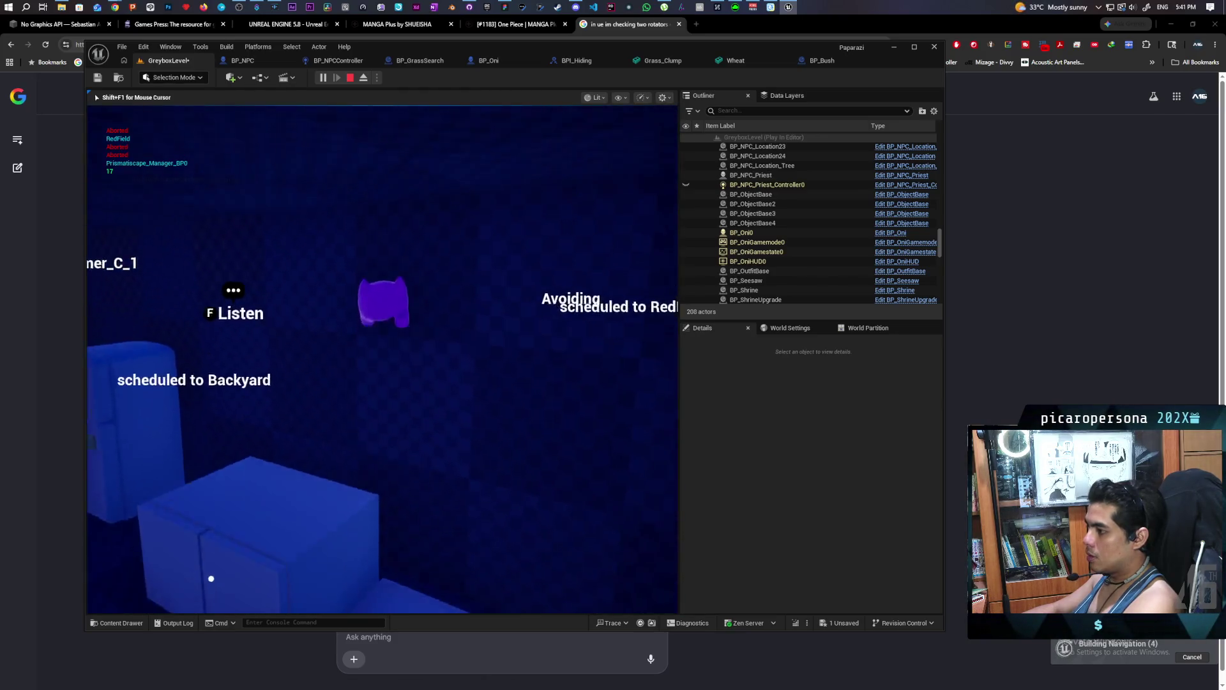
pyautogui.press('s')
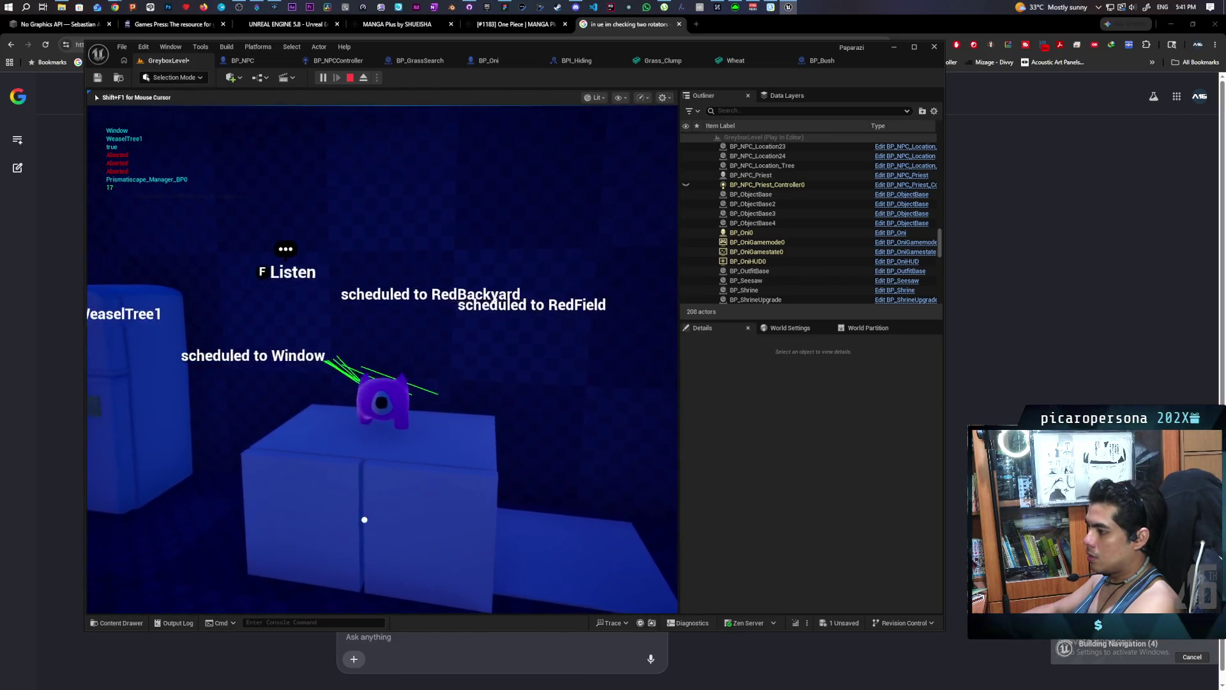
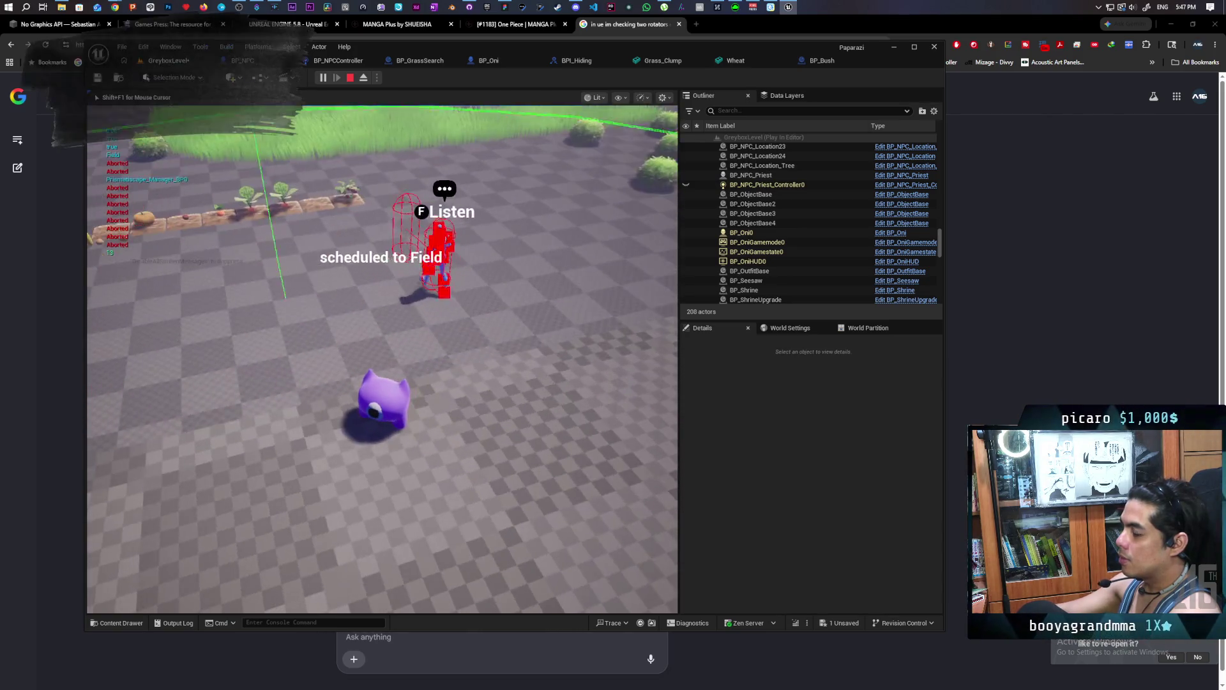
# Stop the running session, dismiss the Message Log warning, and start a new play test.
pyautogui.press('Escape')
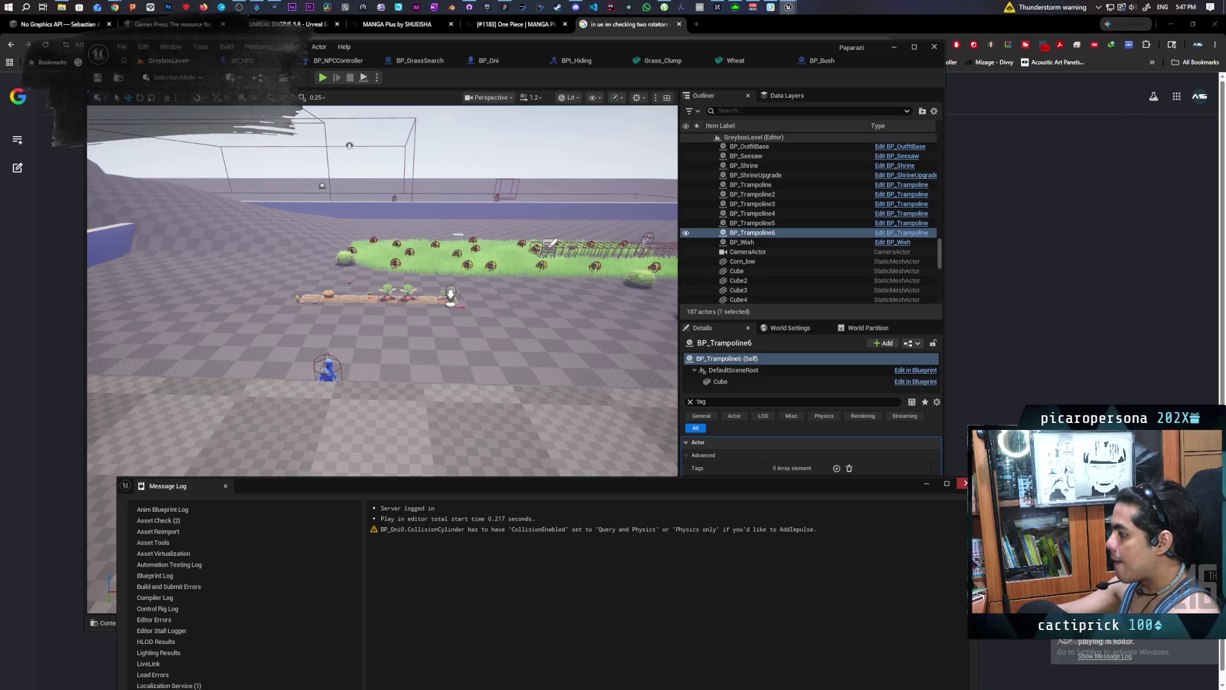
pyautogui.click(965, 483)
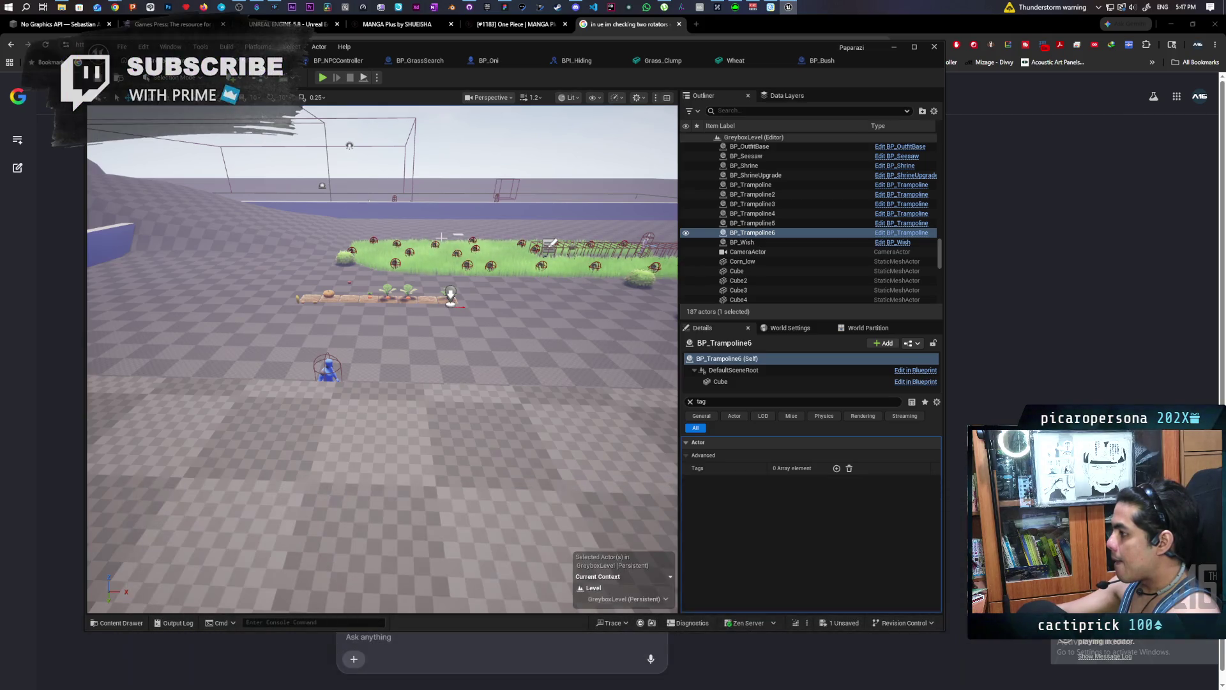
pyautogui.click(323, 77)
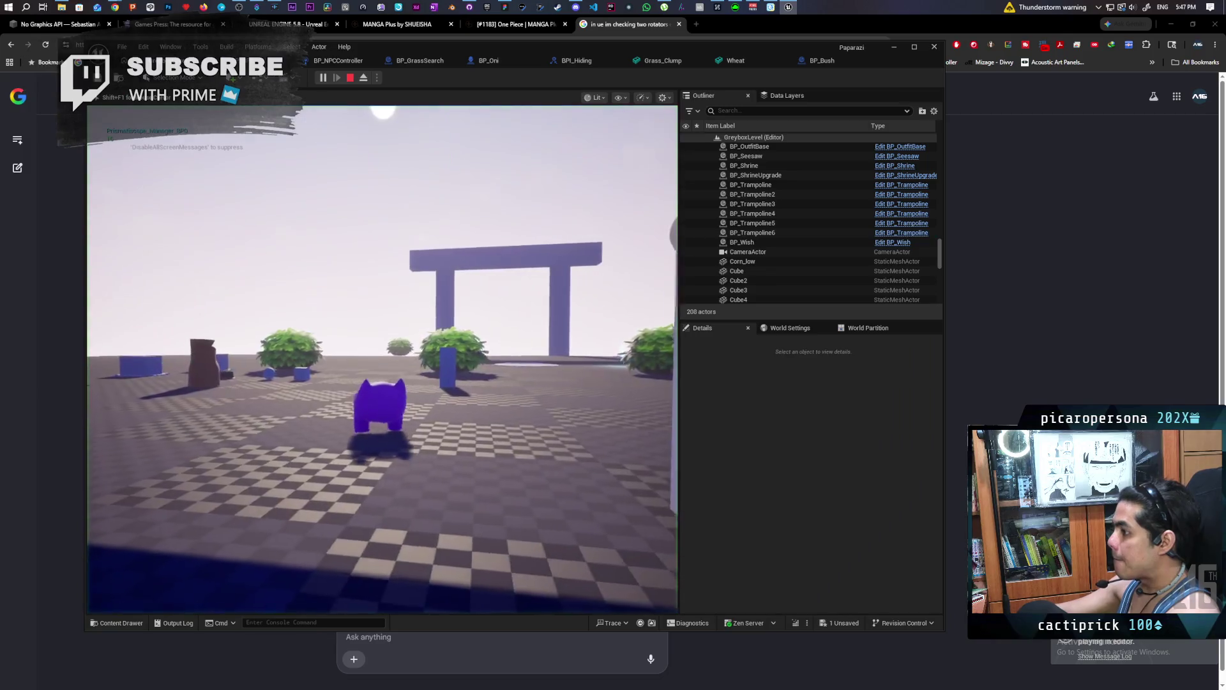
# Walk the purple Oni past the pillars, ramp, buildings and NPCs, then end play.
pyautogui.press('w')
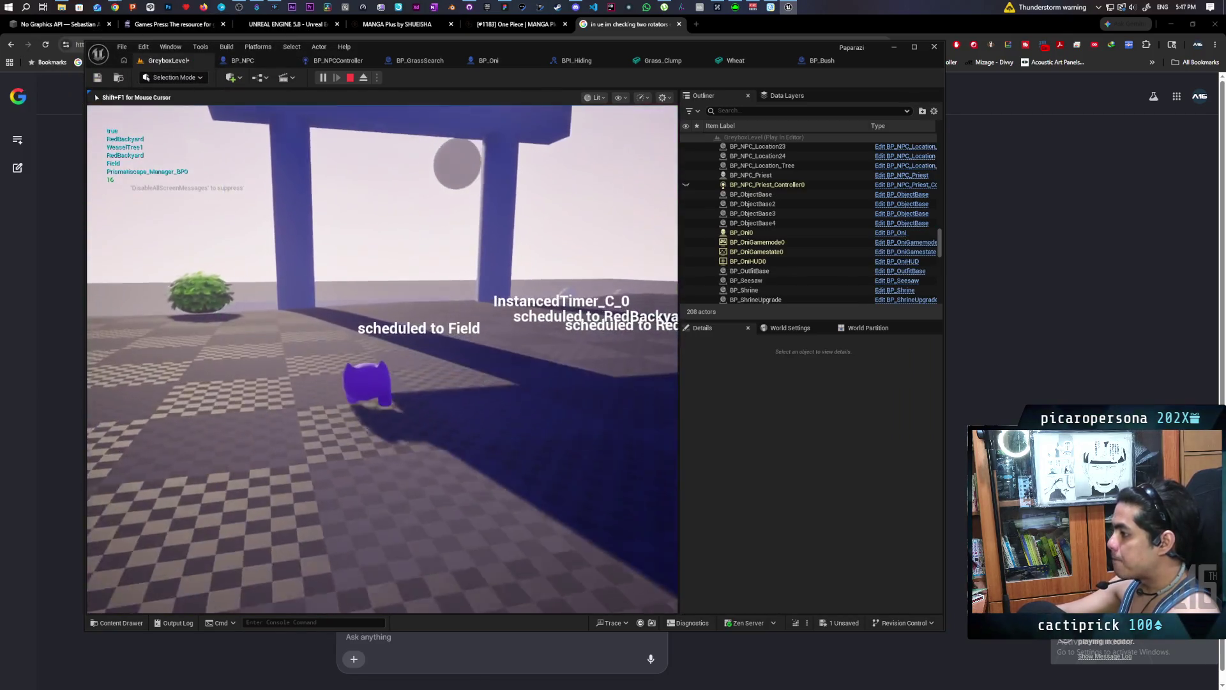
pyautogui.press('w')
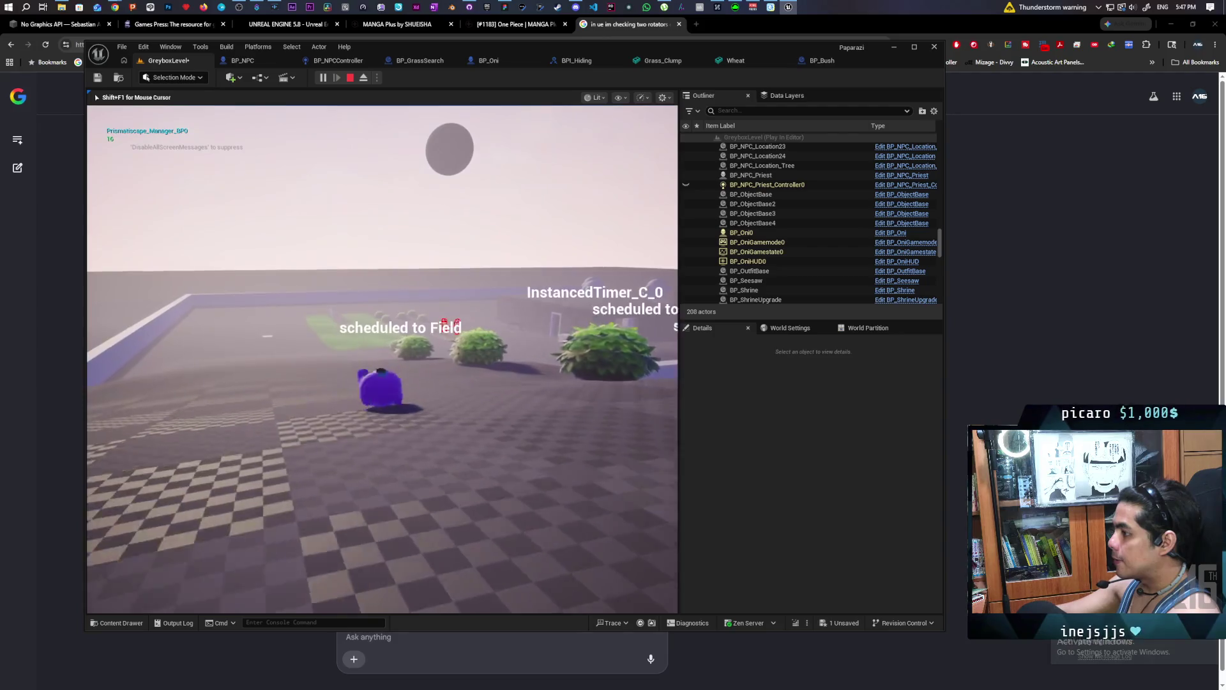
pyautogui.press('w')
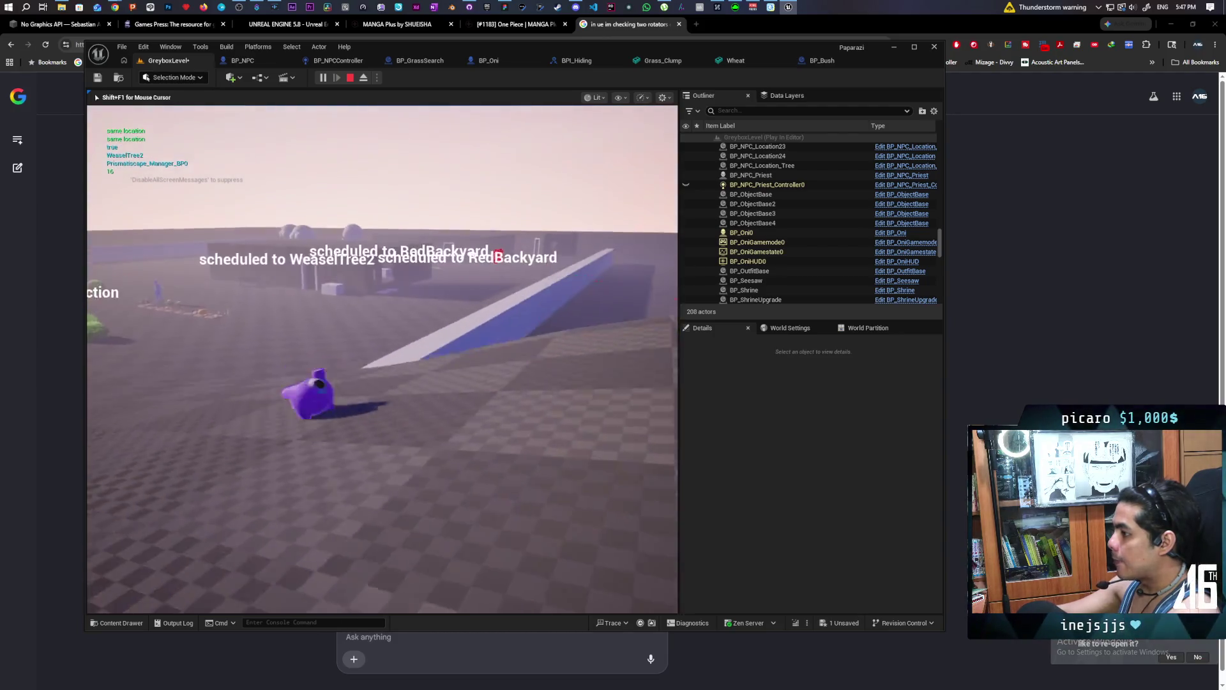
pyautogui.press('w')
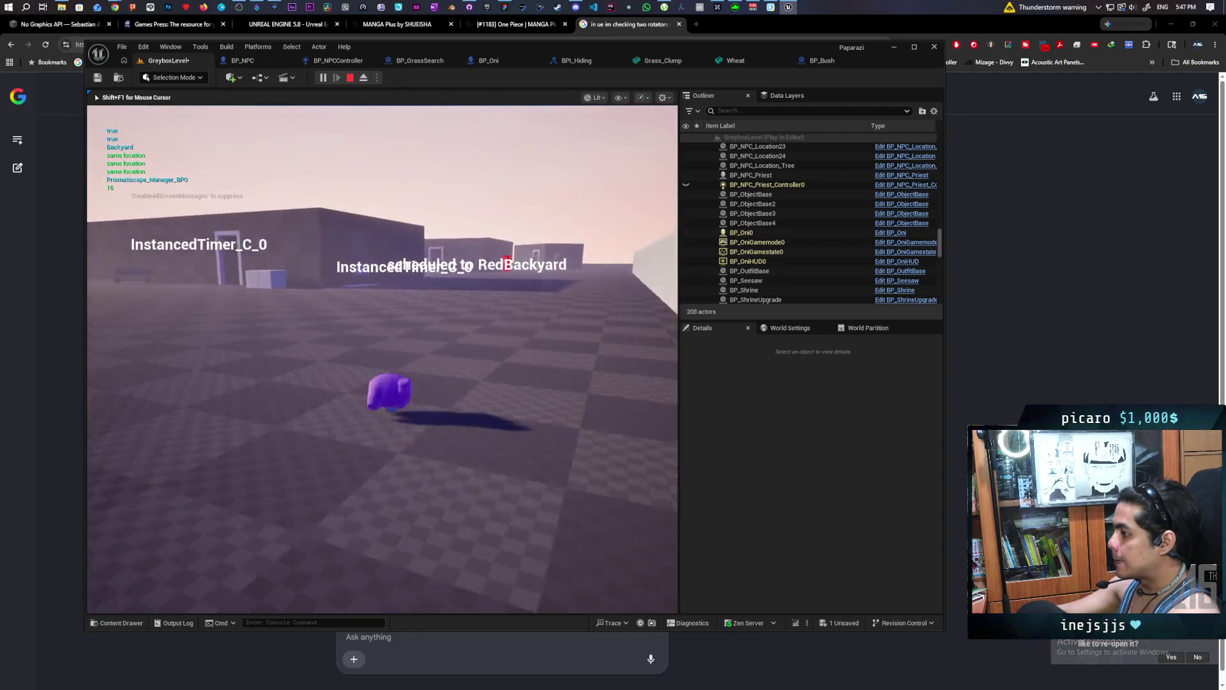
pyautogui.press('w')
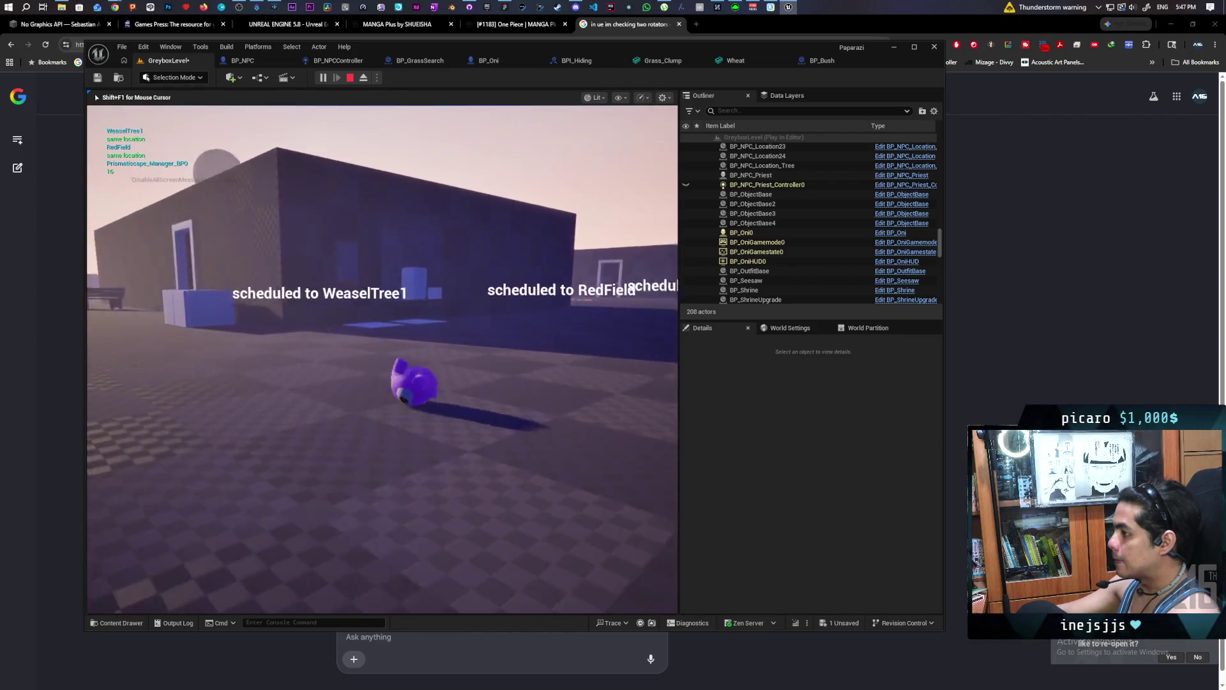
pyautogui.press('w')
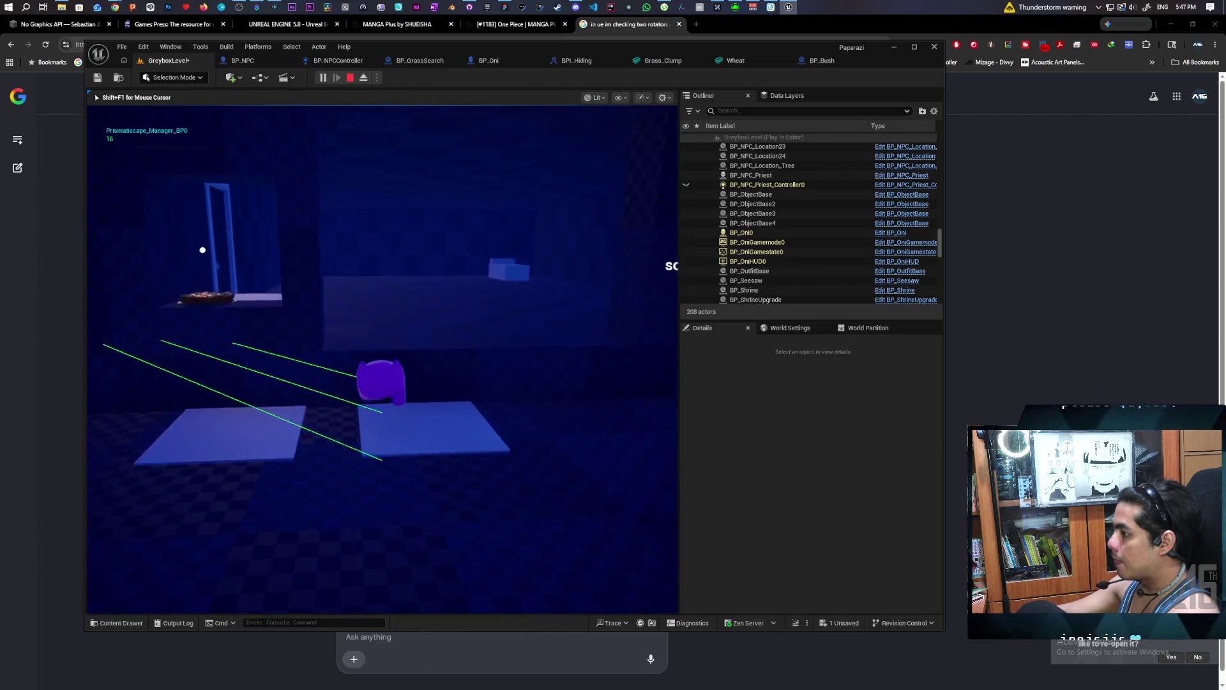
pyautogui.press('w')
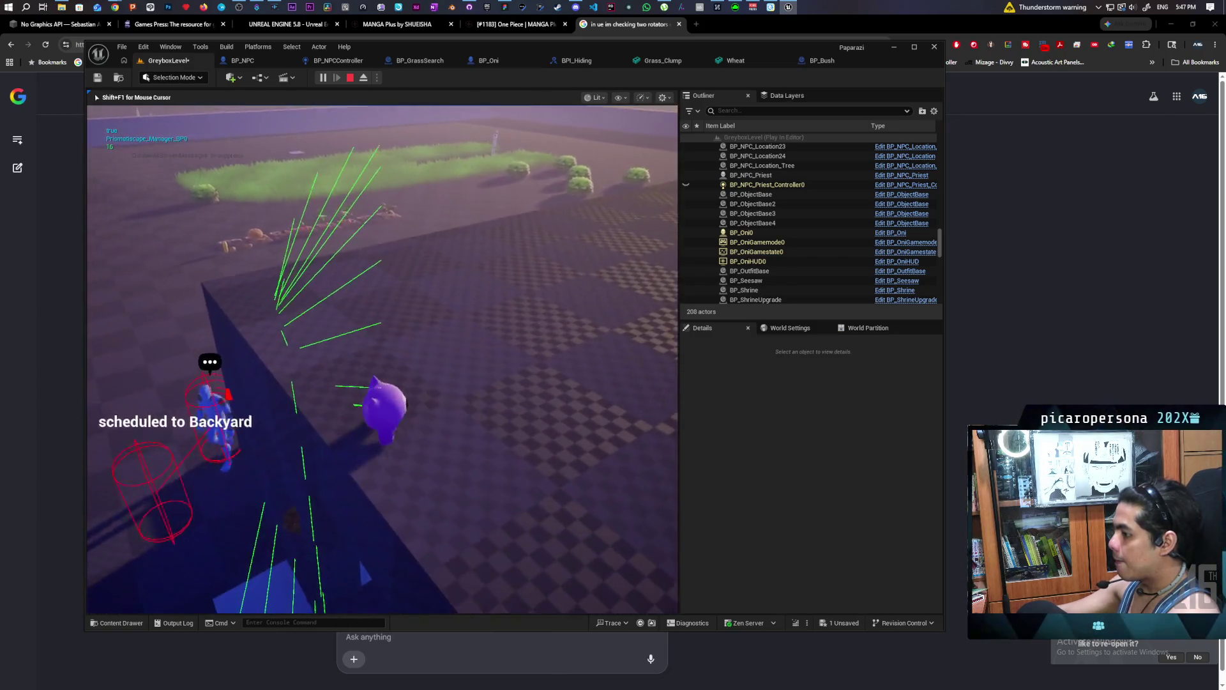
pyautogui.press('w')
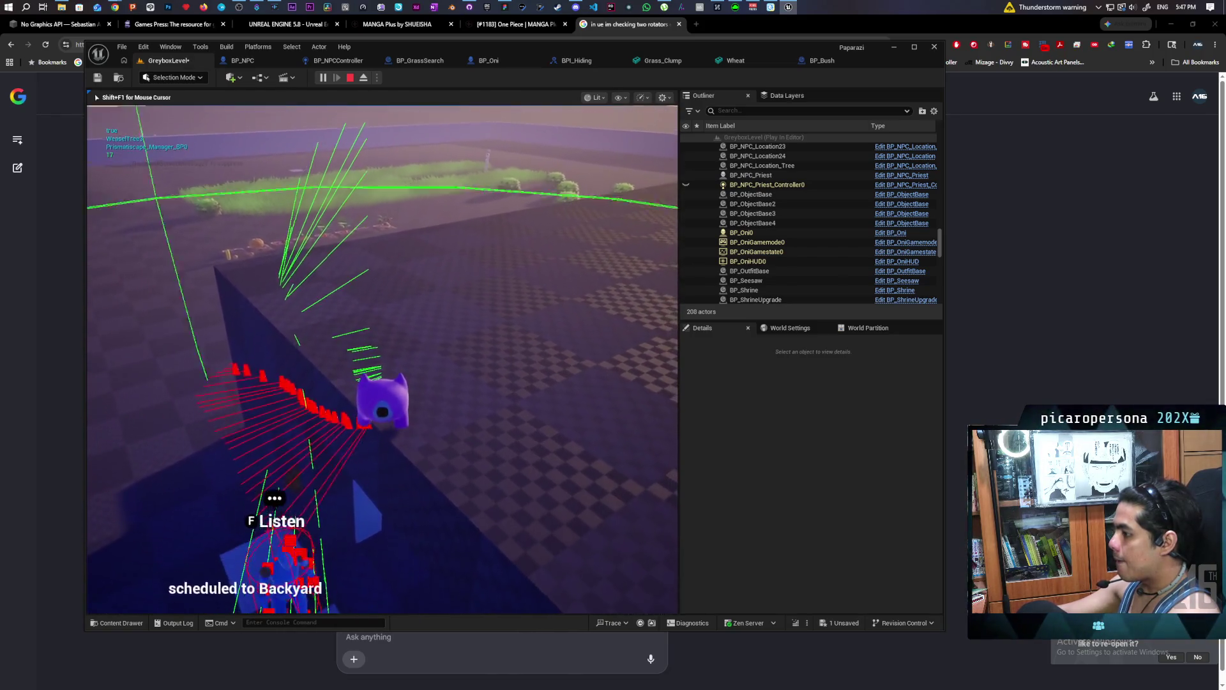
pyautogui.press('w')
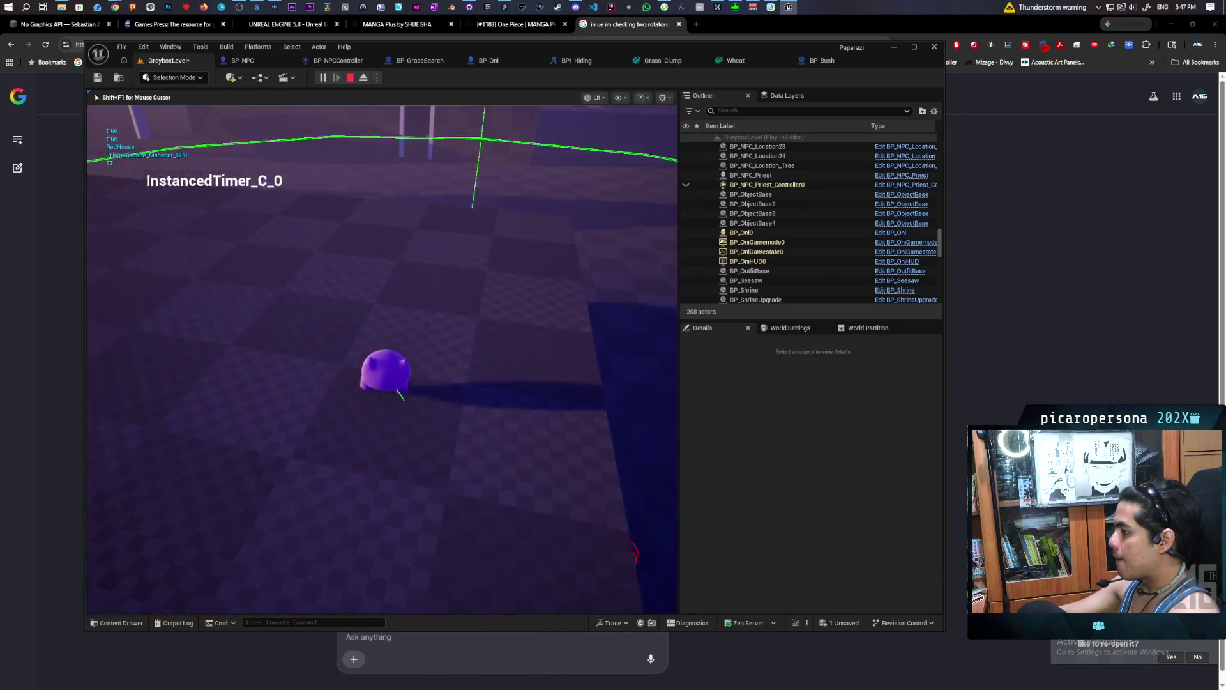
pyautogui.press('w')
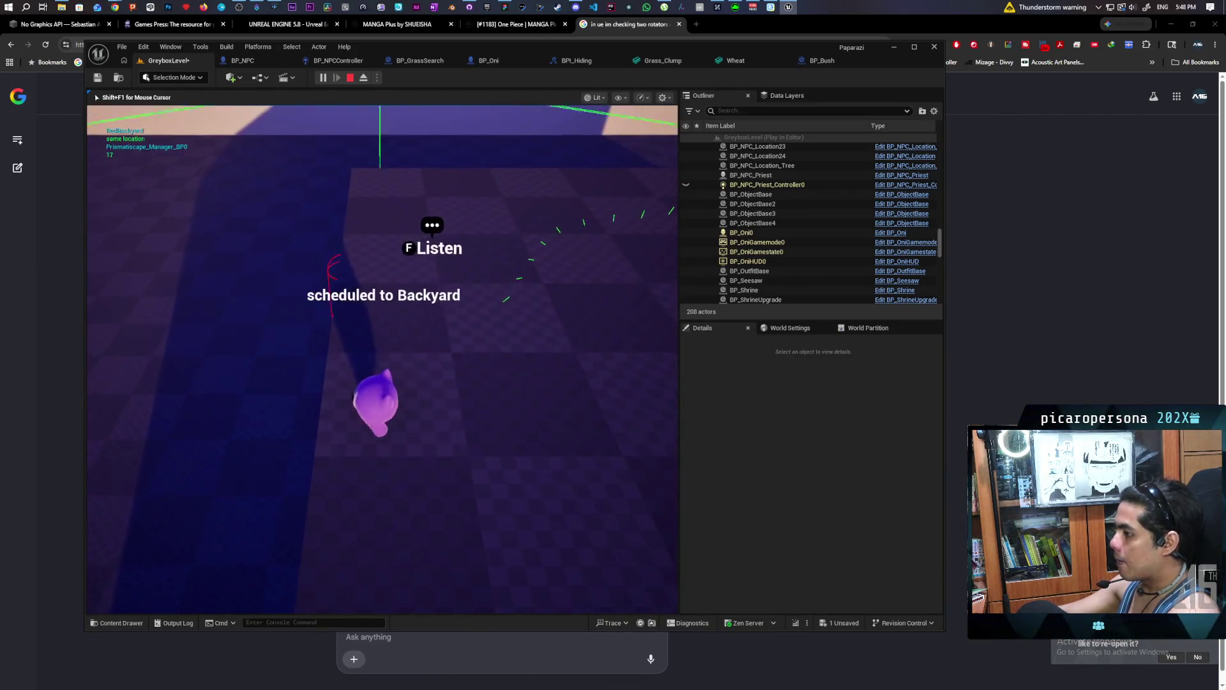
pyautogui.press('w')
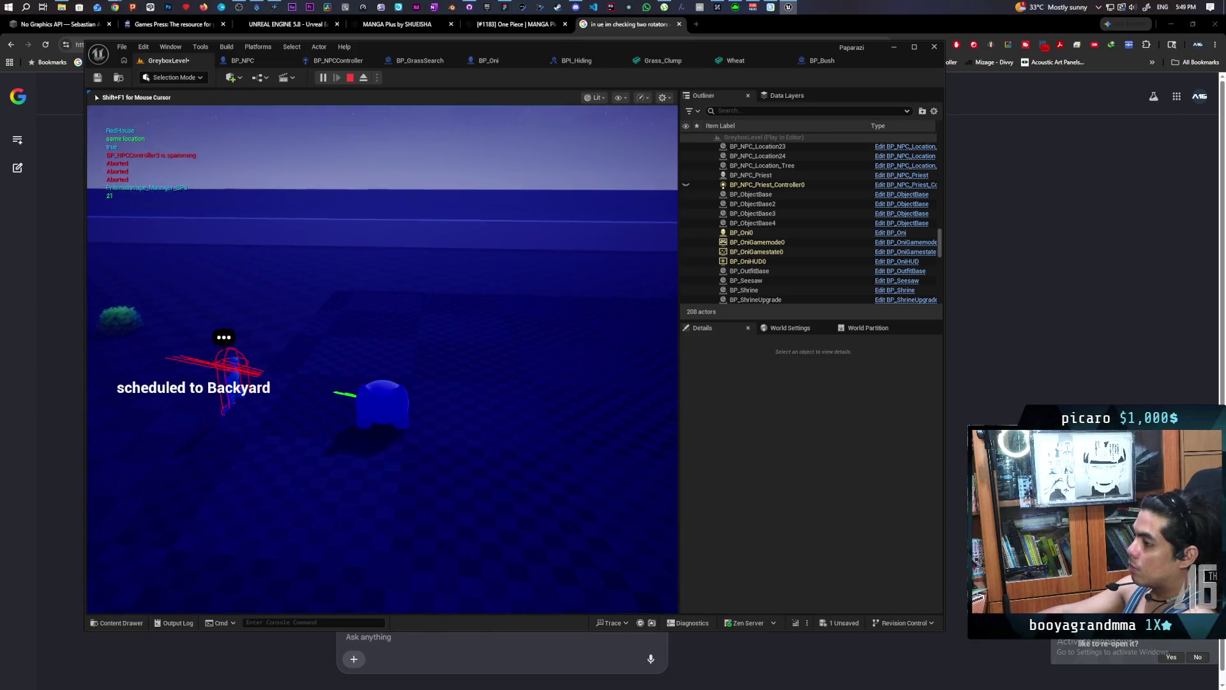
pyautogui.press('Escape')
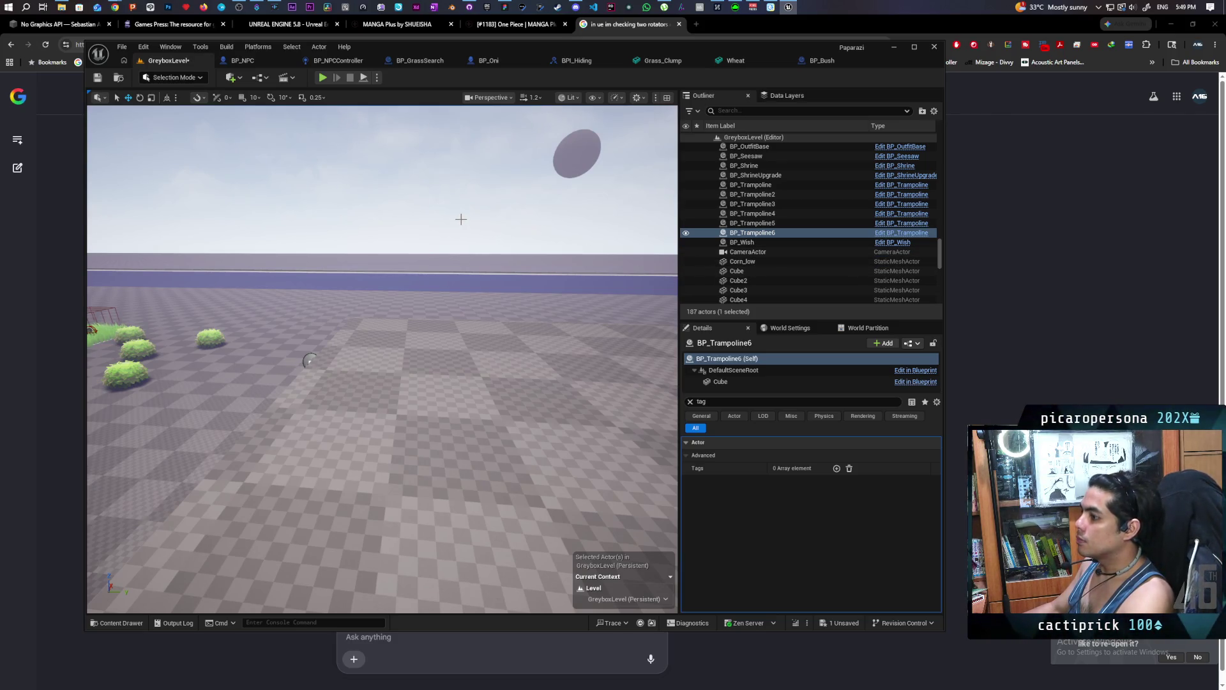
# Ask Google AI Mode 'how do i check if a location is unreachable for an npc in ue5'.
pyautogui.click(79, 371)
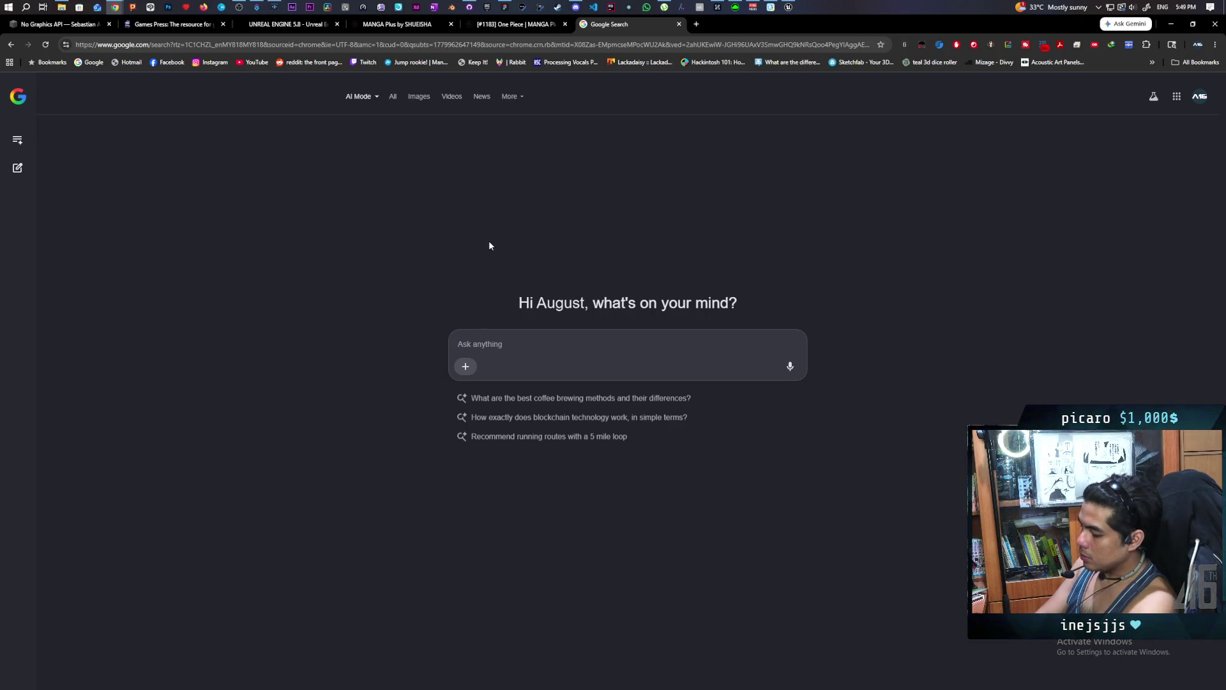
pyautogui.write('how do i ')
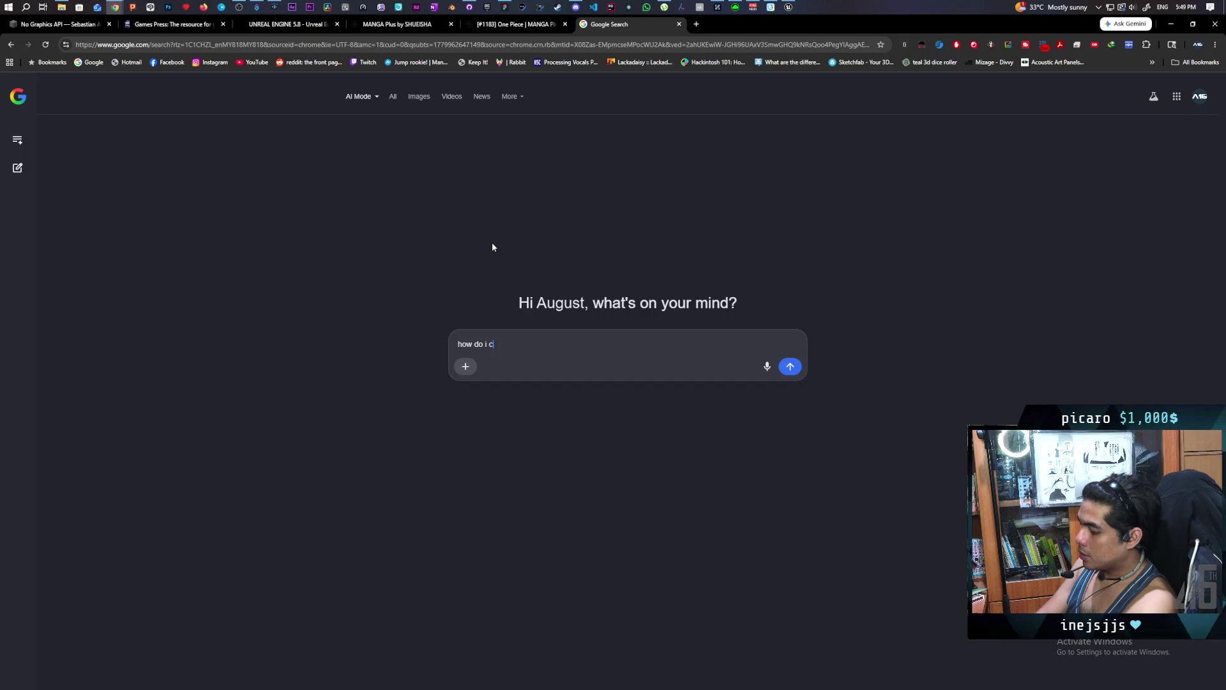
pyautogui.write('check if a location is ')
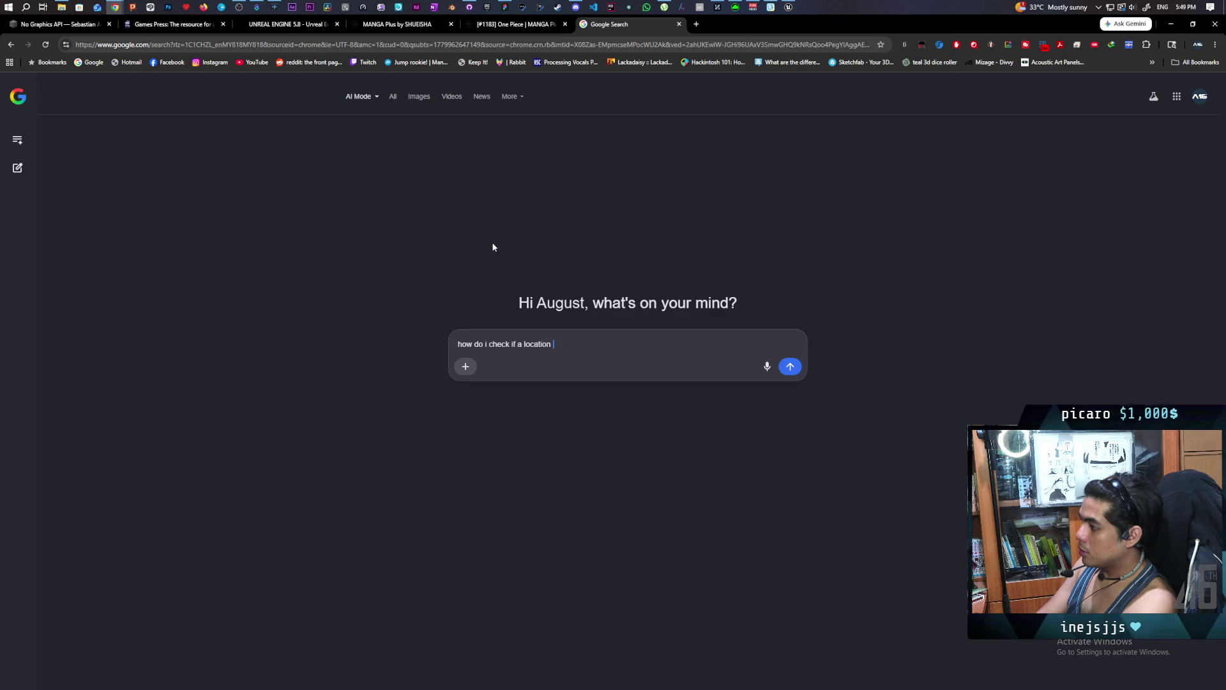
pyautogui.write('unreachable for an npc in ue5')
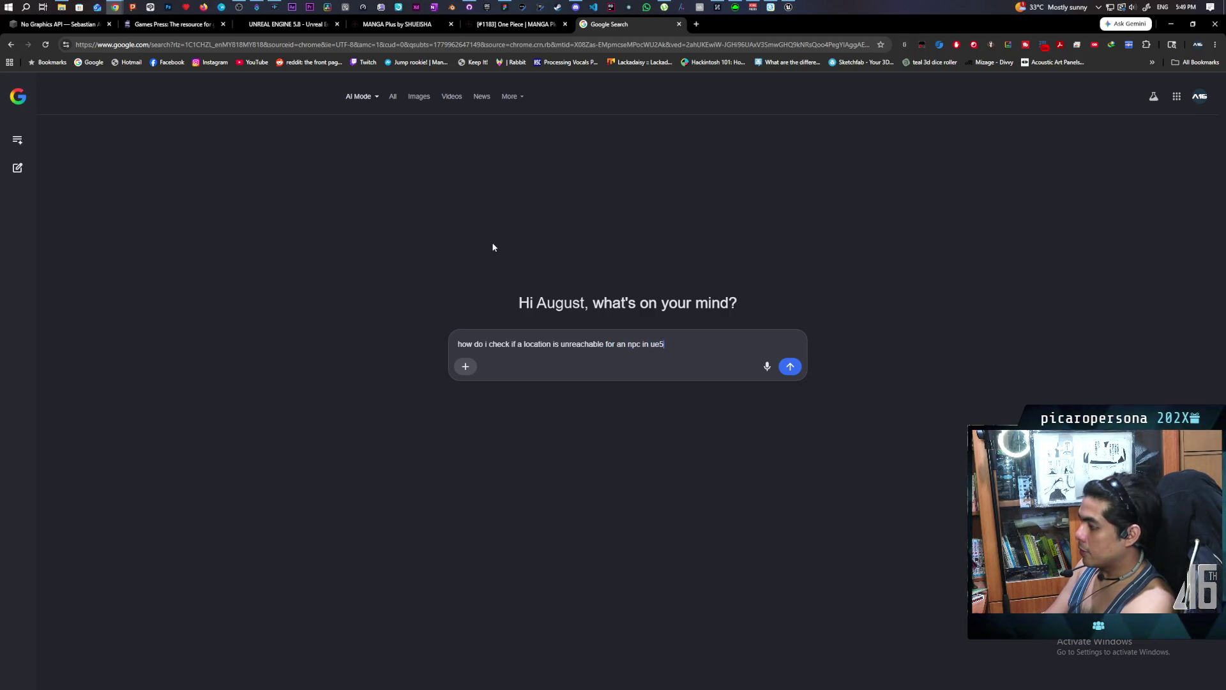
pyautogui.press('Return')
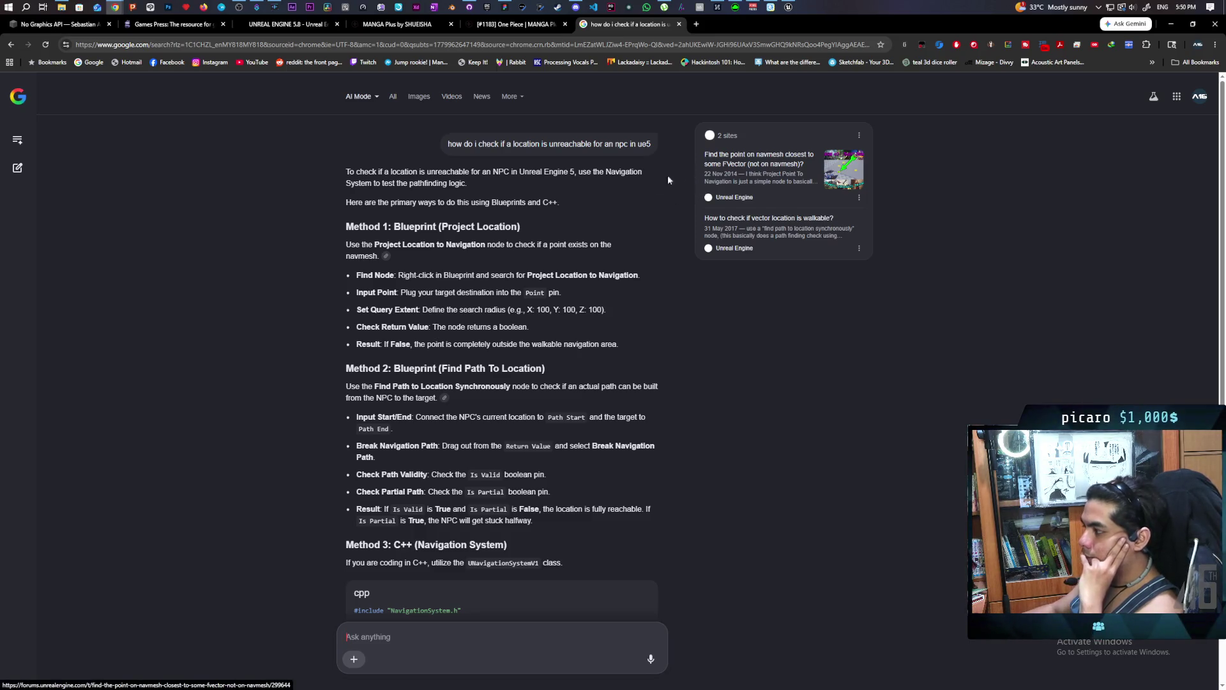
# Review the answer's Project Location to Navigation, Find Path, and C++ UNavigationSystemV1 methods, then return to Unreal.
pyautogui.scroll(-5, 501, 326)
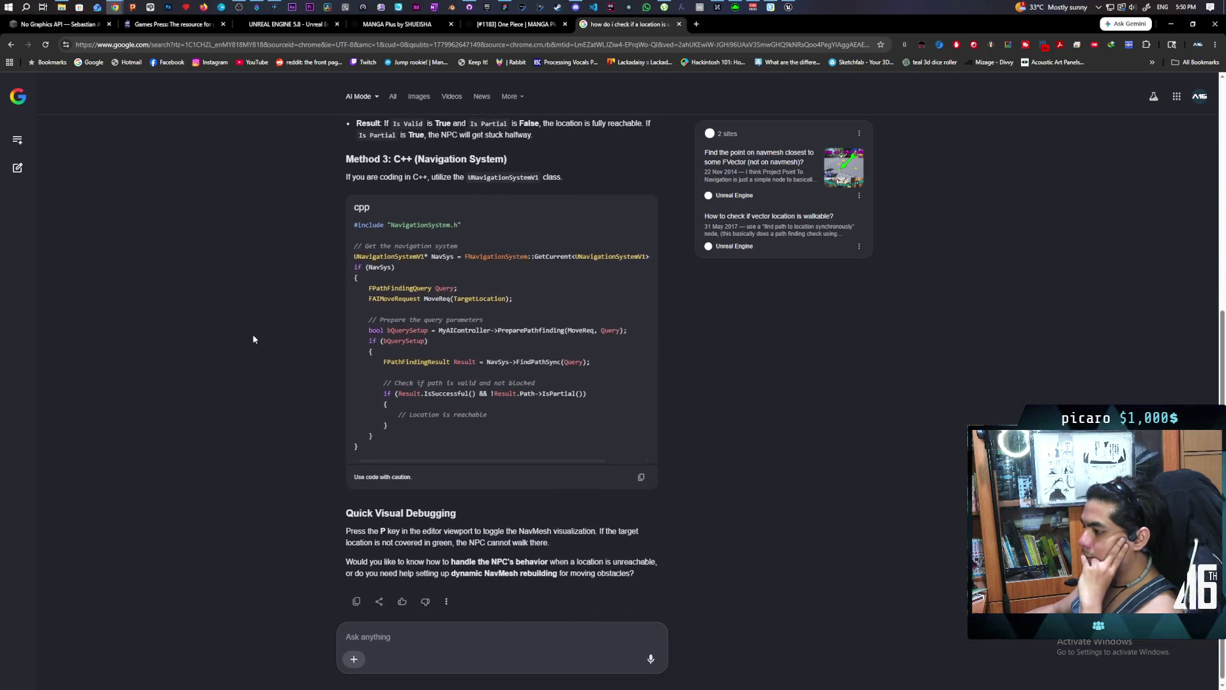
pyautogui.scroll(5, 251, 338)
pyautogui.scroll(1, 251, 340)
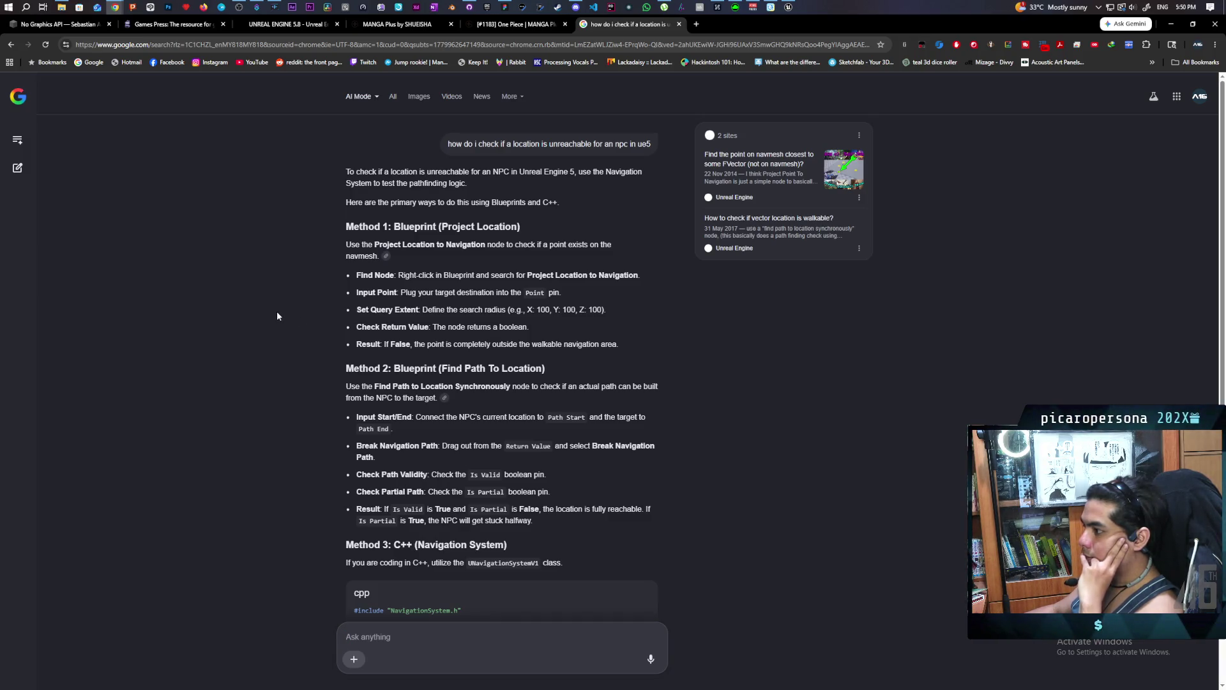
pyautogui.scroll(-6, 277, 316)
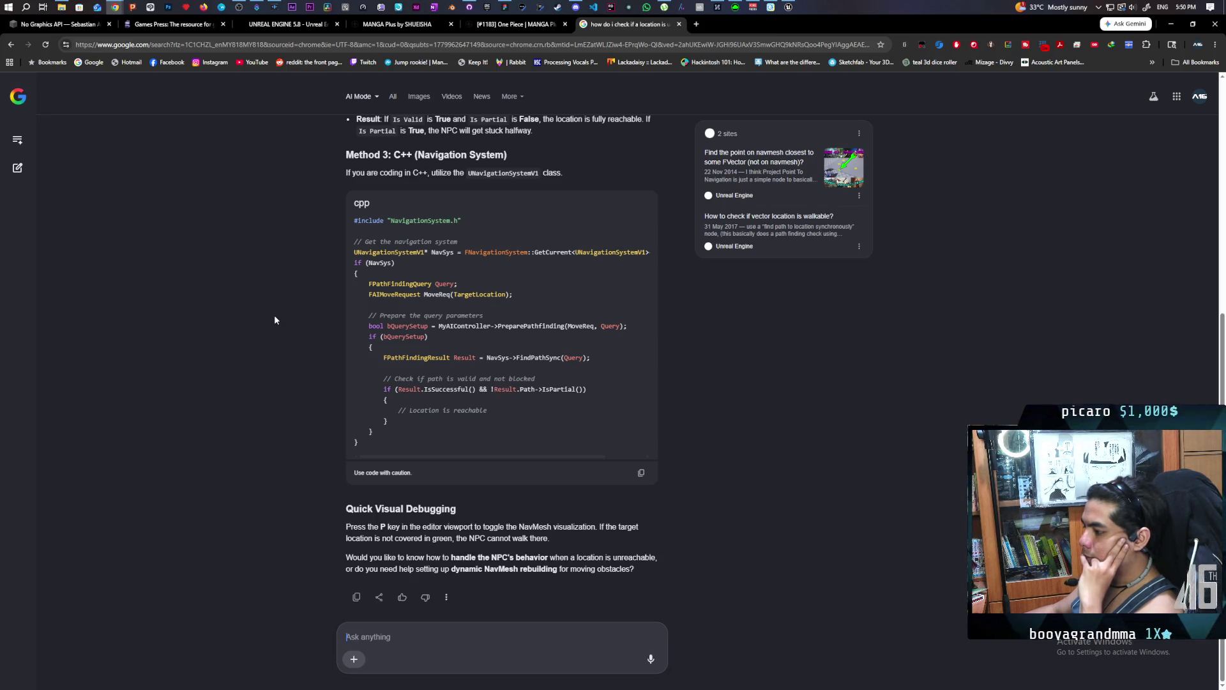
pyautogui.scroll(3, 275, 319)
pyautogui.scroll(3, 274, 320)
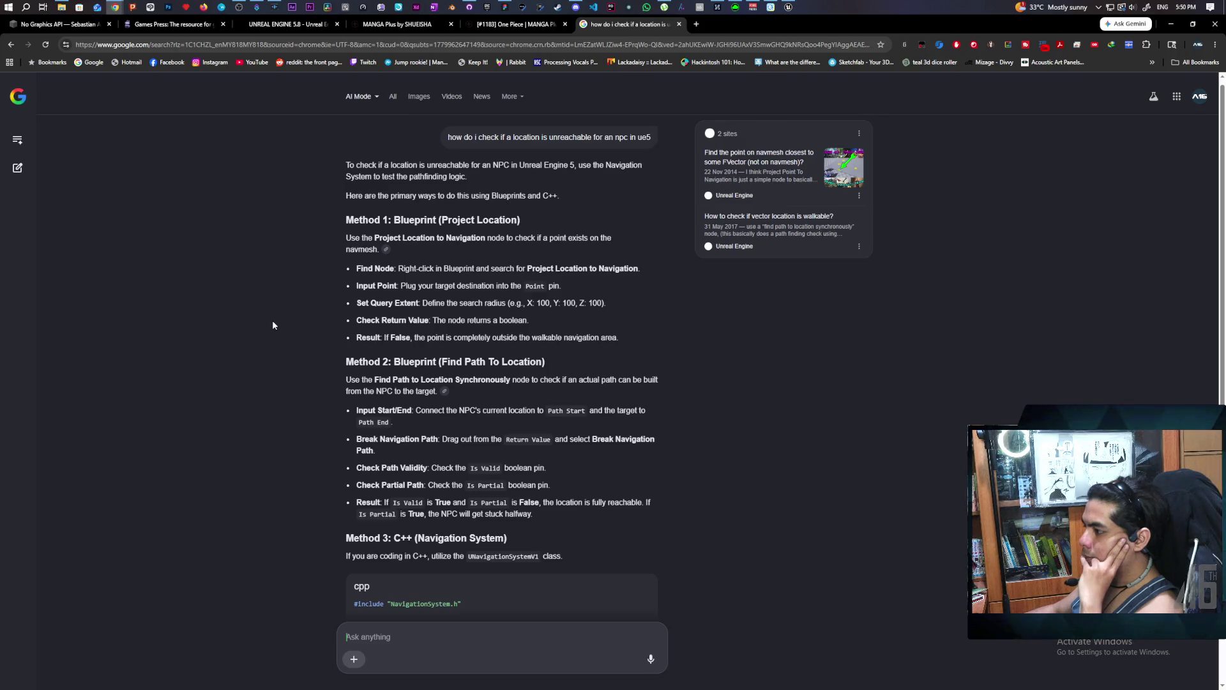
pyautogui.scroll(-1, 273, 322)
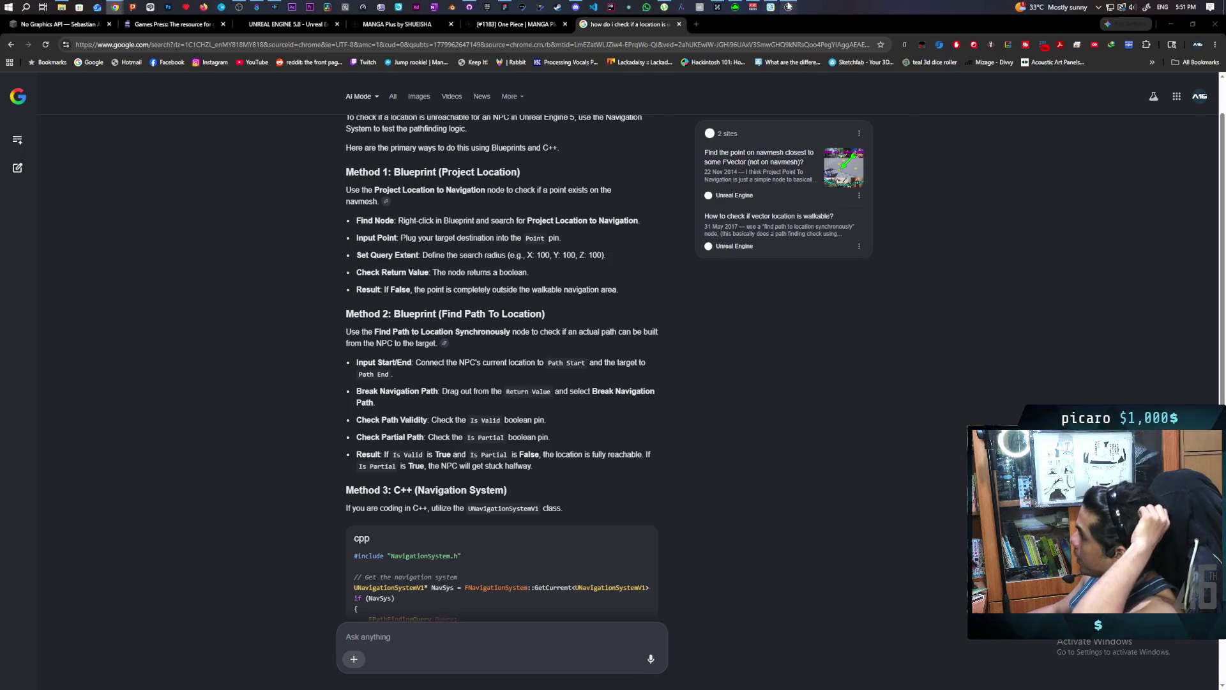
pyautogui.hotkey('alt', 'Tab')
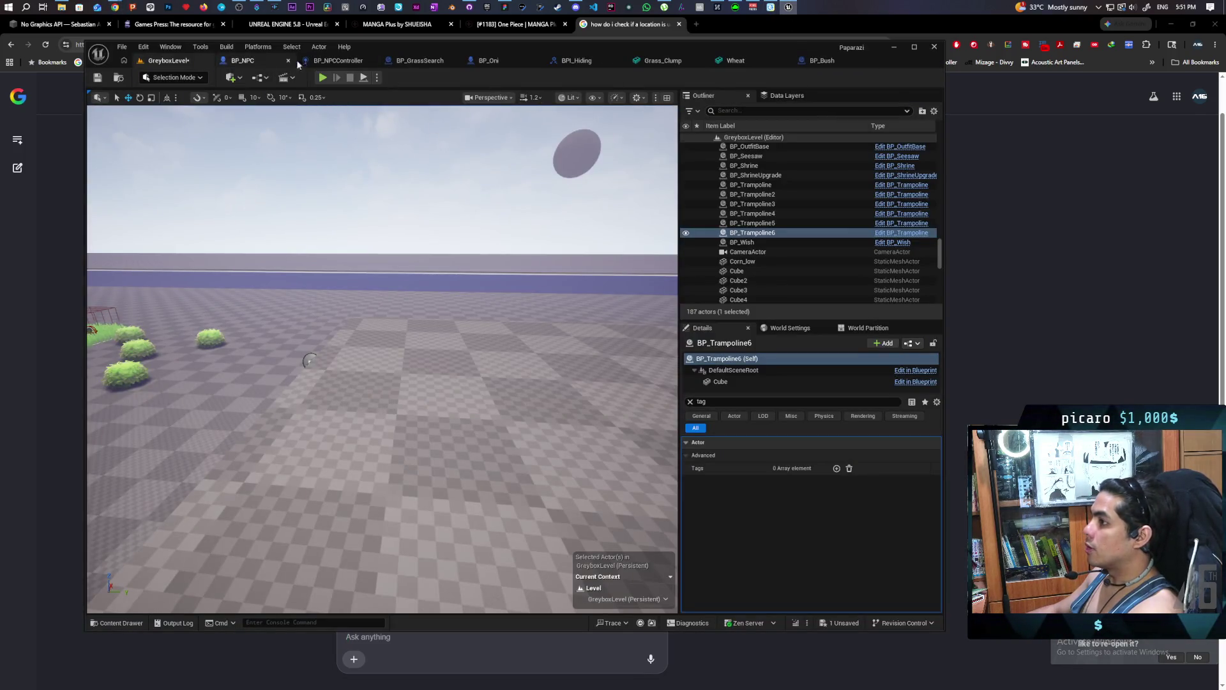
# Zoom BP_NPCController's Perception graph onto the Check Last Seen event and its AI MoveTo chain.
pyautogui.click(345, 60)
pyautogui.scroll(-6, 462, 322)
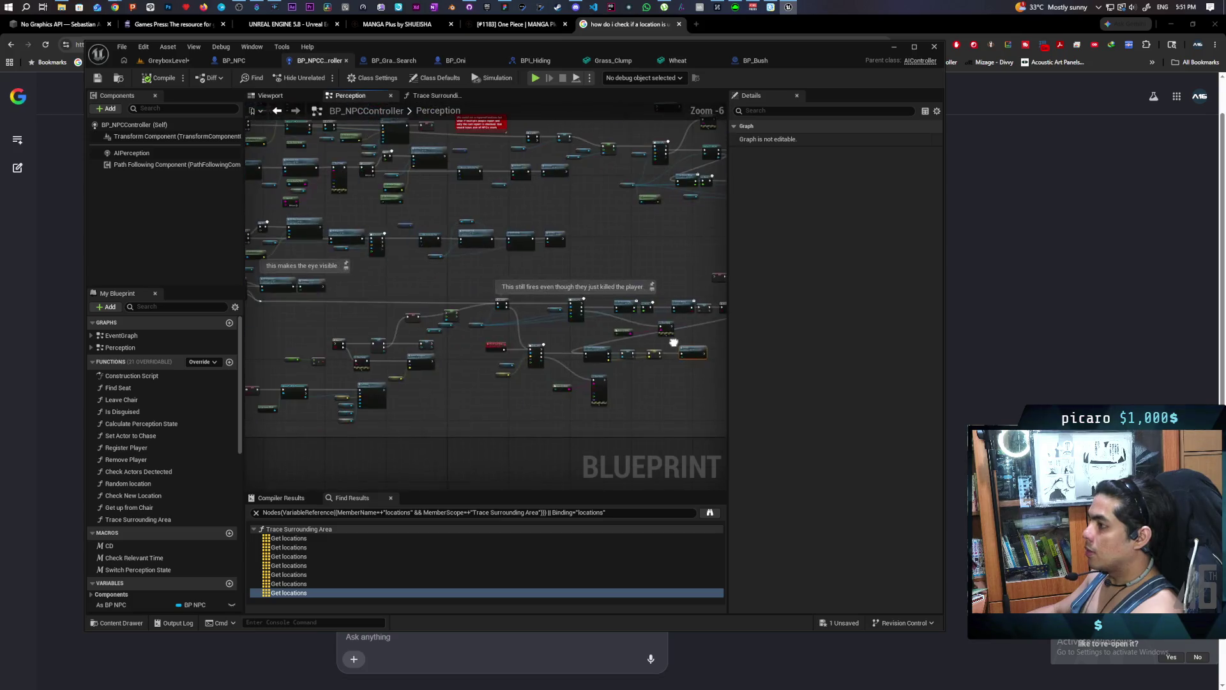
pyautogui.scroll(-2, 530, 312)
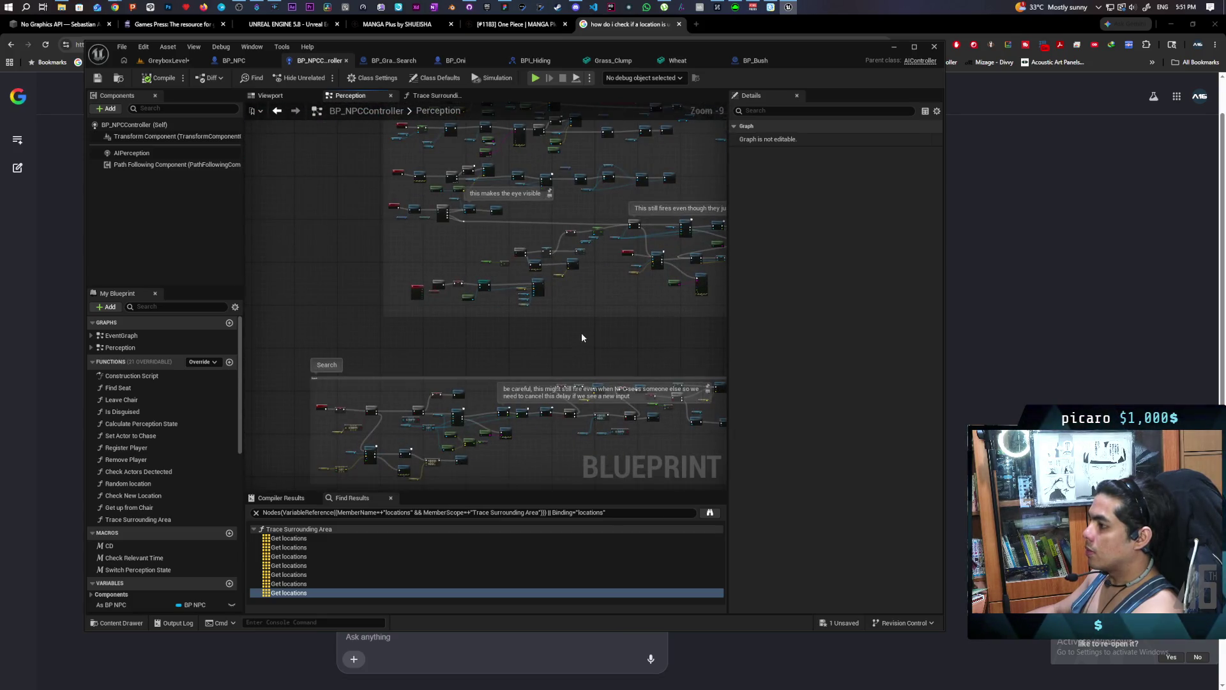
pyautogui.scroll(5, 431, 350)
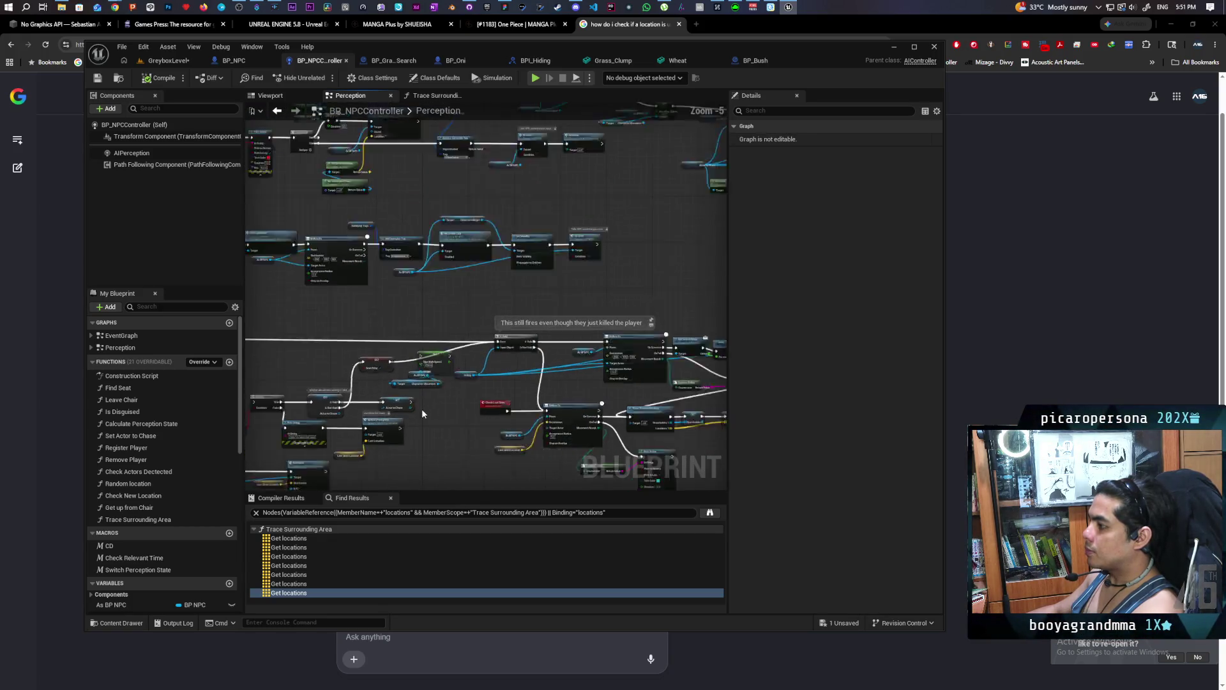
pyautogui.scroll(-3, 422, 409)
pyautogui.scroll(3, 400, 361)
pyautogui.scroll(-2, 401, 361)
pyautogui.scroll(2, 384, 345)
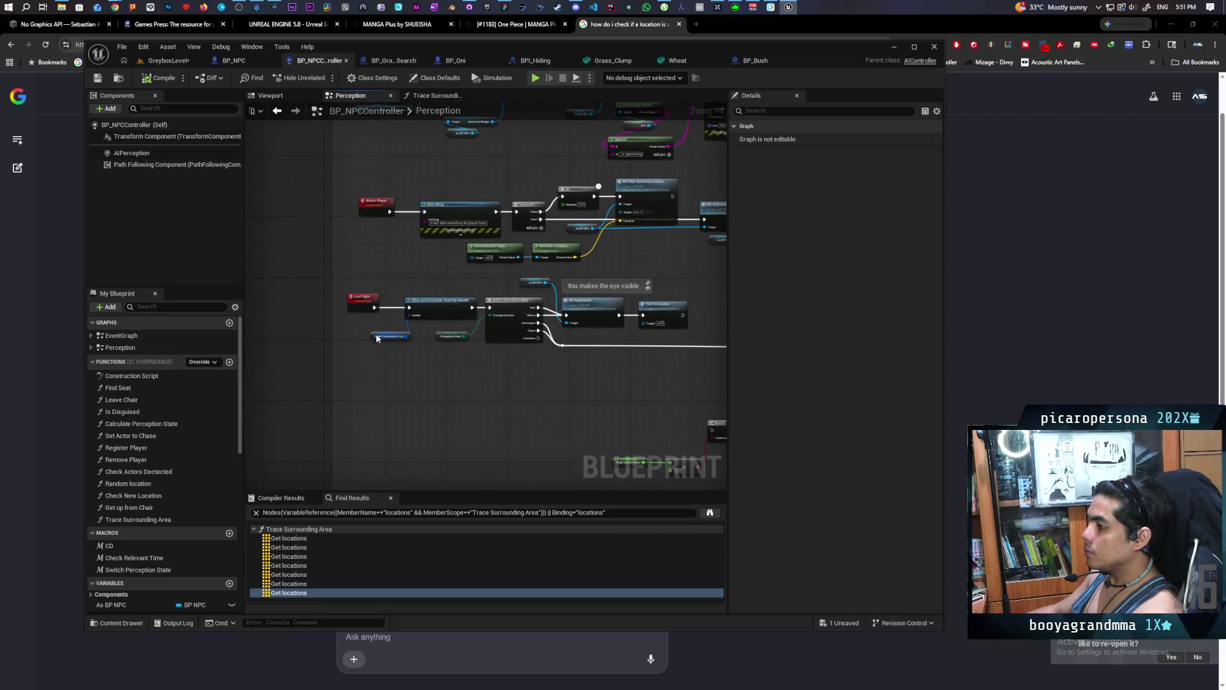
pyautogui.scroll(-3, 634, 378)
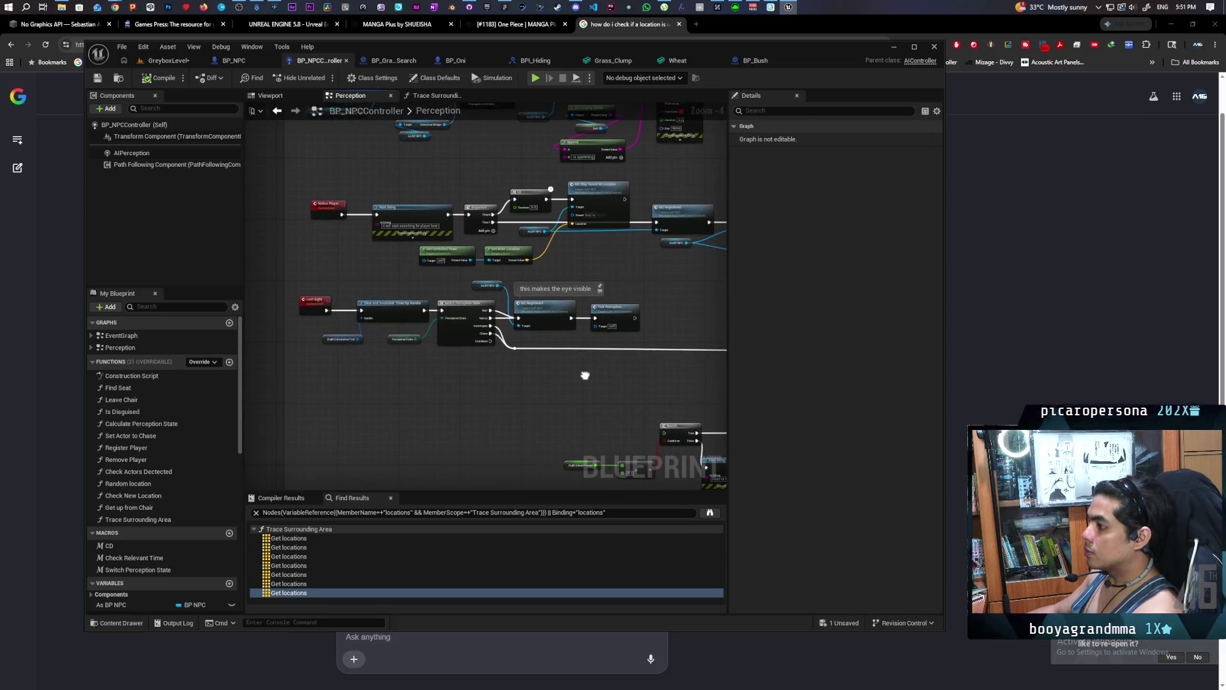
pyautogui.scroll(3, 356, 348)
pyautogui.scroll(-3, 356, 349)
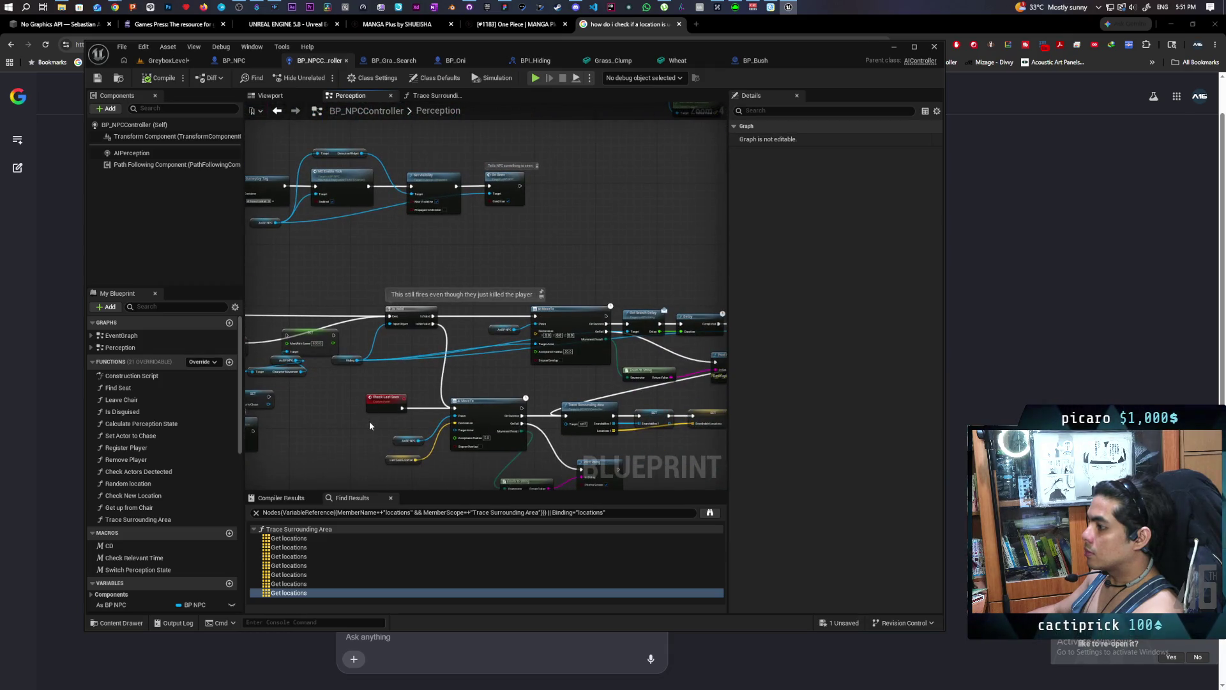
pyautogui.scroll(3, 432, 295)
pyautogui.scroll(5, 432, 295)
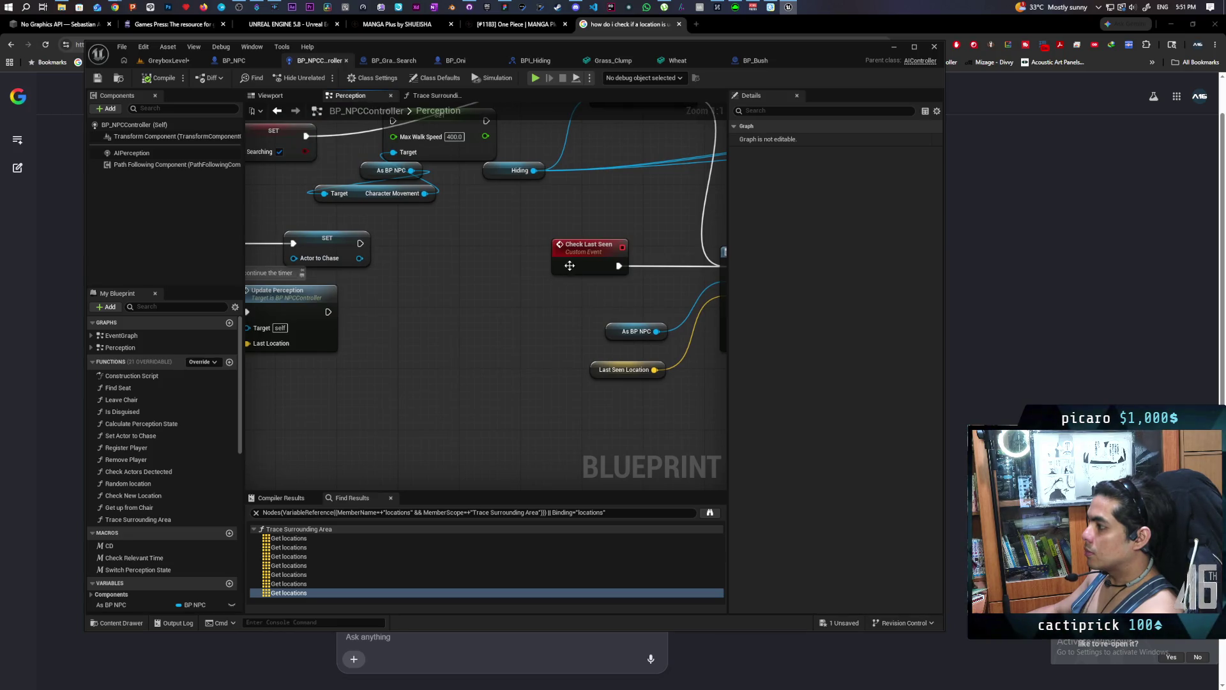
pyautogui.moveTo(569, 265); pyautogui.dragTo(484, 266)
pyautogui.click(416, 365)
# Add a Find Path to Location Synchronously node with a copied Last Seen Location as Path End.
pyautogui.rightClick(416, 366)
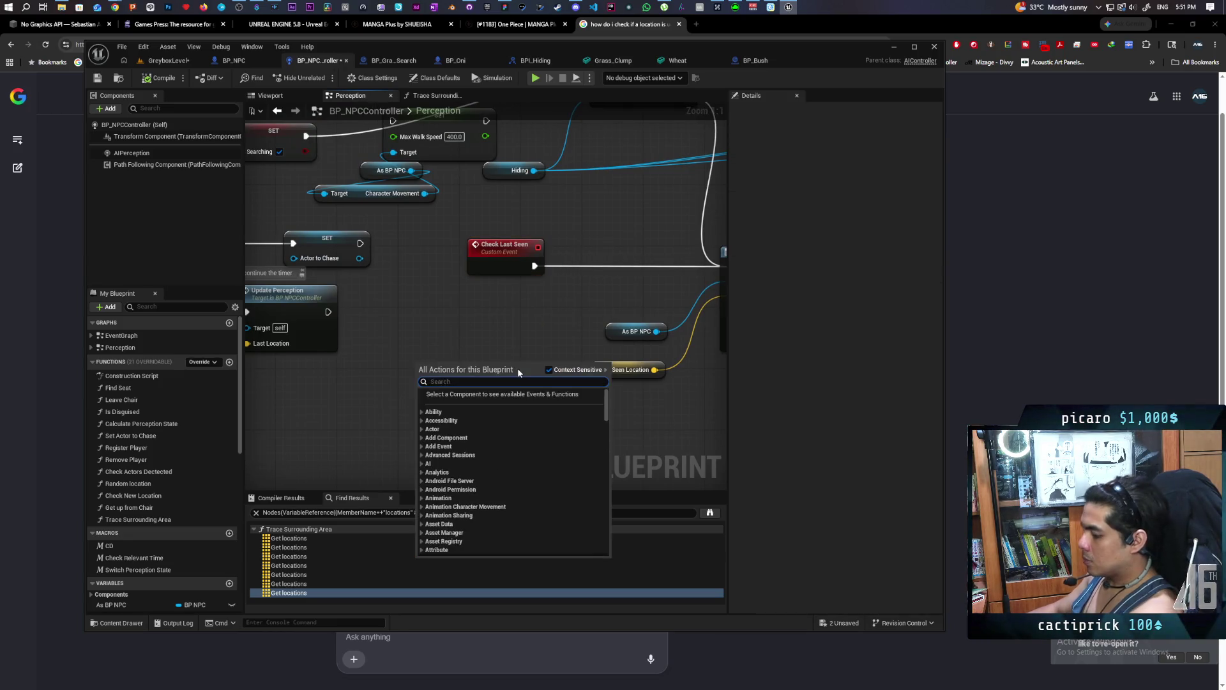
pyautogui.write('find pat')
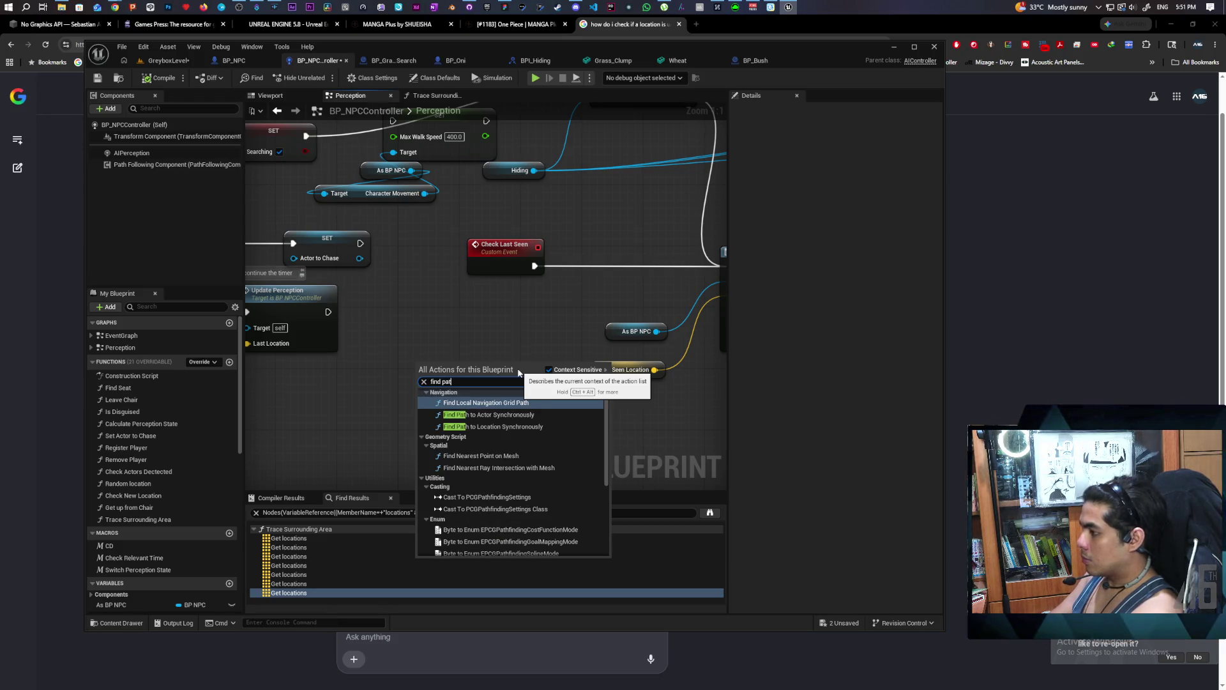
pyautogui.write('h')
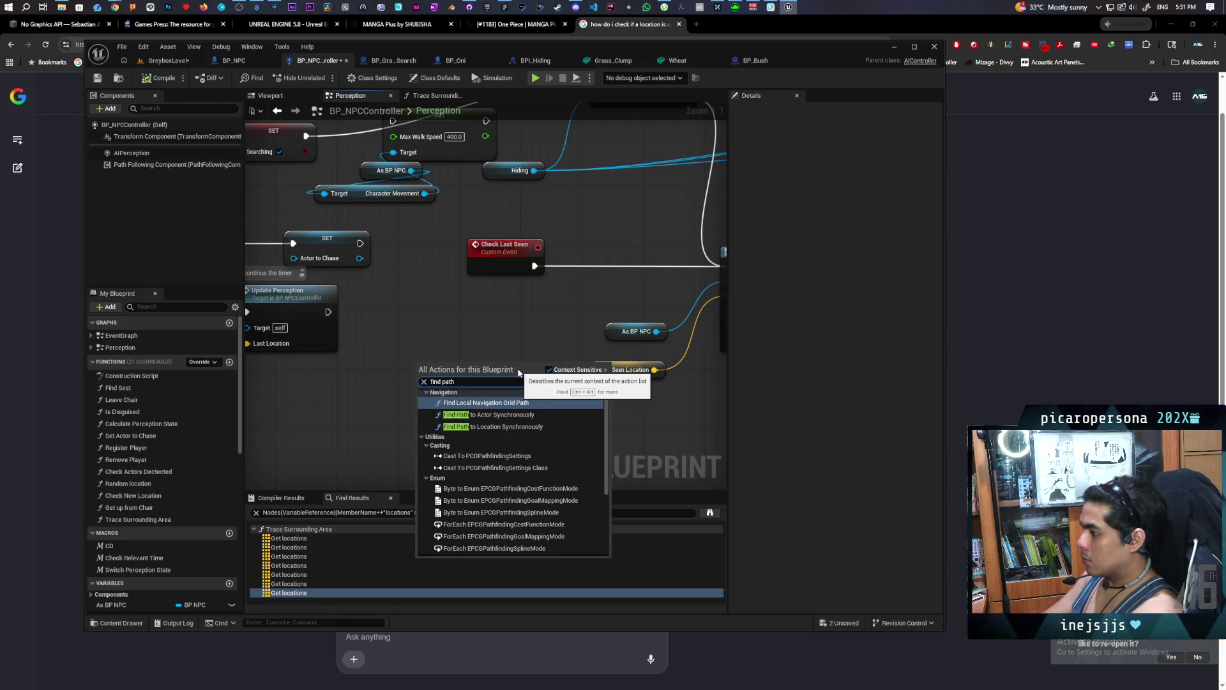
pyautogui.click(492, 427)
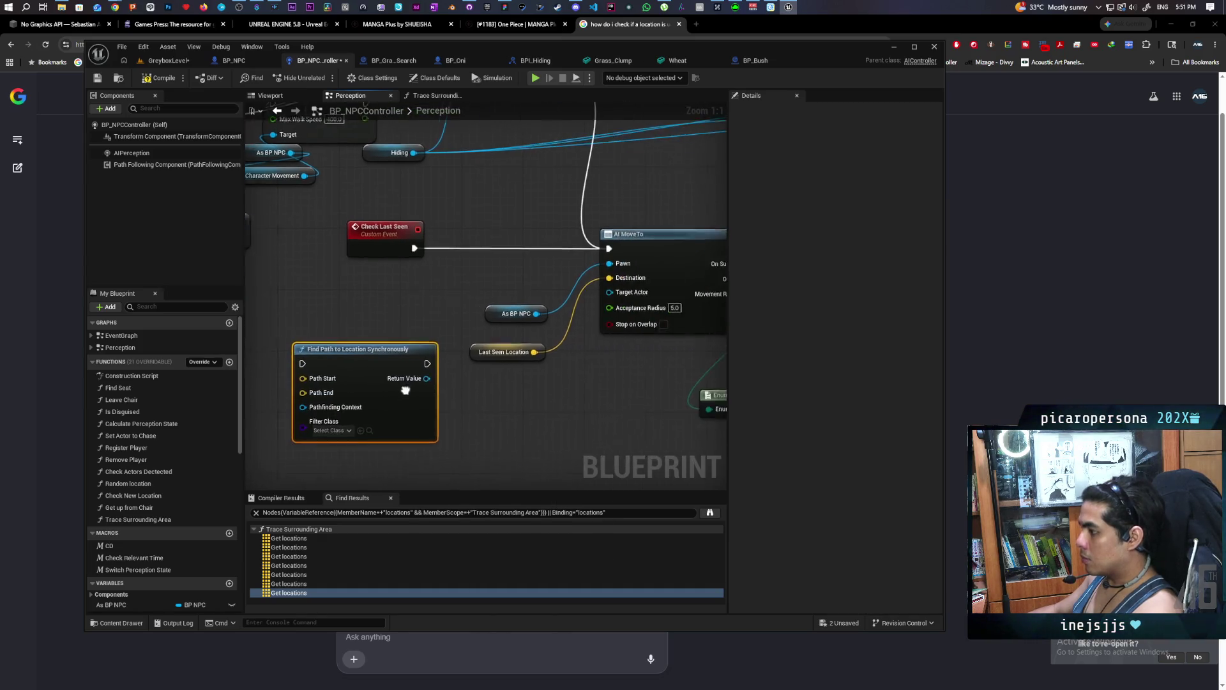
pyautogui.moveTo(405, 390)
pyautogui.mouseDown()
pyautogui.moveTo(391, 403)
pyautogui.moveTo(447, 358)
pyautogui.moveTo(402, 332)
pyautogui.moveTo(391, 310)
pyautogui.mouseUp()
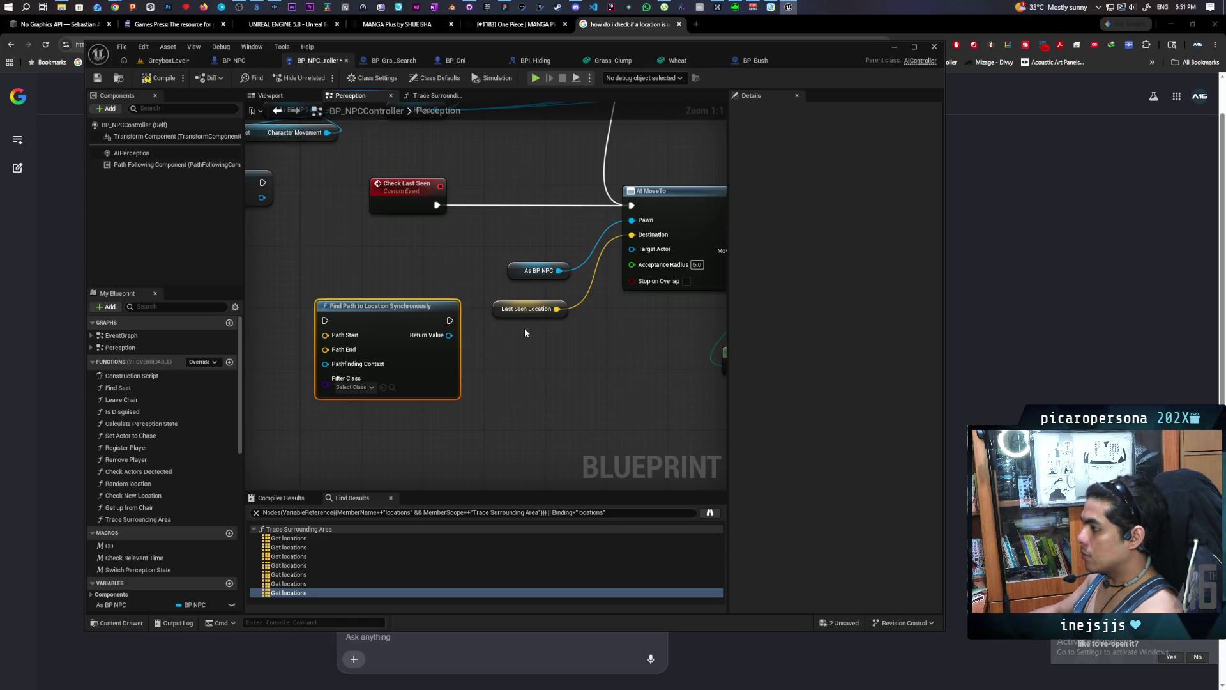
pyautogui.click(530, 311)
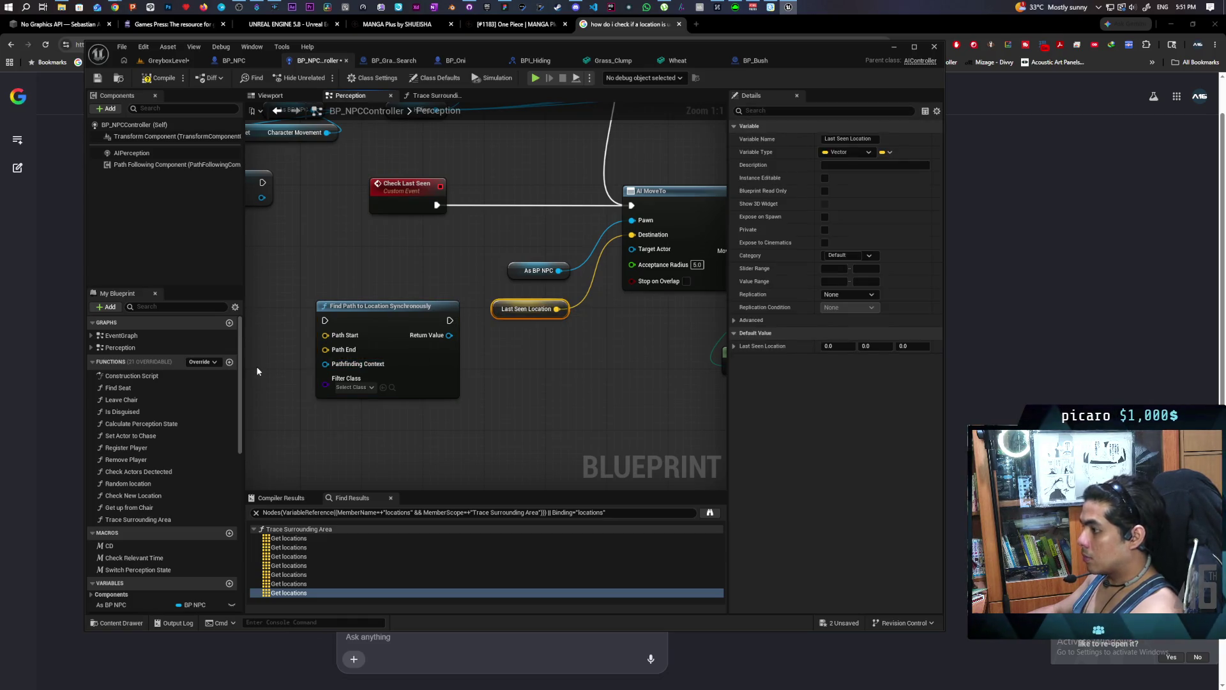
pyautogui.hotkey('ctrl', 'c')
pyautogui.hotkey('ctrl', 'v')
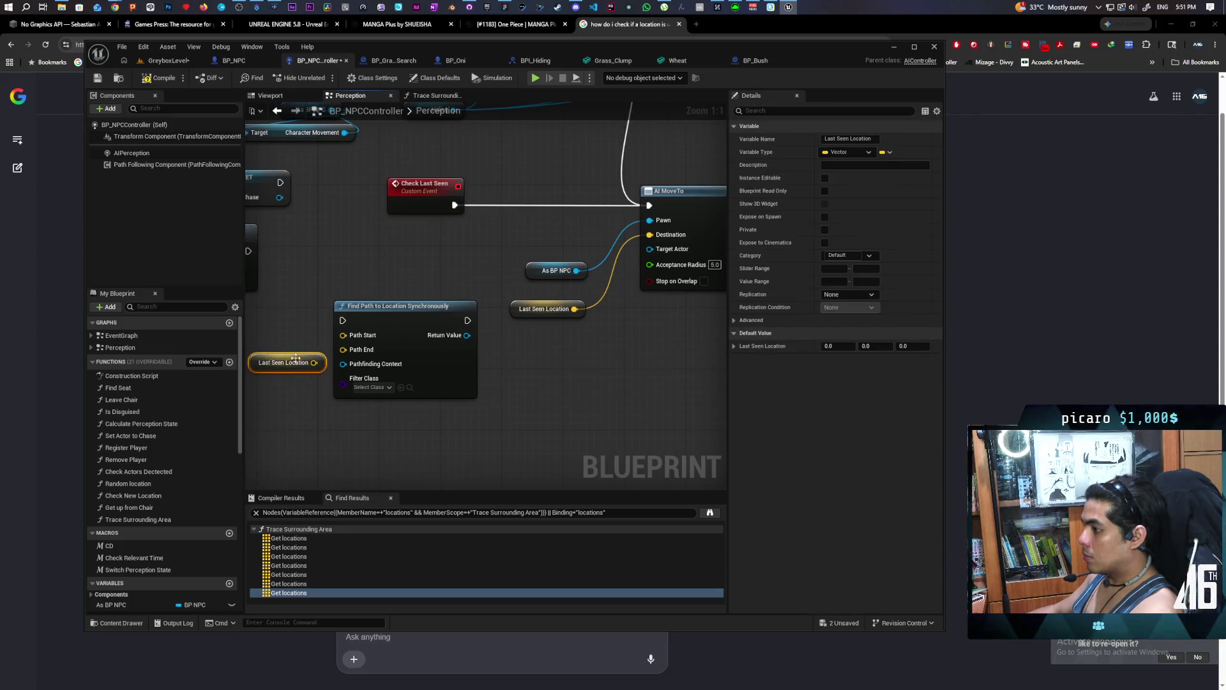
pyautogui.moveTo(313, 362)
pyautogui.mouseDown()
pyautogui.moveTo(353, 350)
pyautogui.moveTo(344, 352)
pyautogui.mouseUp()
pyautogui.press('Escape')
# Place Find Path between Check Last Seen and AI MoveTo and wire the execution through it.
pyautogui.moveTo(385, 308); pyautogui.dragTo(412, 311)
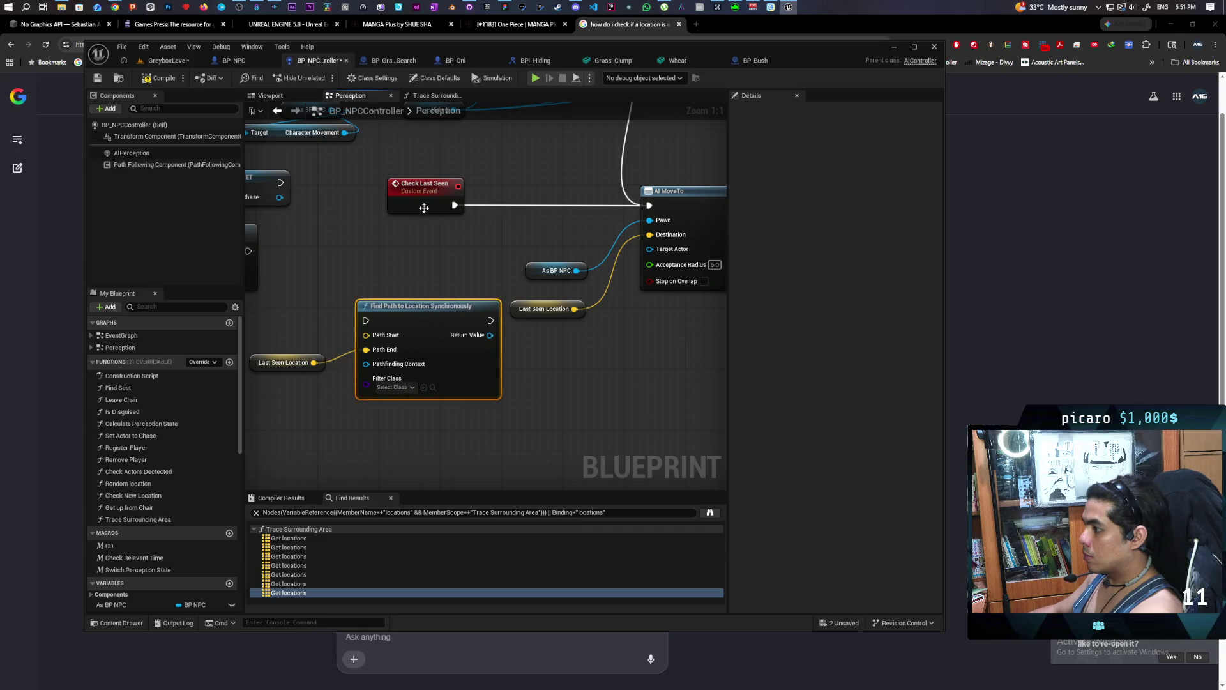
pyautogui.moveTo(424, 208); pyautogui.dragTo(378, 204)
pyautogui.moveTo(417, 307)
pyautogui.mouseDown()
pyautogui.moveTo(496, 212)
pyautogui.moveTo(493, 194)
pyautogui.mouseUp()
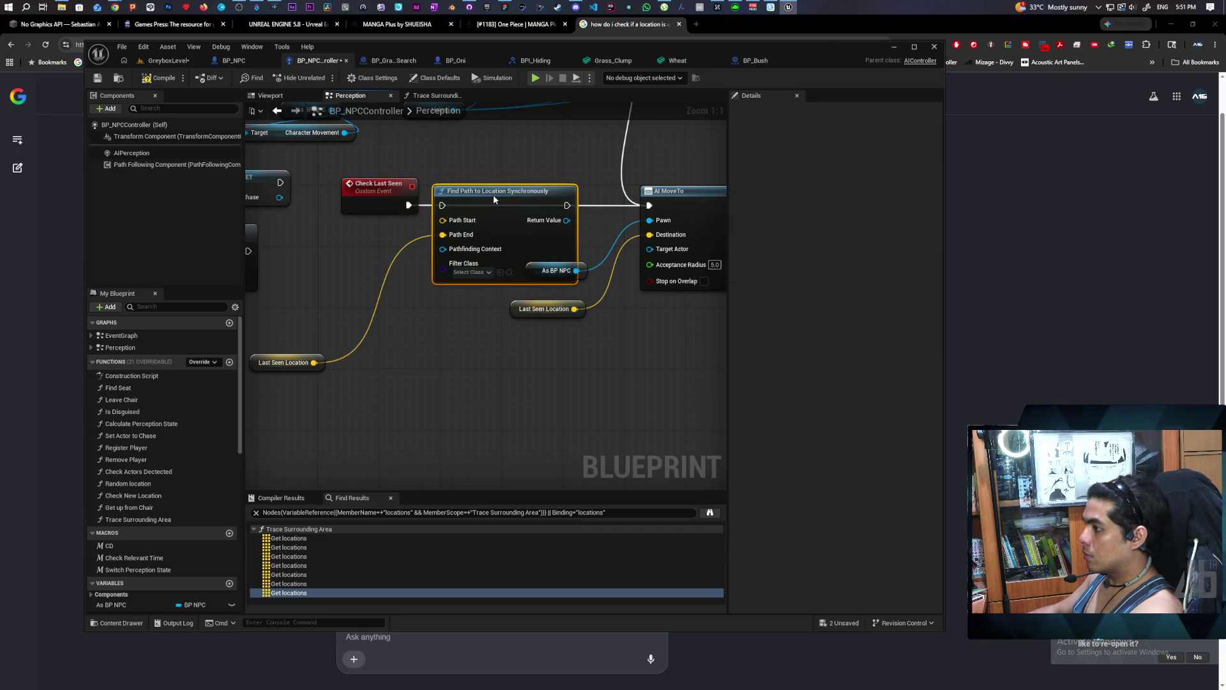
pyautogui.moveTo(287, 363)
pyautogui.mouseDown()
pyautogui.moveTo(362, 338)
pyautogui.moveTo(365, 316)
pyautogui.mouseUp()
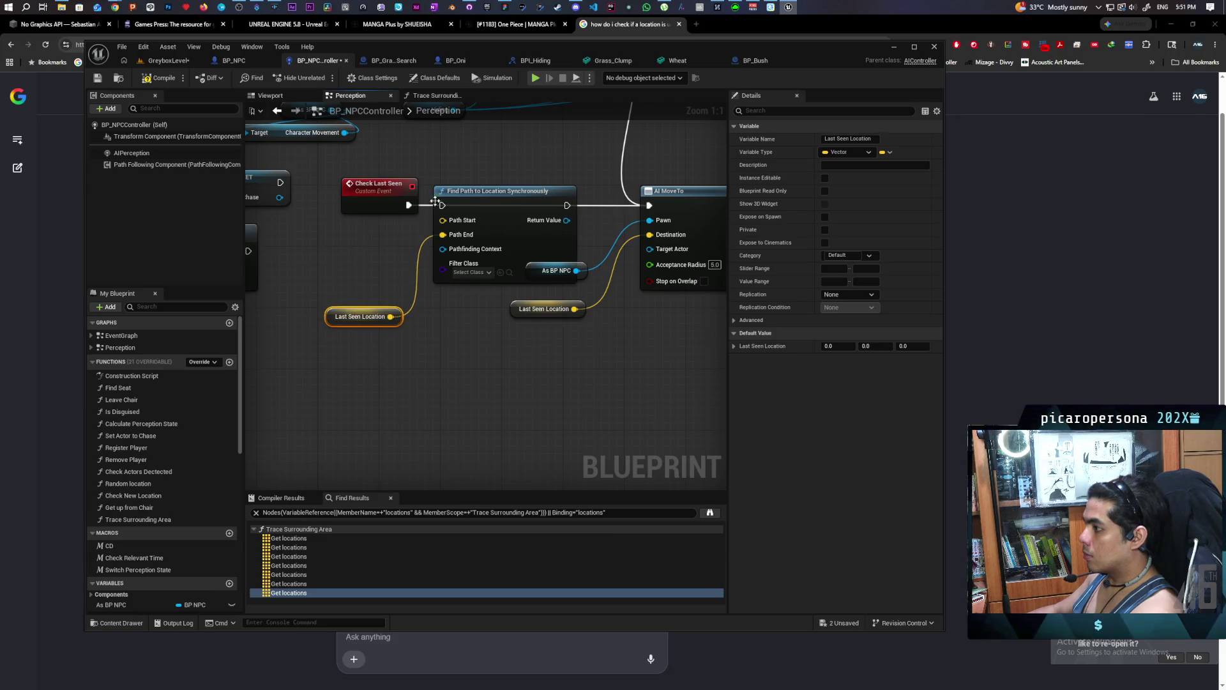
pyautogui.moveTo(408, 205)
pyautogui.mouseDown()
pyautogui.moveTo(502, 228)
pyautogui.moveTo(565, 228)
pyautogui.mouseUp()
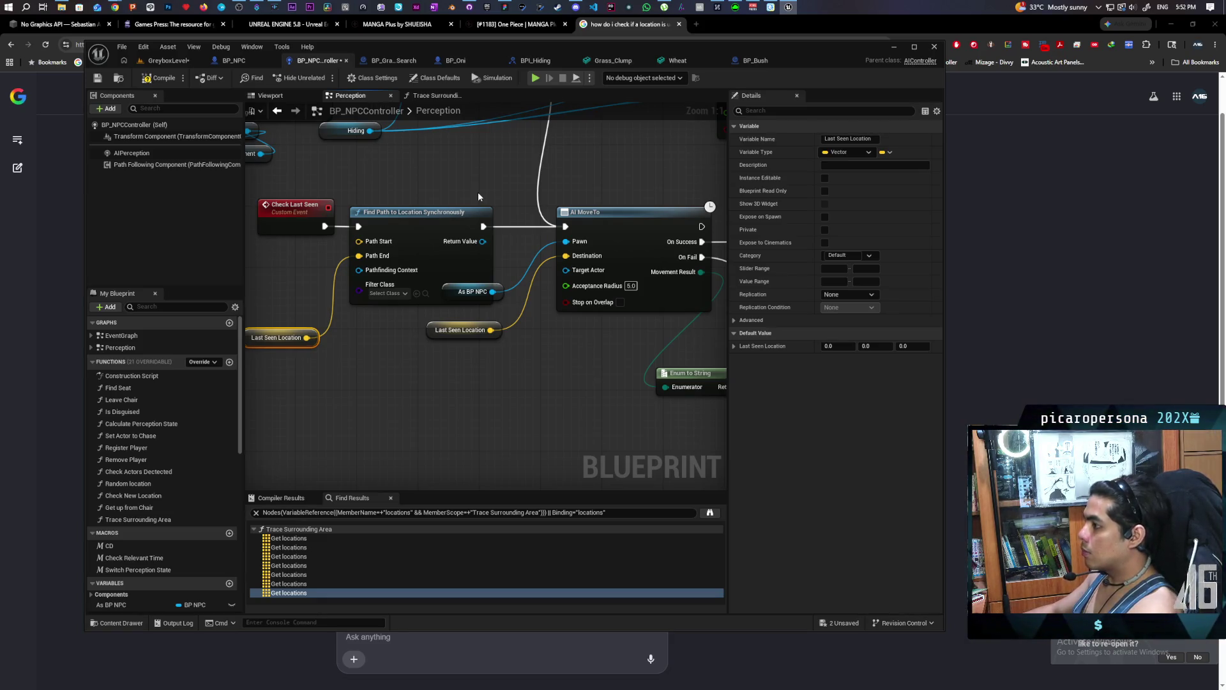
pyautogui.moveTo(438, 339); pyautogui.dragTo(485, 360)
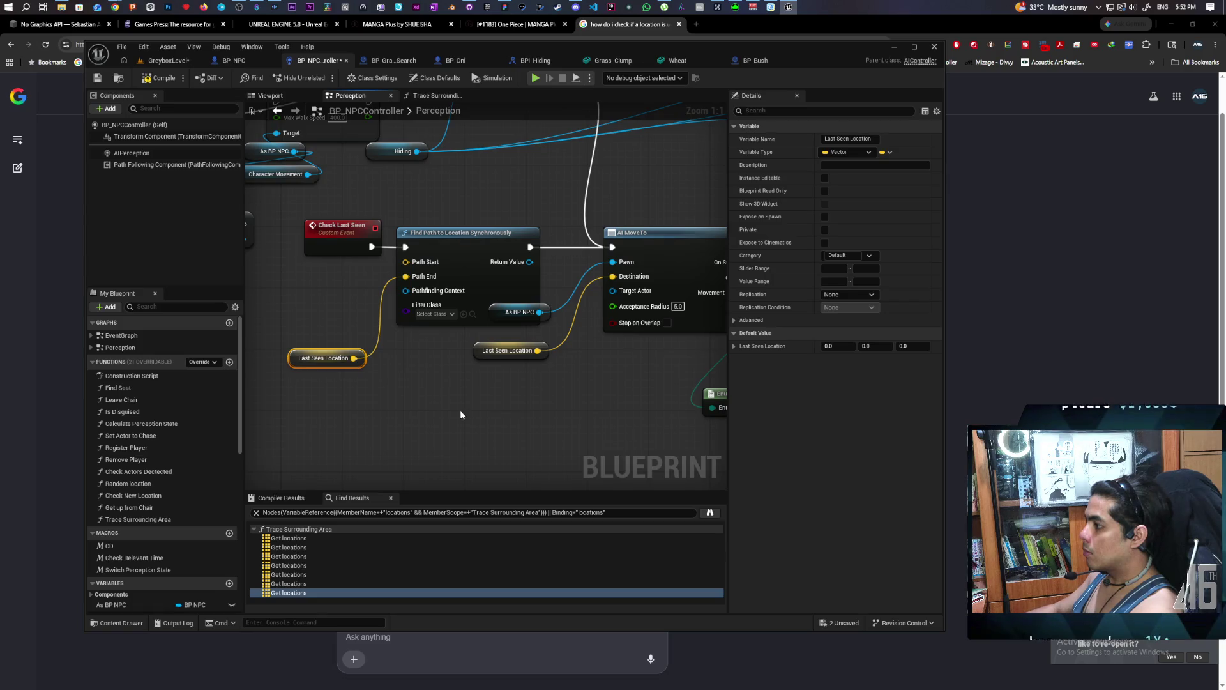
# Feed Find Path's Path Start from a Get Actor Location node on As BP NPC.
pyautogui.moveTo(442, 410); pyautogui.dragTo(453, 437)
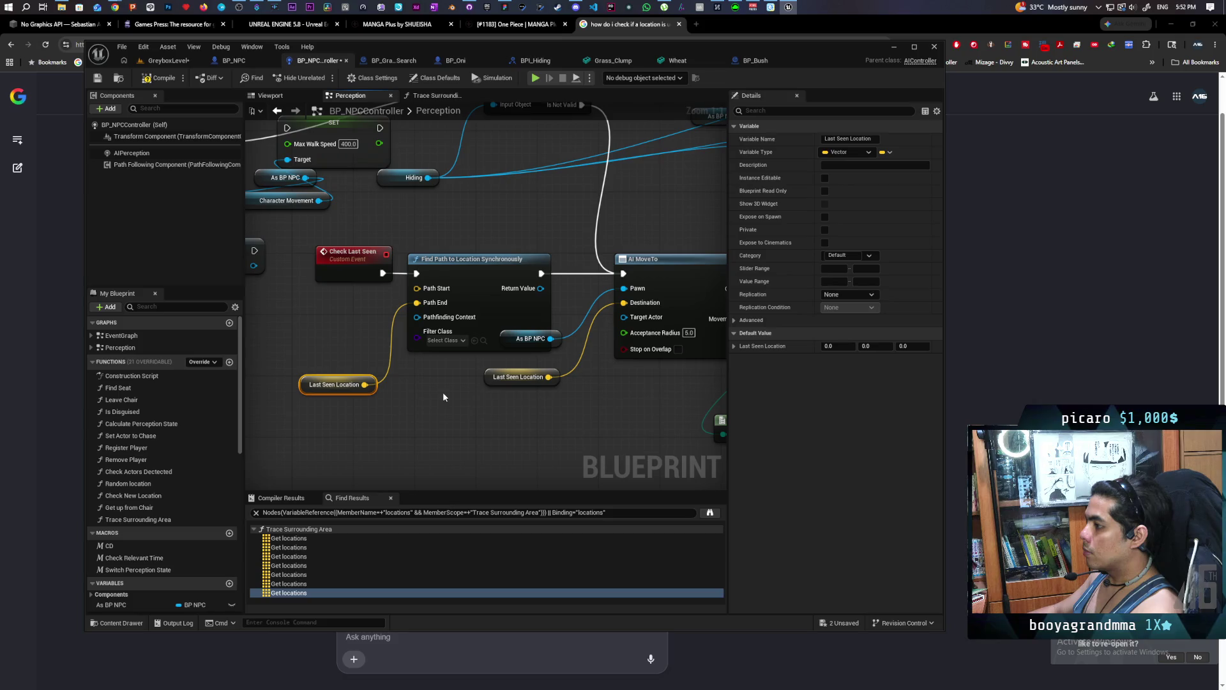
pyautogui.scroll(-3, 367, 391)
pyautogui.moveTo(295, 233)
pyautogui.mouseDown()
pyautogui.moveTo(495, 301)
pyautogui.moveTo(498, 390)
pyautogui.moveTo(511, 407)
pyautogui.mouseUp()
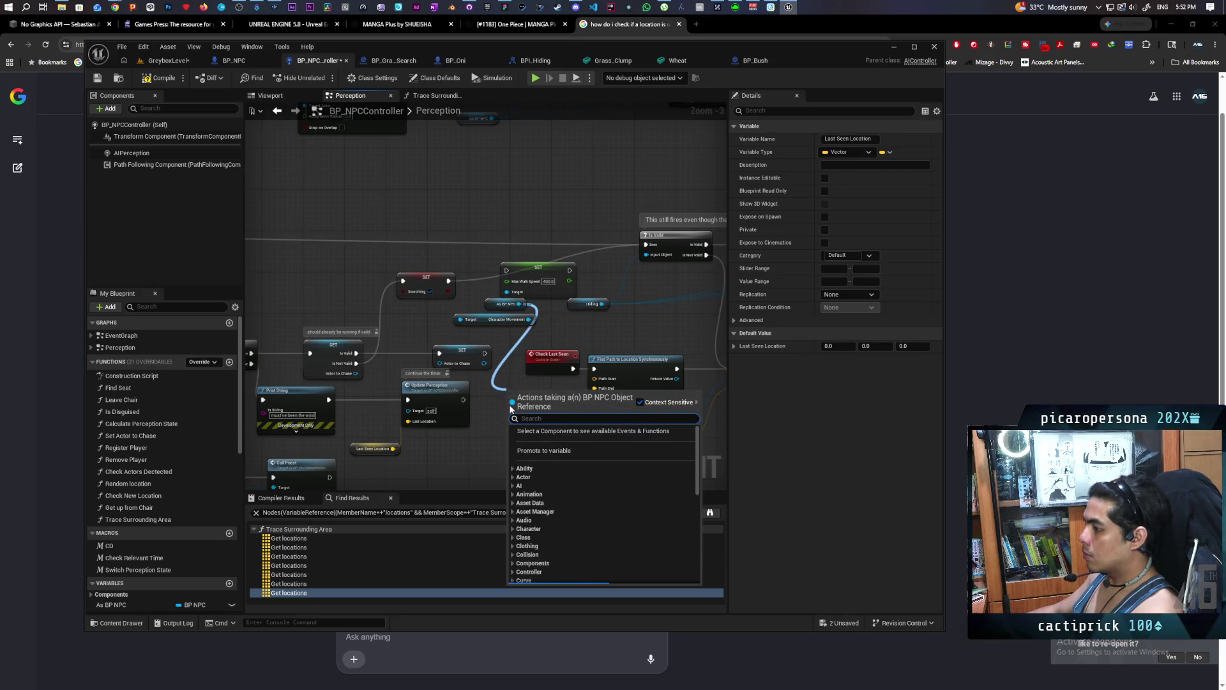
pyautogui.write('get actor loca')
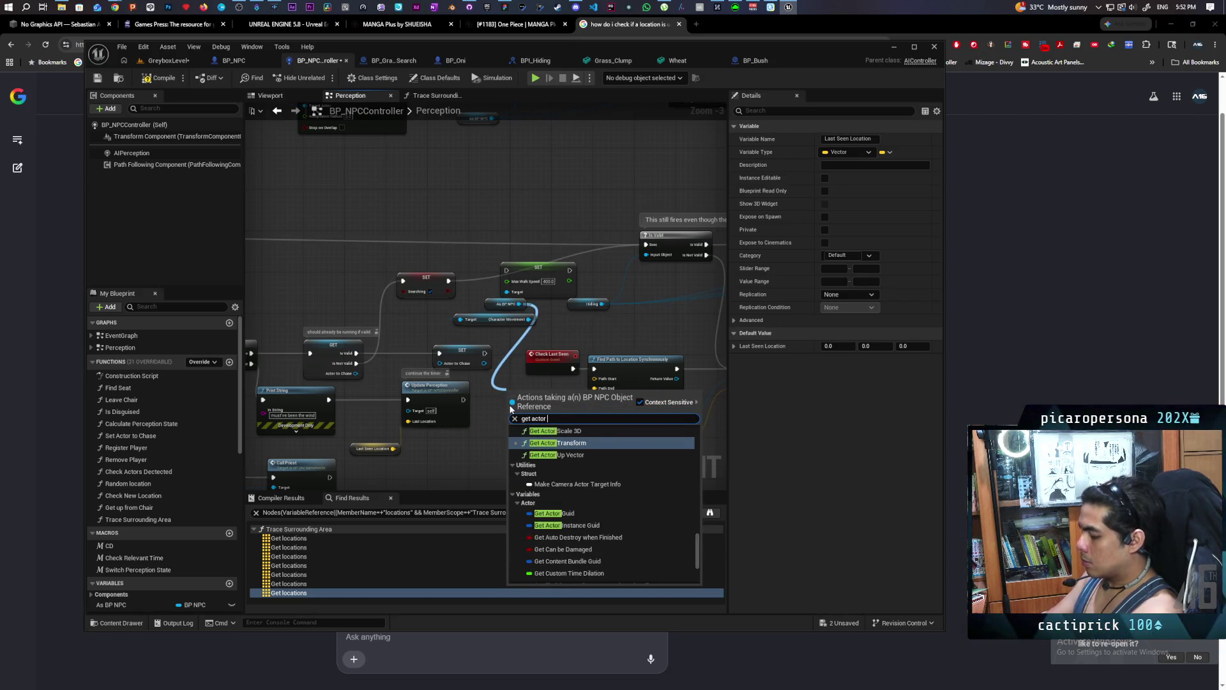
pyautogui.click(555, 489)
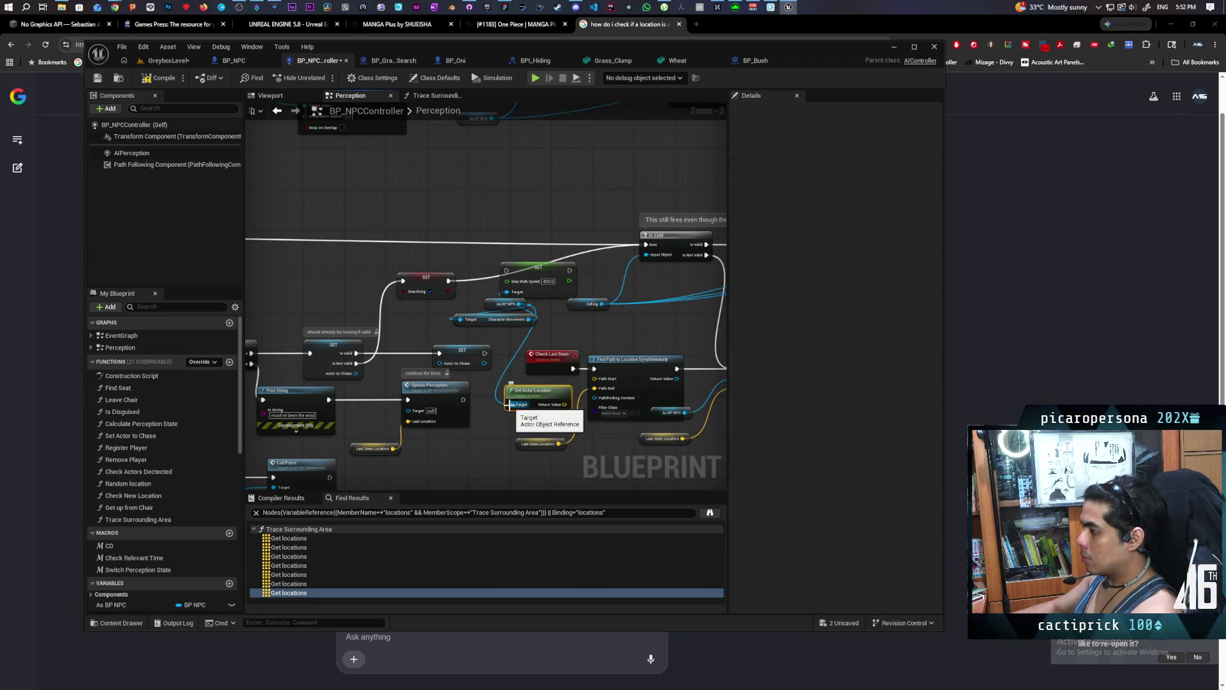
# Rearrange AI MoveTo, As BP NPC and the Last Seen Location getter for a tidier layout.
pyautogui.scroll(3, 518, 409)
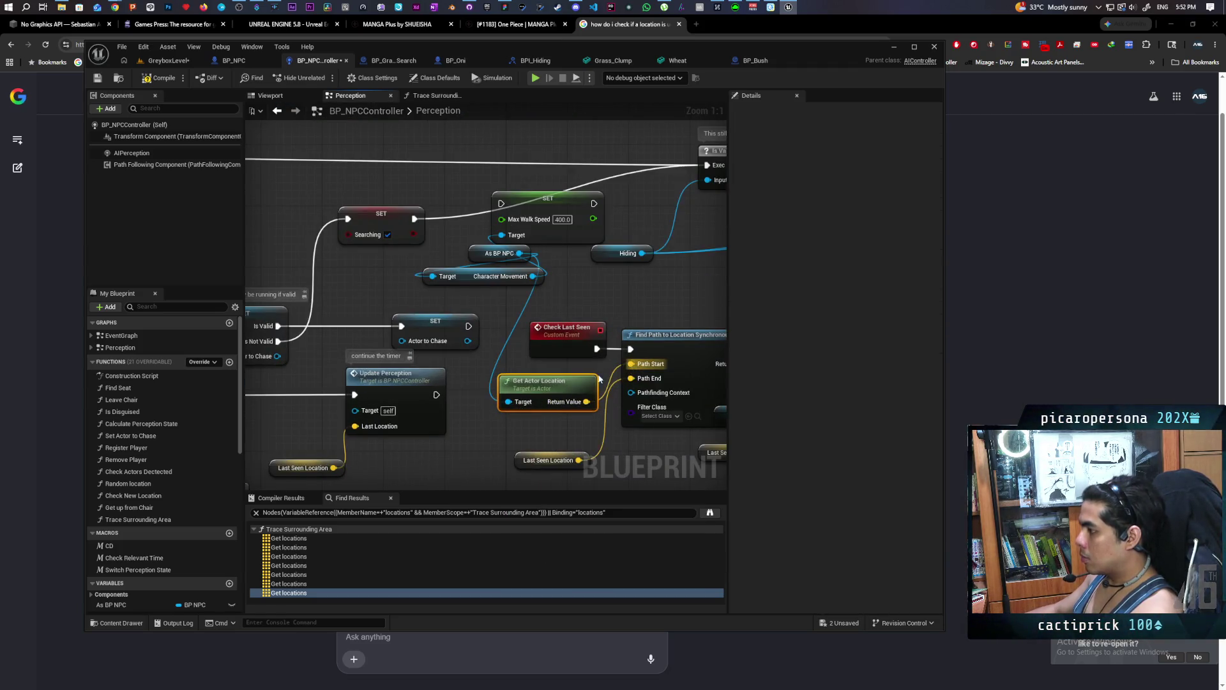
pyautogui.moveTo(722, 358); pyautogui.dragTo(351, 304)
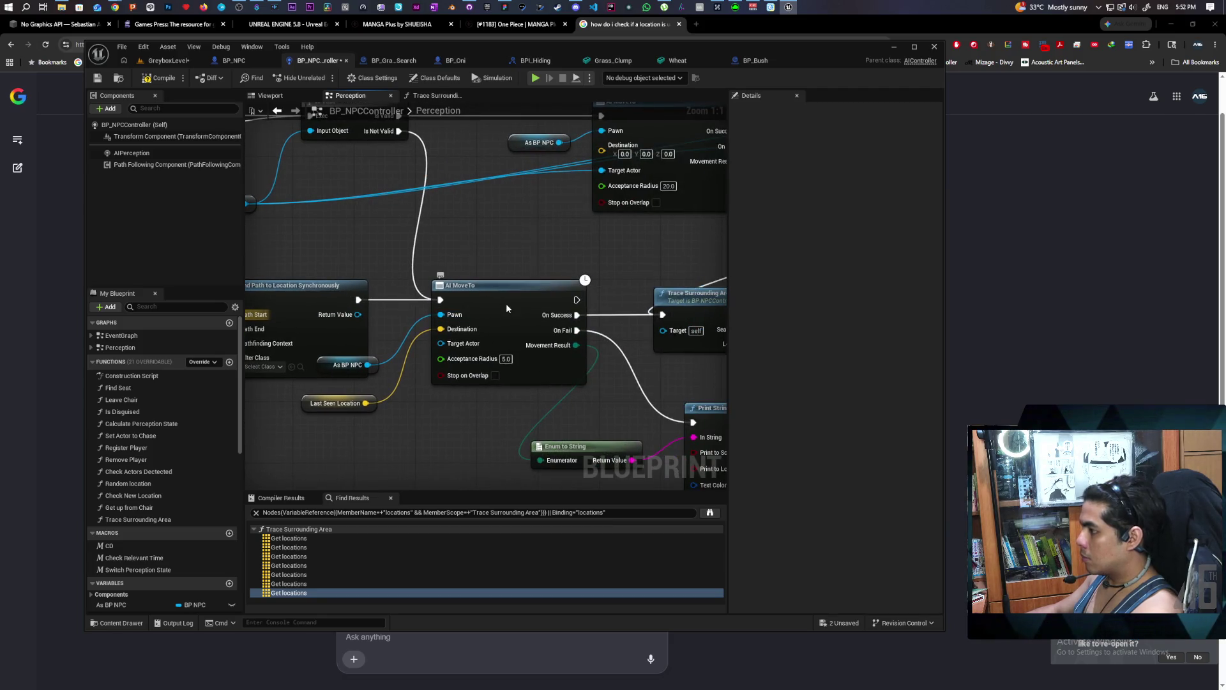
pyautogui.moveTo(506, 303); pyautogui.dragTo(552, 307)
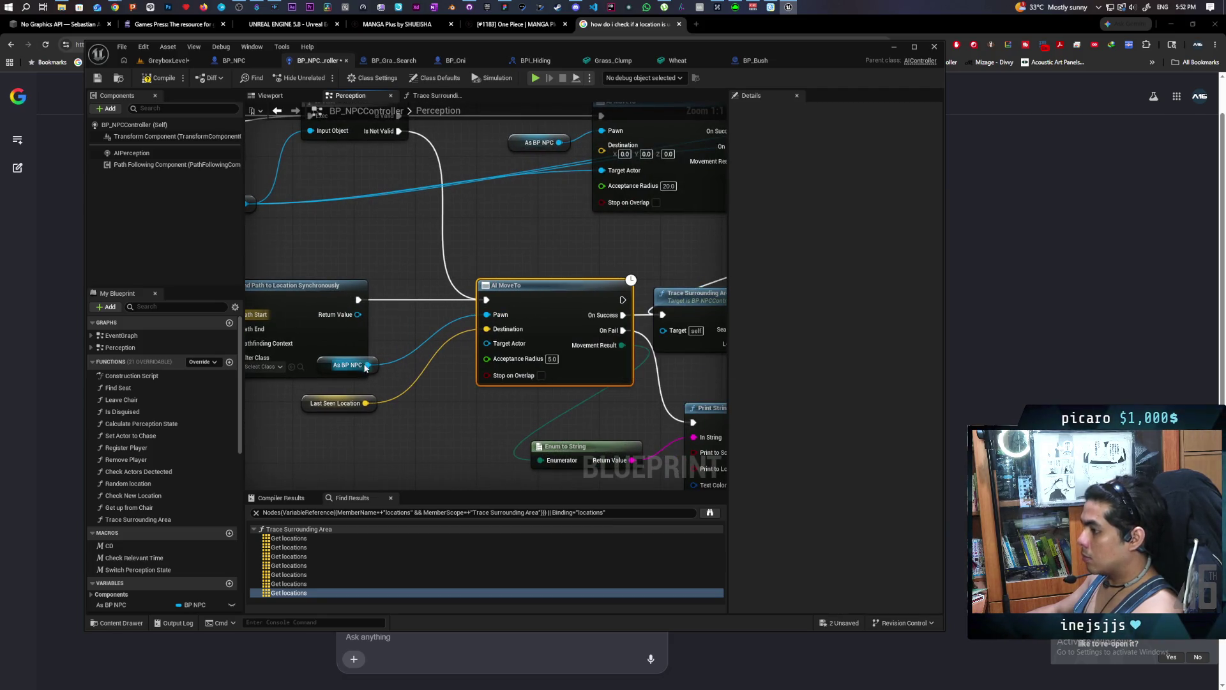
pyautogui.moveTo(374, 356); pyautogui.dragTo(427, 356)
pyautogui.click(399, 400)
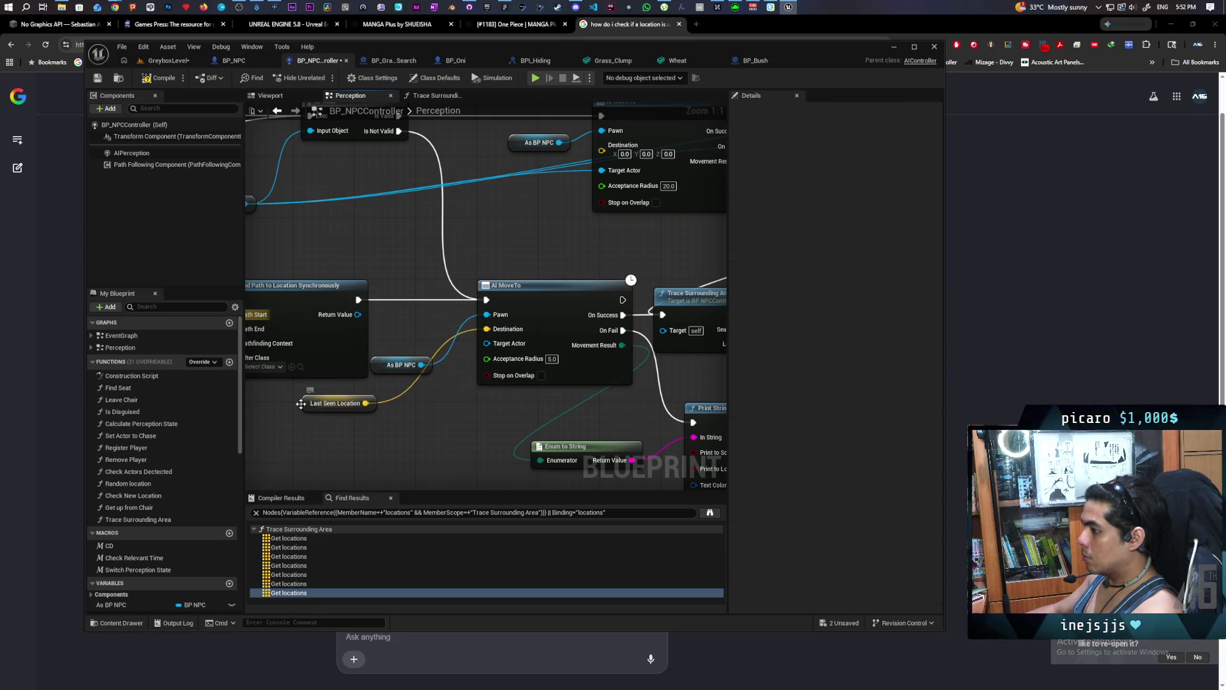
pyautogui.moveTo(300, 403); pyautogui.dragTo(429, 419)
pyautogui.moveTo(382, 374)
pyautogui.mouseDown()
pyautogui.moveTo(410, 392)
pyautogui.moveTo(394, 429)
pyautogui.mouseUp()
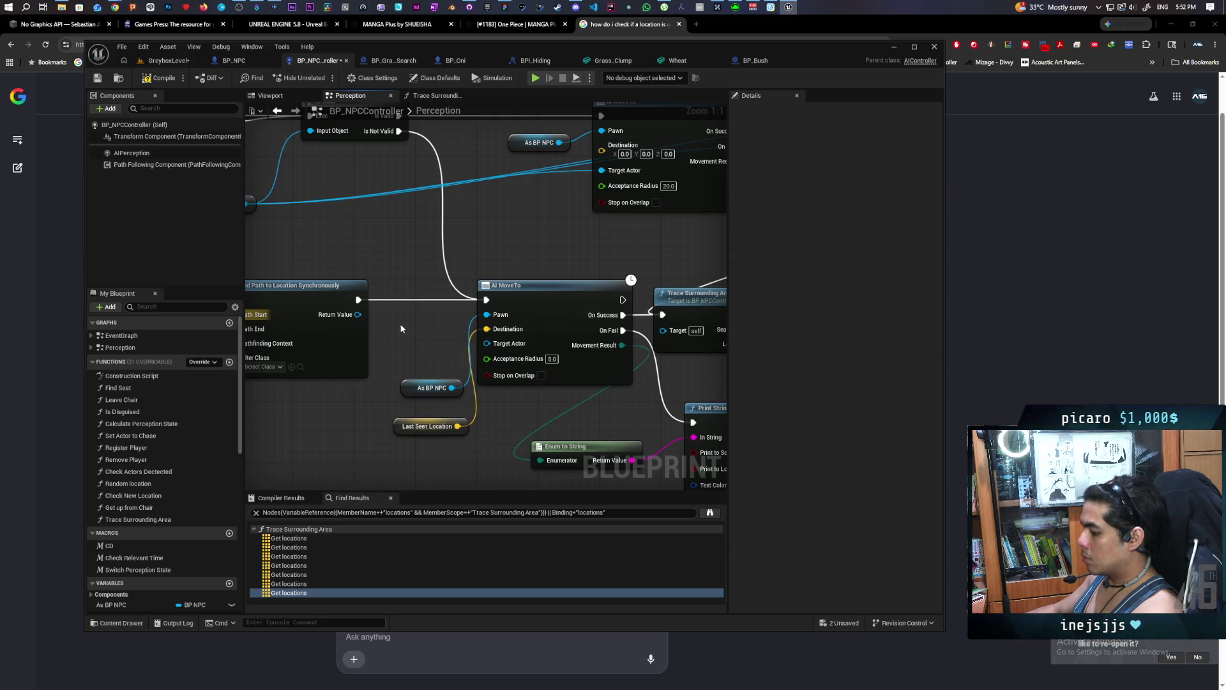
# Gate AI MoveTo behind a pasted Is Valid check on the returned path, rewiring the upper Is Not Valid pin.
pyautogui.hotkey('ctrl', 'v')
pyautogui.moveTo(423, 315)
pyautogui.mouseDown()
pyautogui.moveTo(394, 288)
pyautogui.moveTo(371, 314)
pyautogui.moveTo(416, 317)
pyautogui.mouseUp()
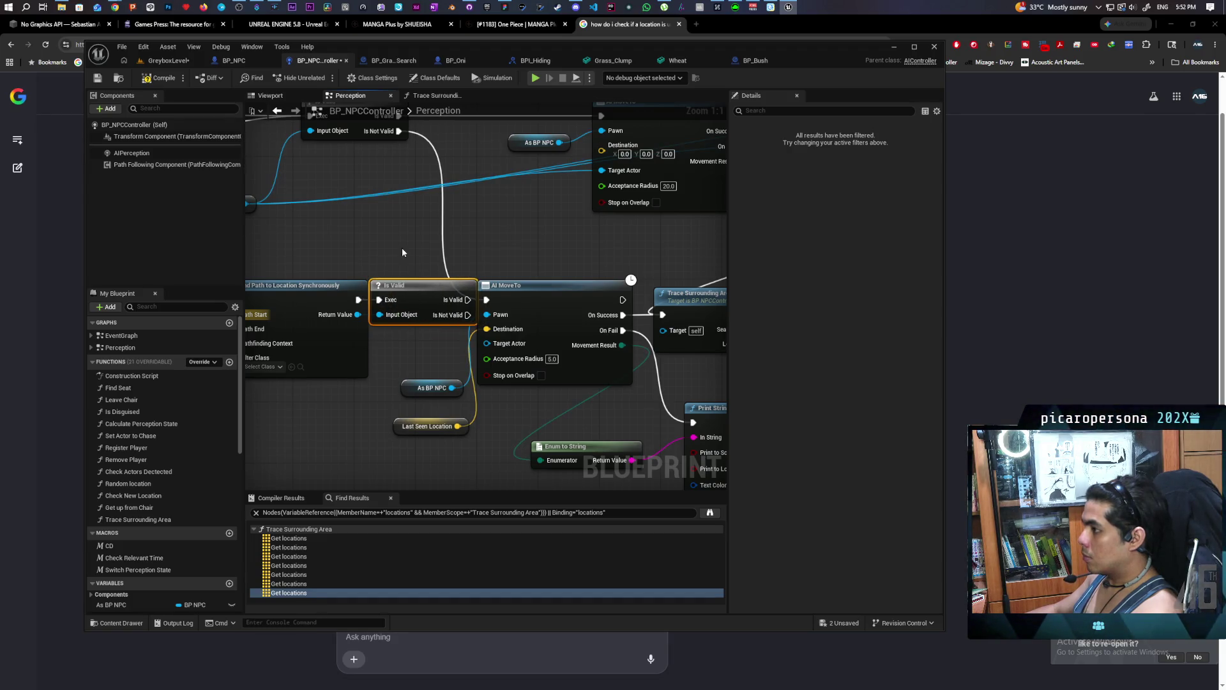
pyautogui.moveTo(402, 252)
pyautogui.mouseDown()
pyautogui.moveTo(546, 330)
pyautogui.moveTo(719, 350)
pyautogui.moveTo(526, 320)
pyautogui.moveTo(544, 302)
pyautogui.moveTo(460, 285)
pyautogui.moveTo(505, 289)
pyautogui.mouseUp()
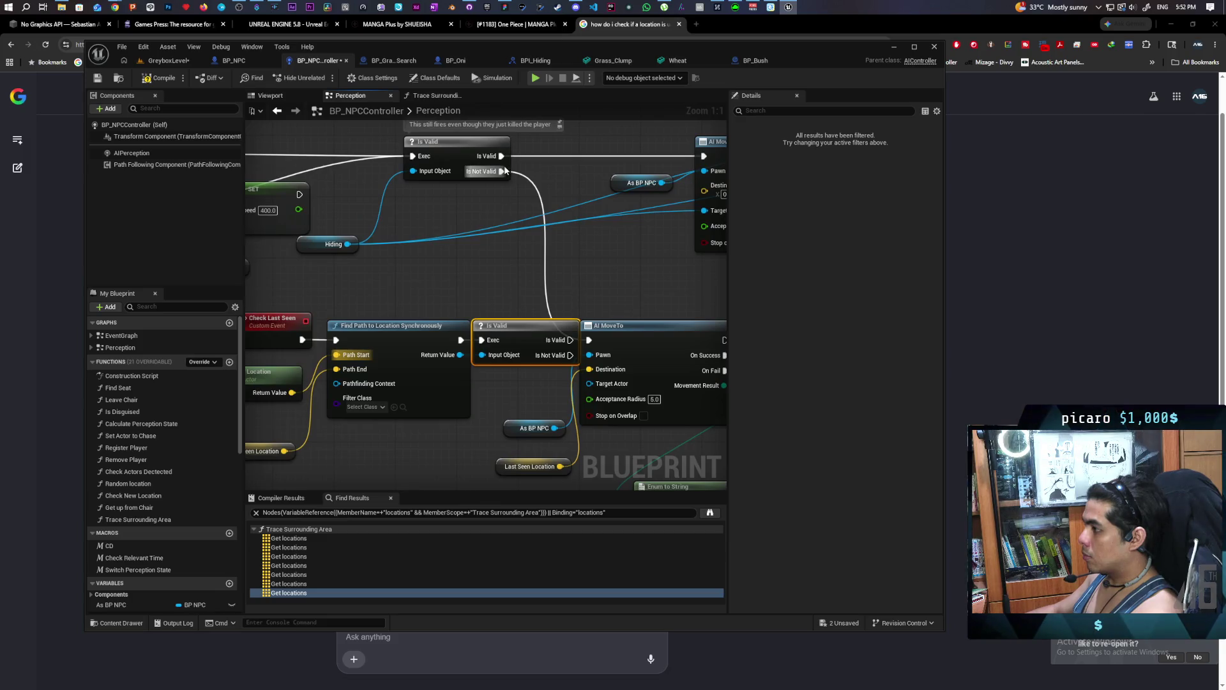
pyautogui.moveTo(502, 172); pyautogui.dragTo(342, 338)
pyautogui.moveTo(456, 294); pyautogui.dragTo(387, 285)
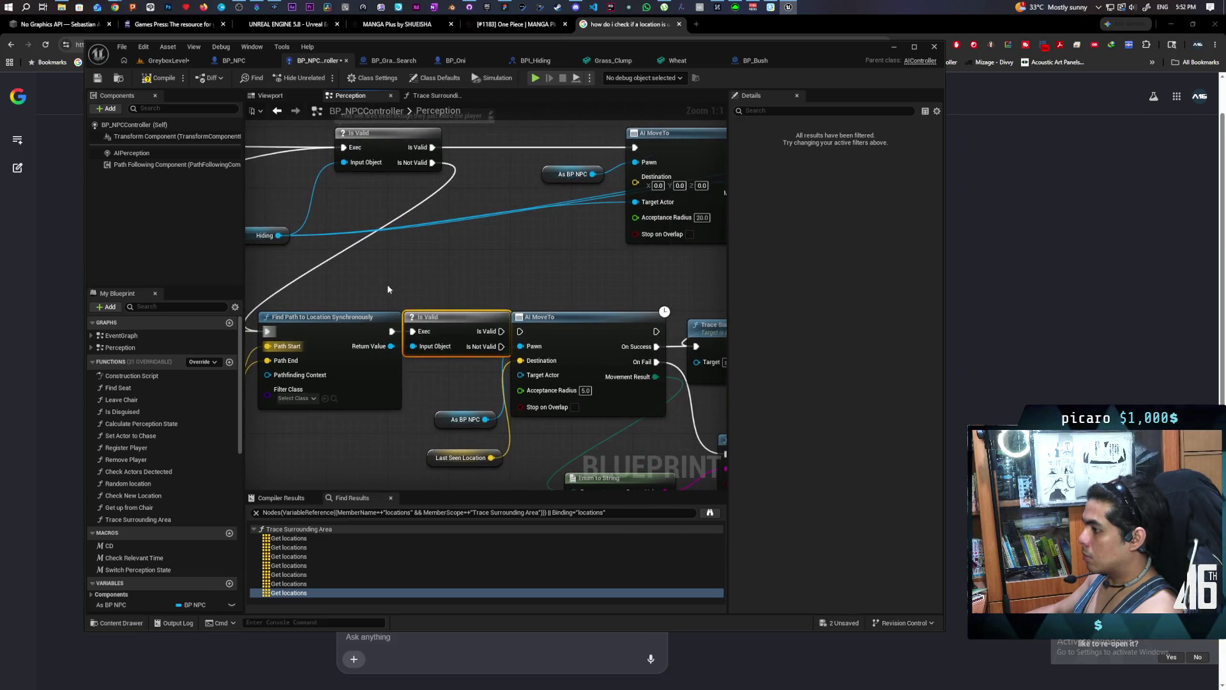
pyautogui.moveTo(559, 323); pyautogui.dragTo(585, 330)
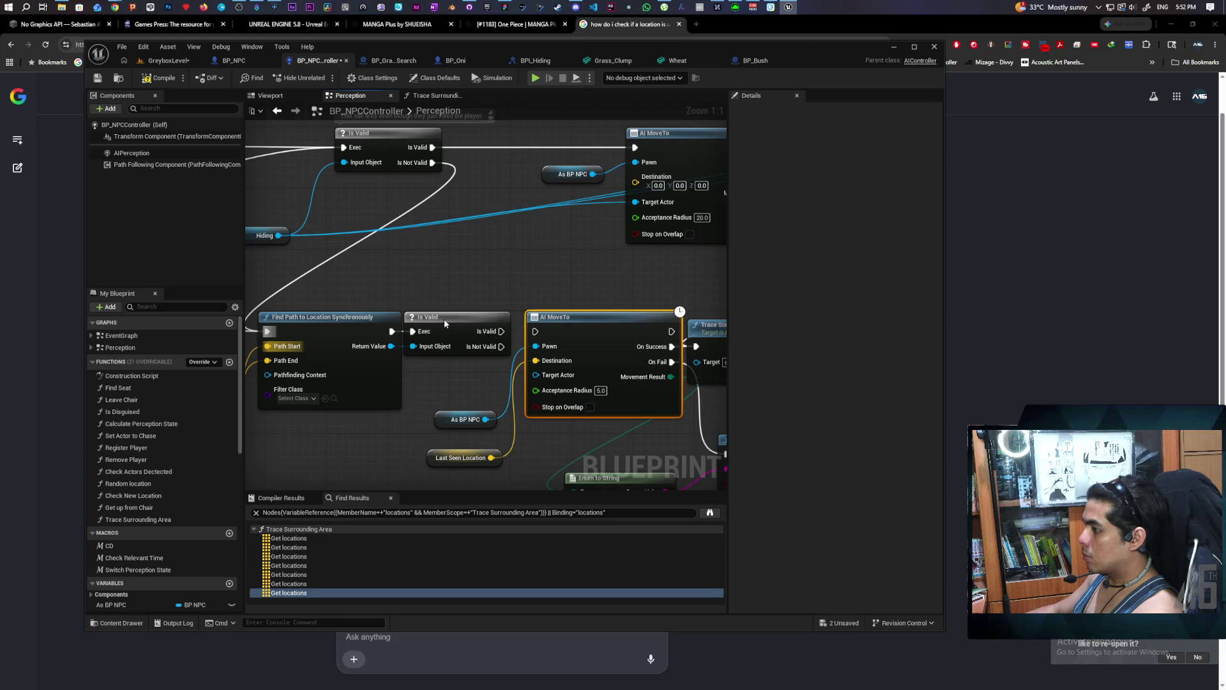
pyautogui.moveTo(445, 323); pyautogui.dragTo(536, 331)
pyautogui.moveTo(594, 297)
pyautogui.mouseDown()
pyautogui.moveTo(373, 235)
pyautogui.moveTo(536, 278)
pyautogui.mouseUp()
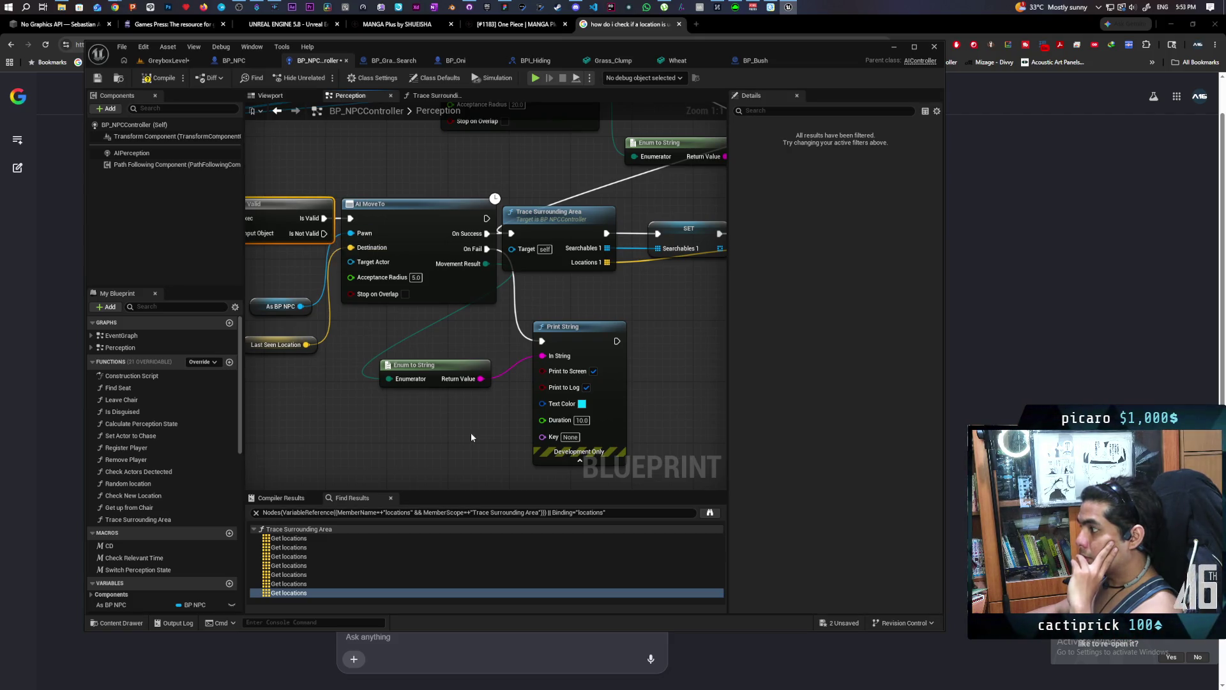
# Attach a new Search node to the Is Valid check's Is Not Valid output.
pyautogui.moveTo(472, 437)
pyautogui.mouseDown()
pyautogui.moveTo(224, 488)
pyautogui.moveTo(492, 430)
pyautogui.moveTo(460, 437)
pyautogui.mouseUp()
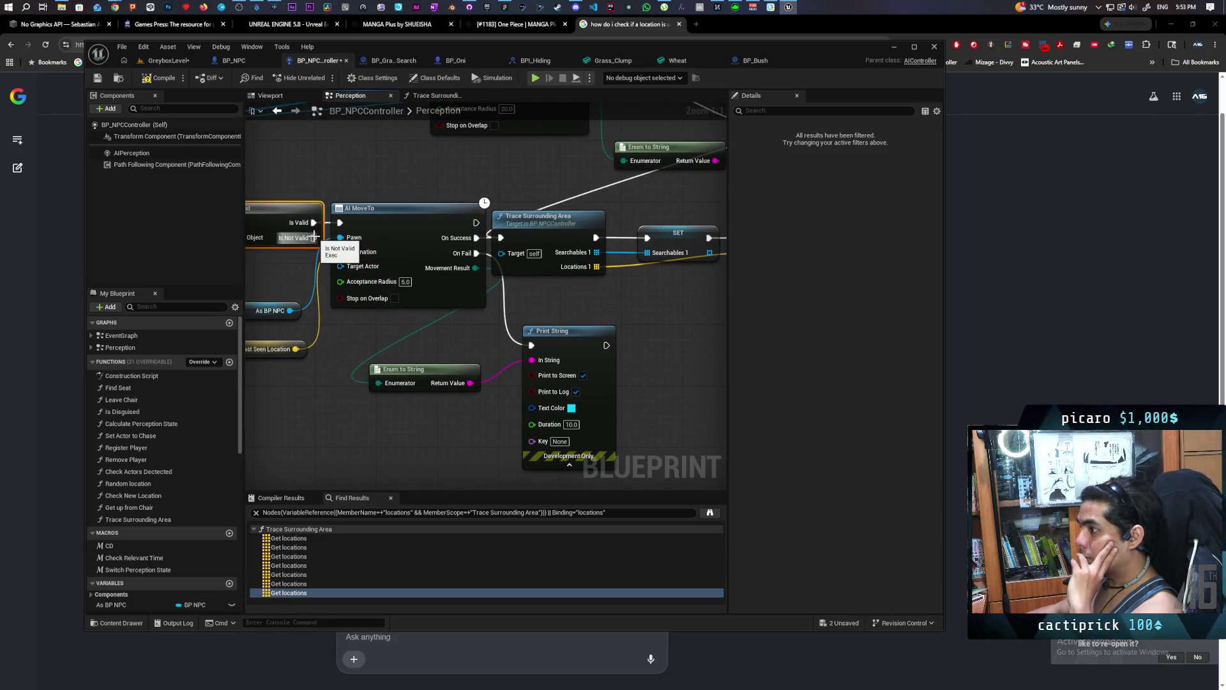
pyautogui.moveTo(314, 238)
pyautogui.mouseDown()
pyautogui.moveTo(267, 413)
pyautogui.moveTo(294, 446)
pyautogui.mouseUp()
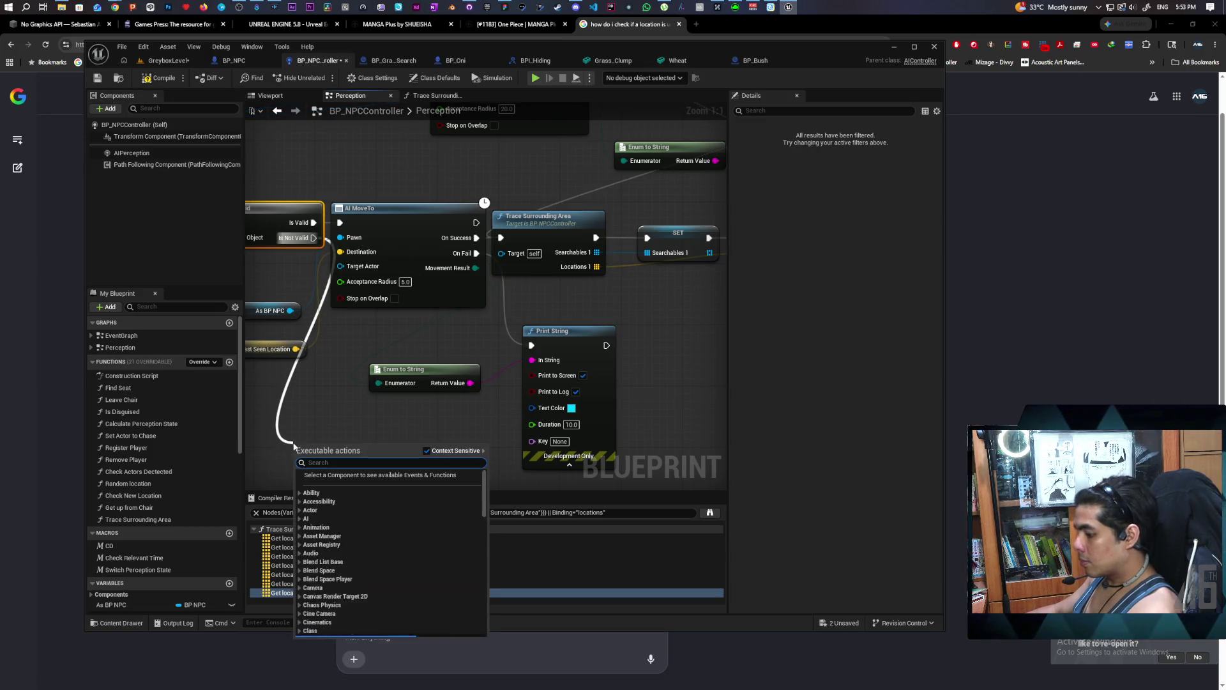
pyautogui.write('sear')
pyautogui.press('Return')
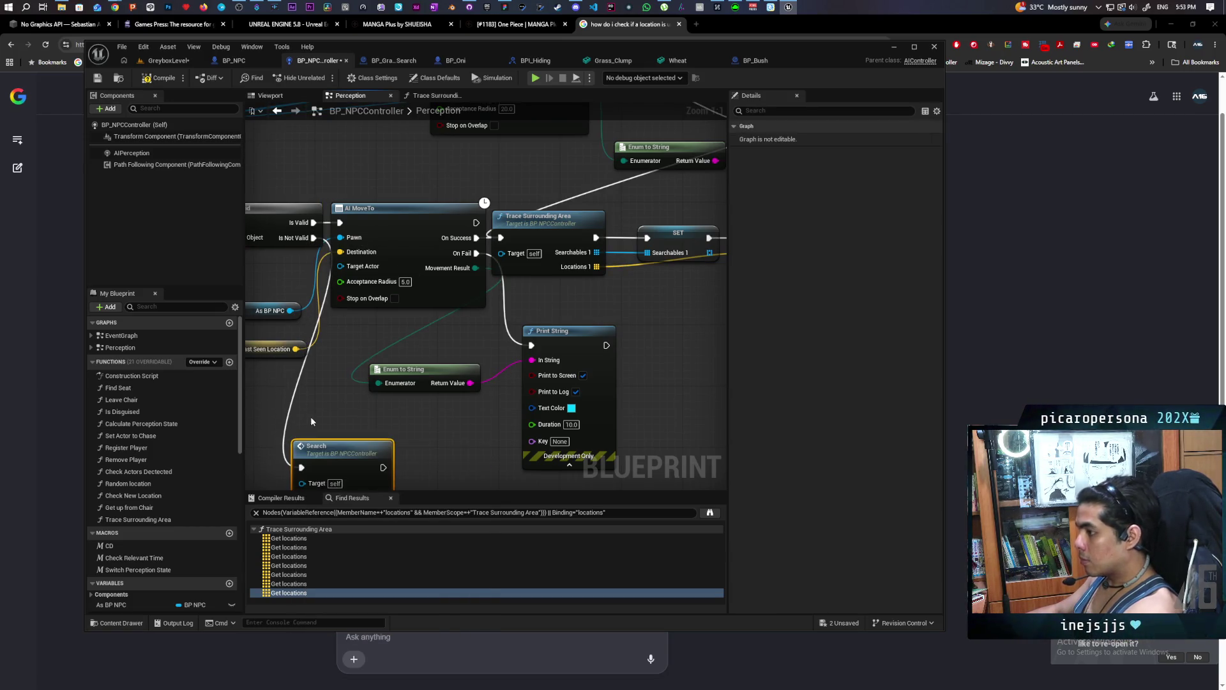
pyautogui.moveTo(331, 420); pyautogui.dragTo(433, 336)
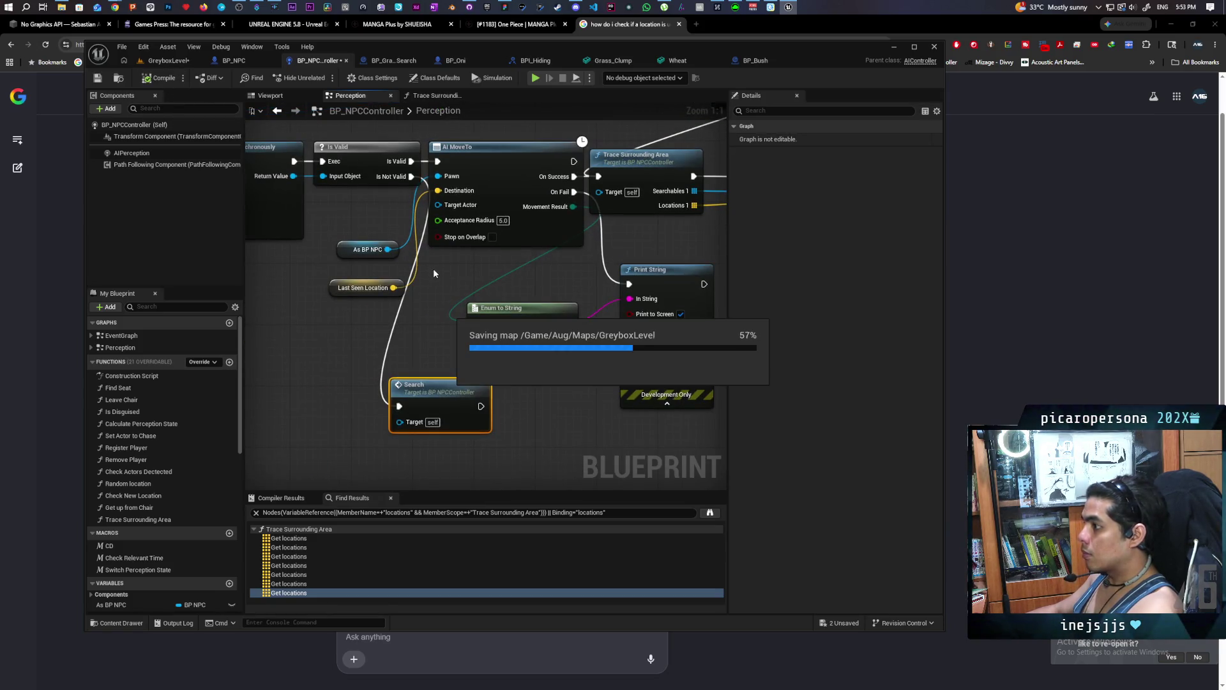
pyautogui.click(171, 64)
# Play-test GreyboxLevel twice, stopping after NPCs display 'schedule failed'.
pyautogui.click(325, 76)
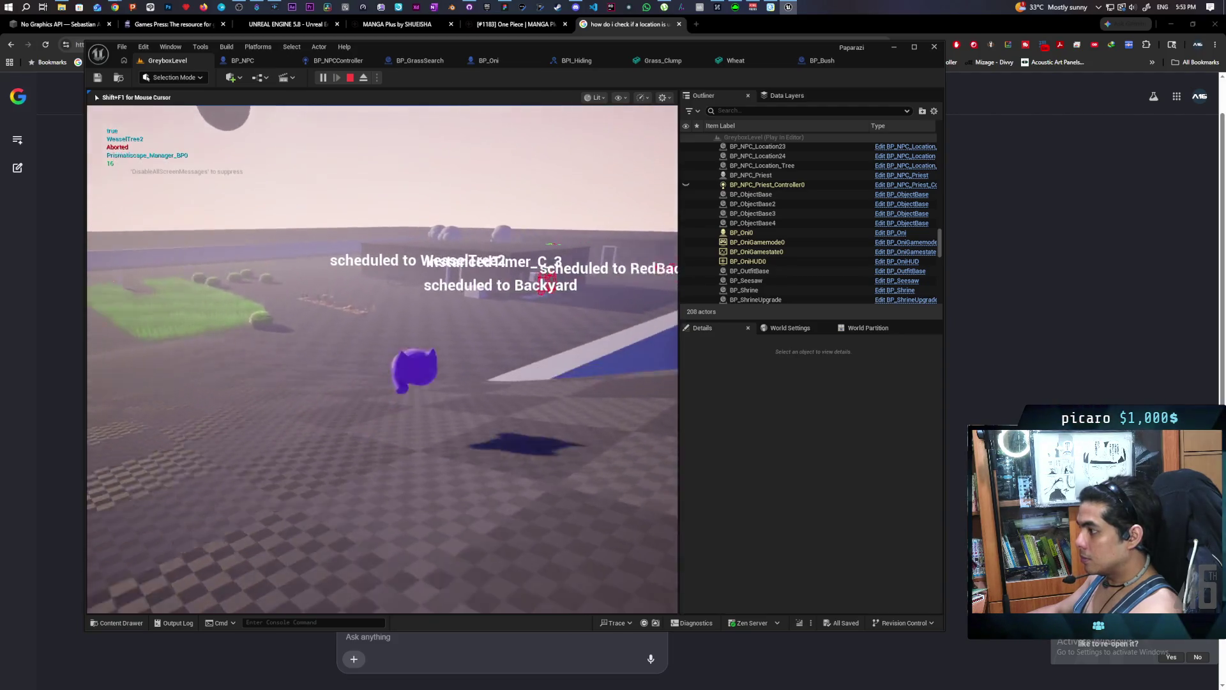
pyautogui.press('Escape')
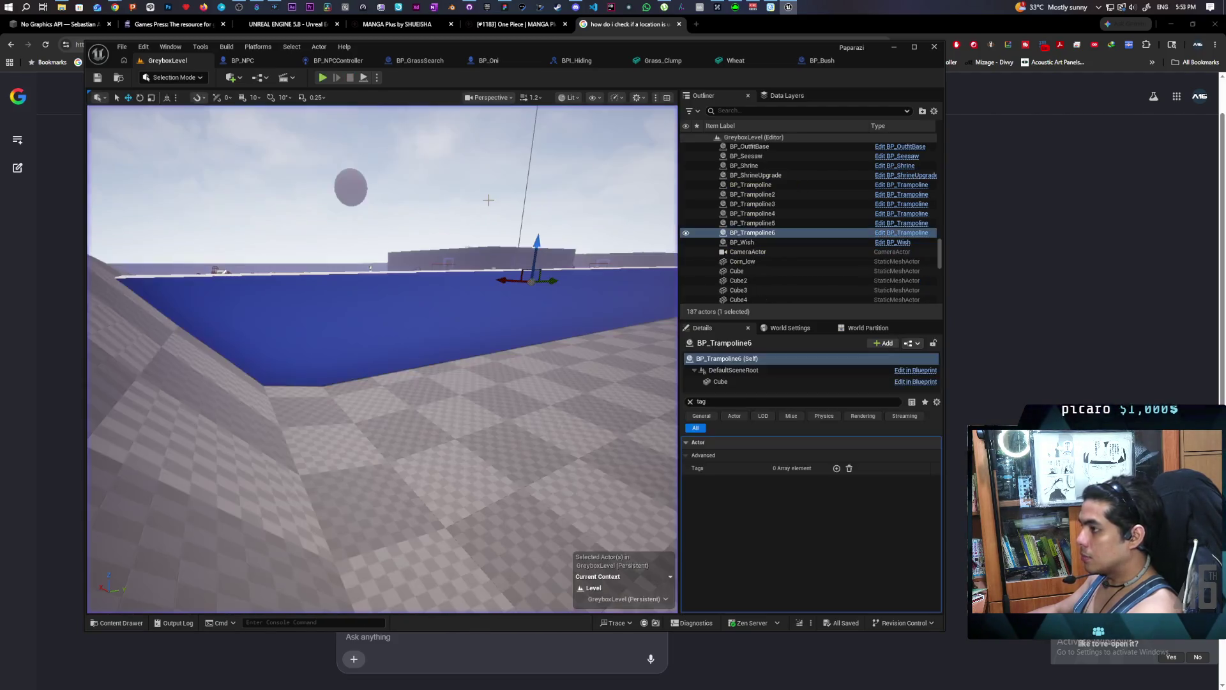
pyautogui.hotkey('alt', 'p')
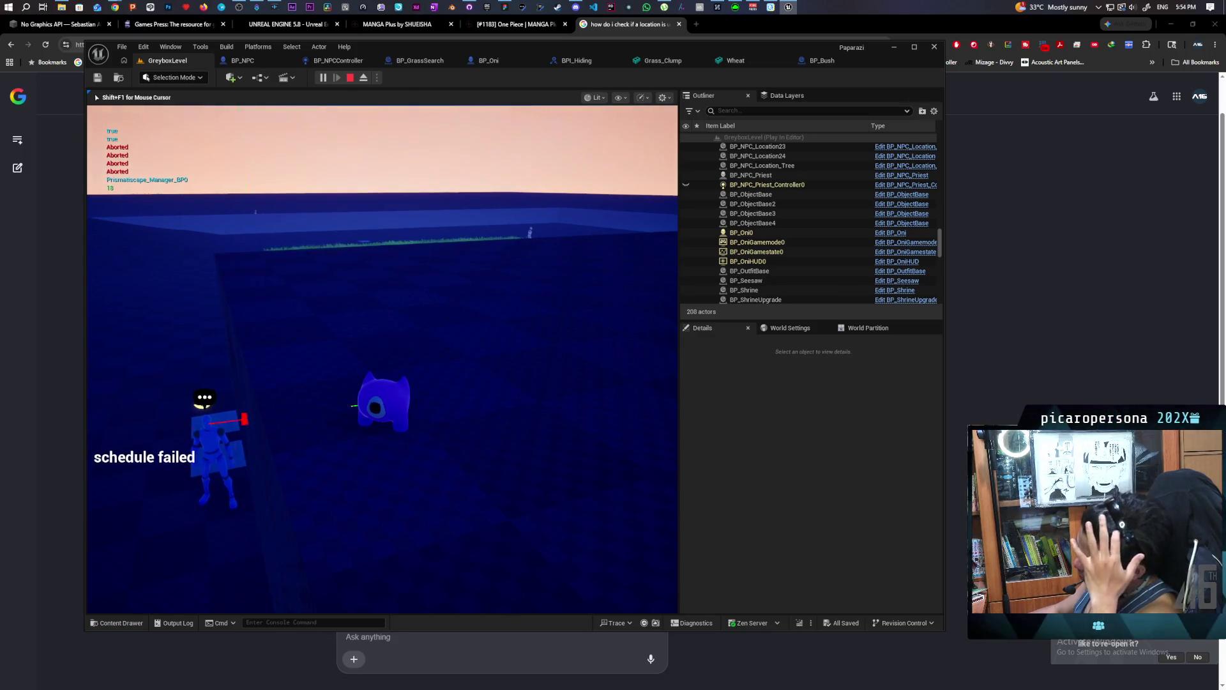
pyautogui.press('Escape')
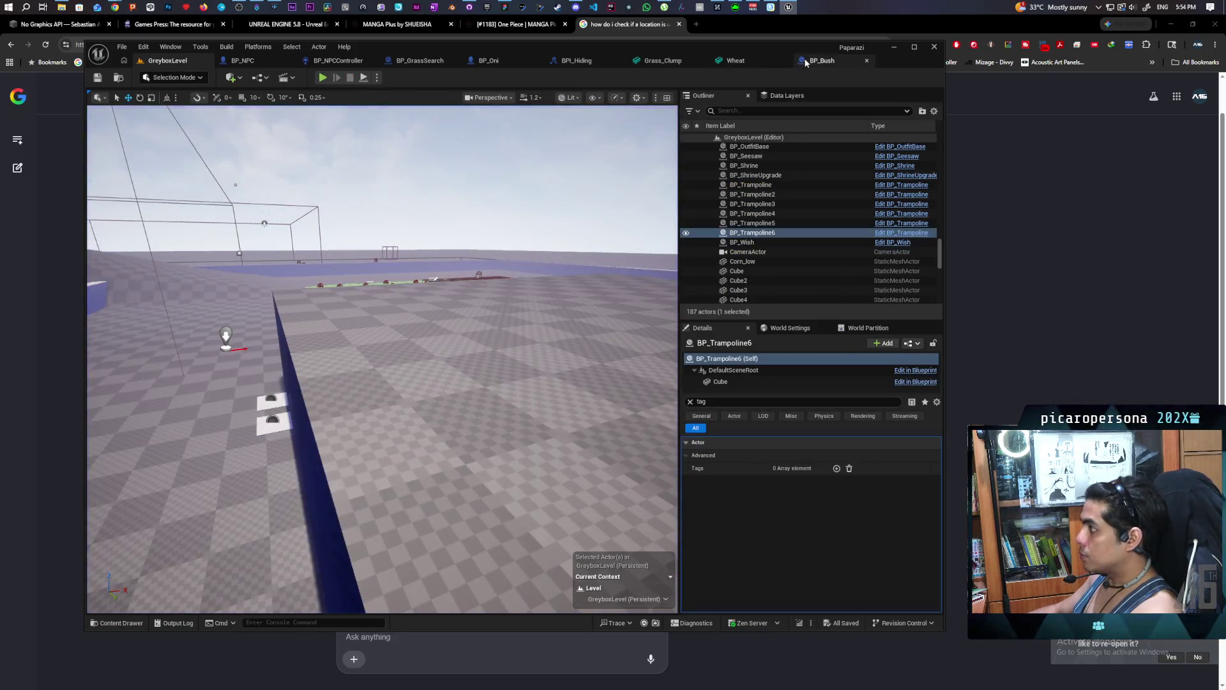
# Wire As BP NPC into Find Path's Pathfinding Context, then launch another GreyboxLevel play test.
pyautogui.click(349, 63)
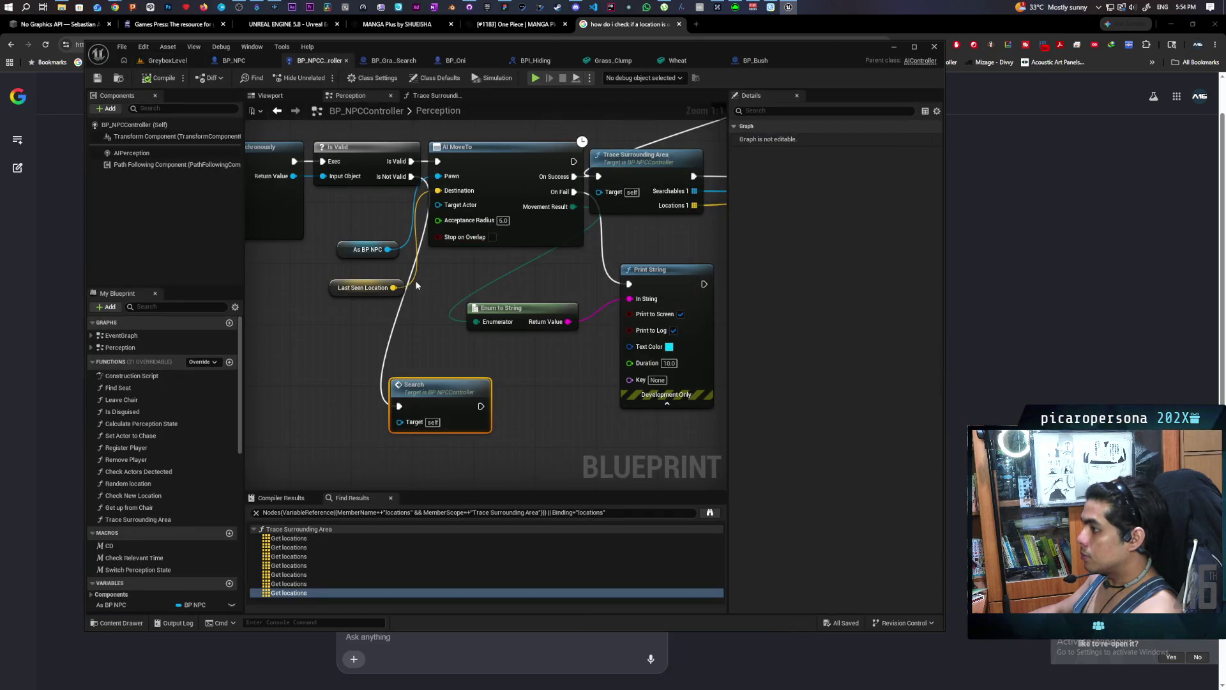
pyautogui.moveTo(416, 286); pyautogui.dragTo(622, 350)
pyautogui.moveTo(522, 282); pyautogui.dragTo(510, 311)
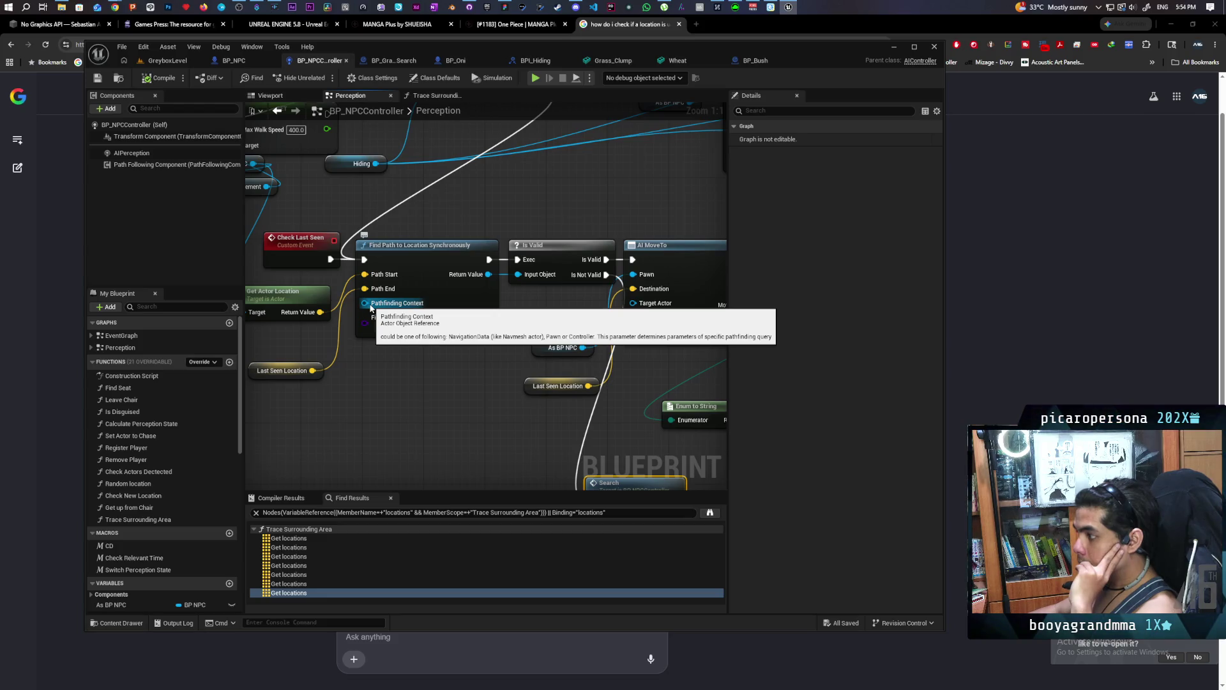
pyautogui.moveTo(357, 346); pyautogui.dragTo(454, 377)
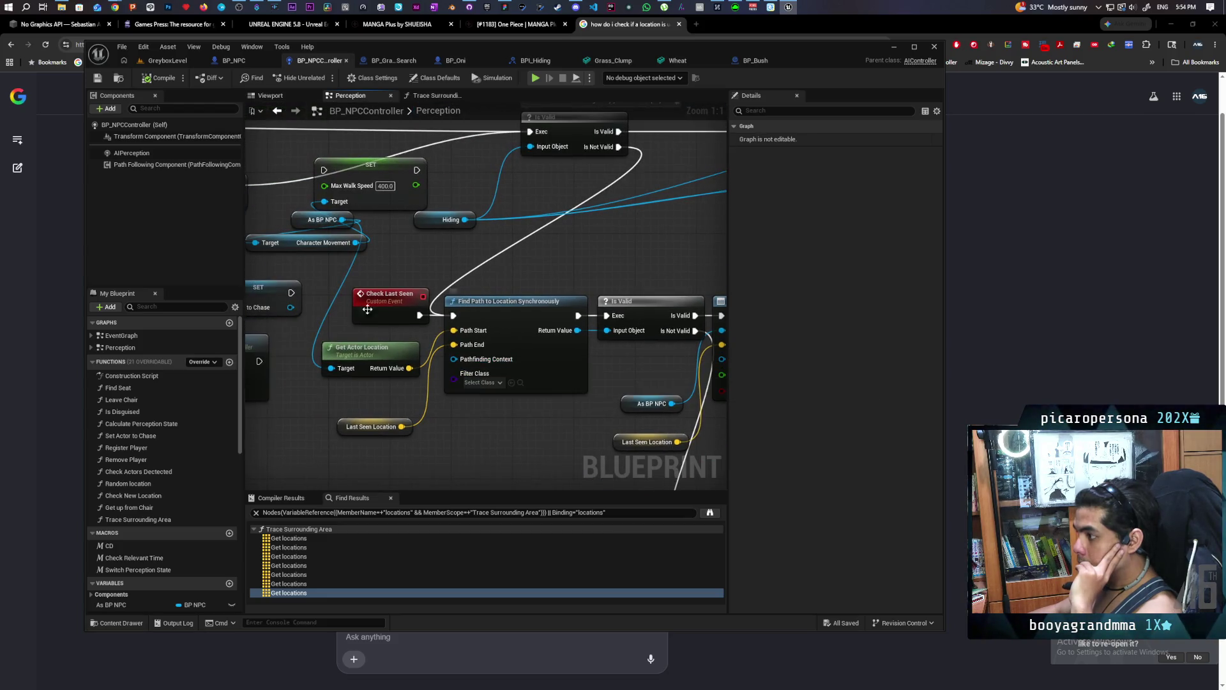
pyautogui.moveTo(341, 219)
pyautogui.mouseDown()
pyautogui.moveTo(441, 369)
pyautogui.moveTo(454, 359)
pyautogui.mouseUp()
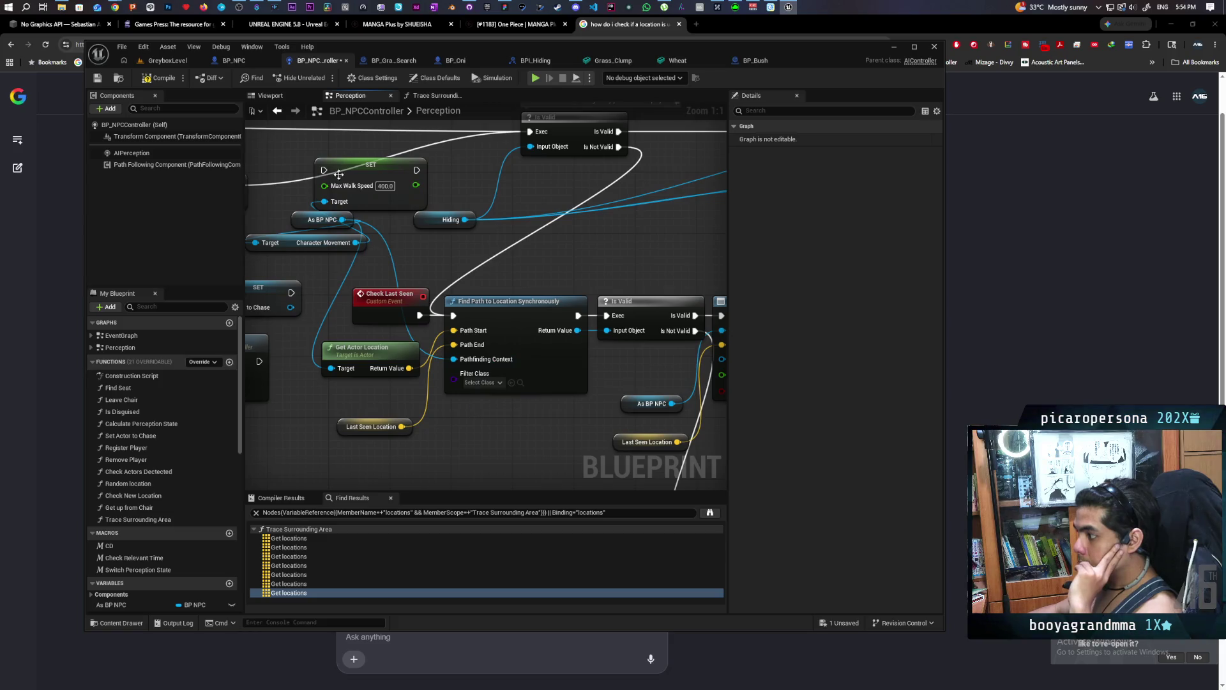
pyautogui.click(181, 60)
pyautogui.hotkey('alt', 'p')
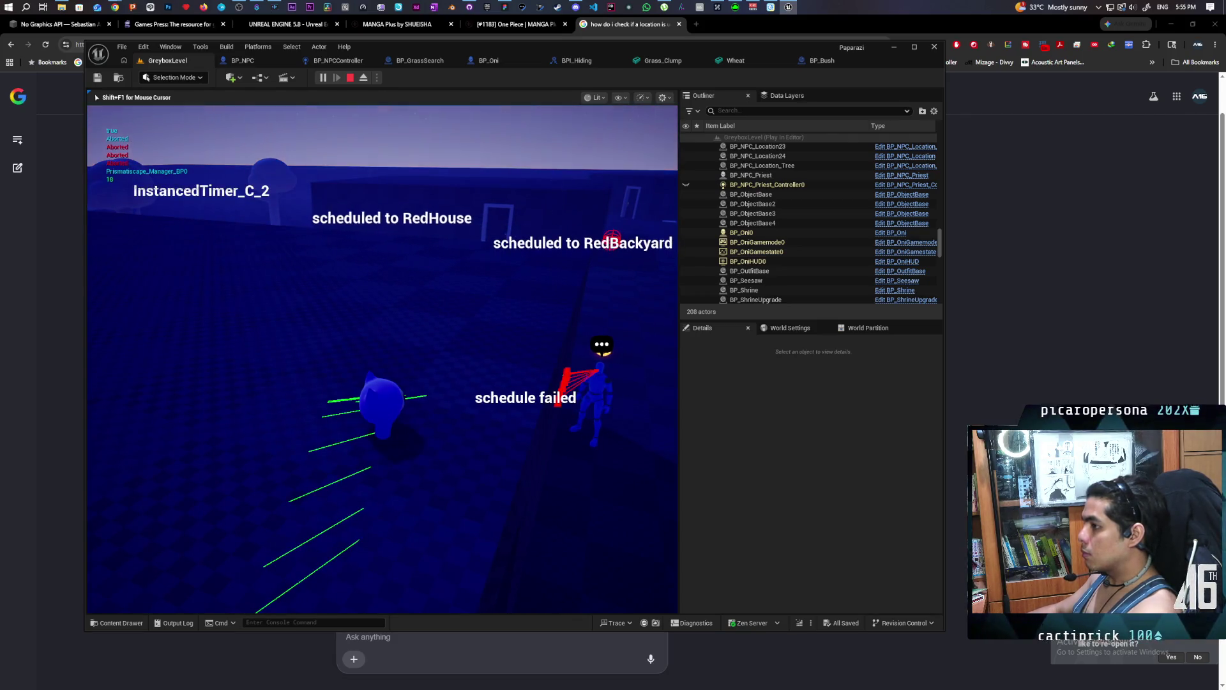
pyautogui.press('Escape')
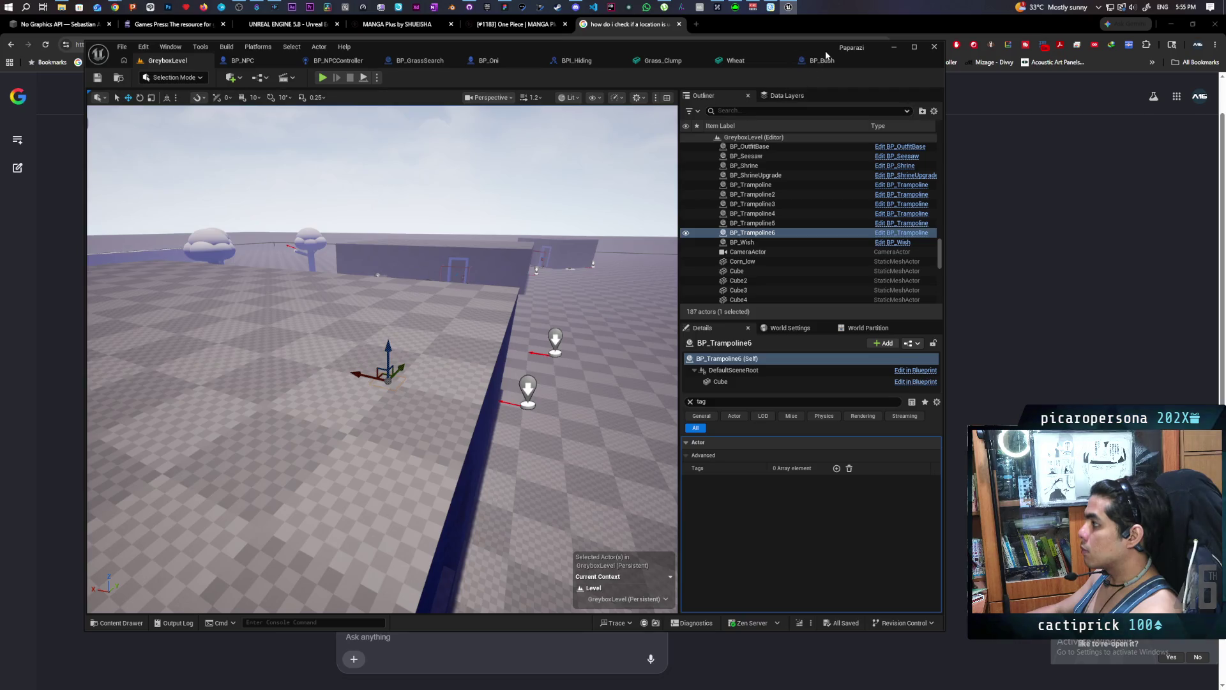
# Return to BP_NPCController's Perception graph with the AI MoveTo and Search nodes in view.
pyautogui.click(821, 61)
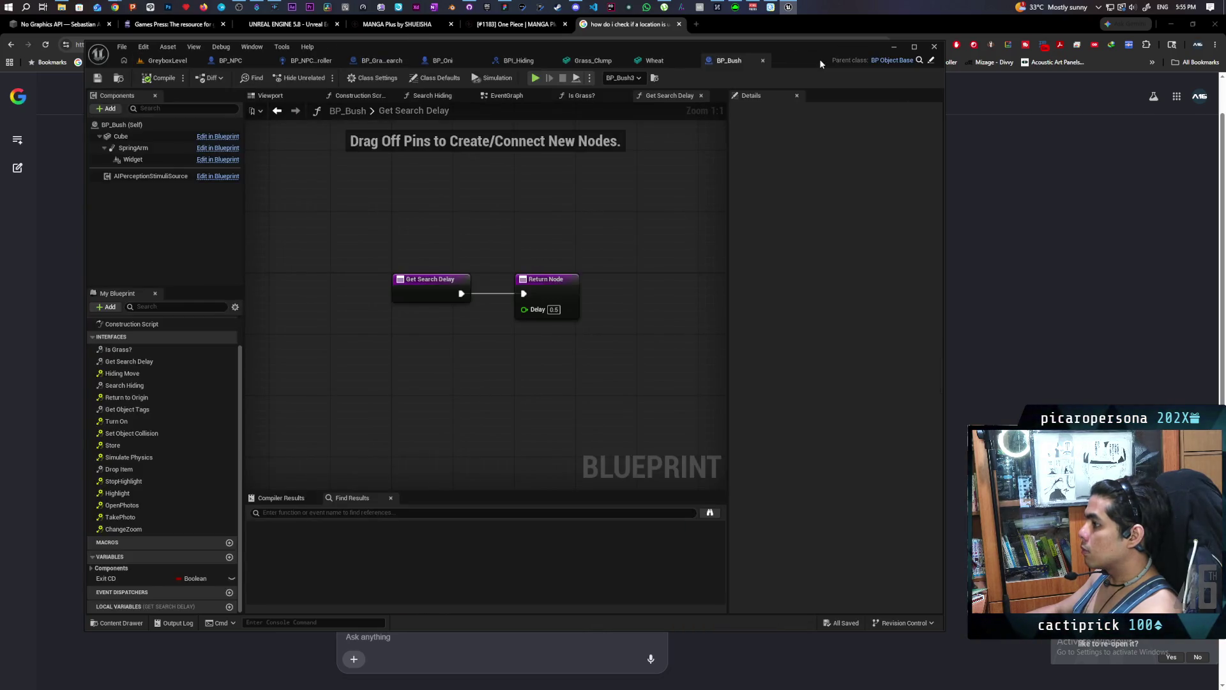
pyautogui.click(375, 64)
pyautogui.click(323, 63)
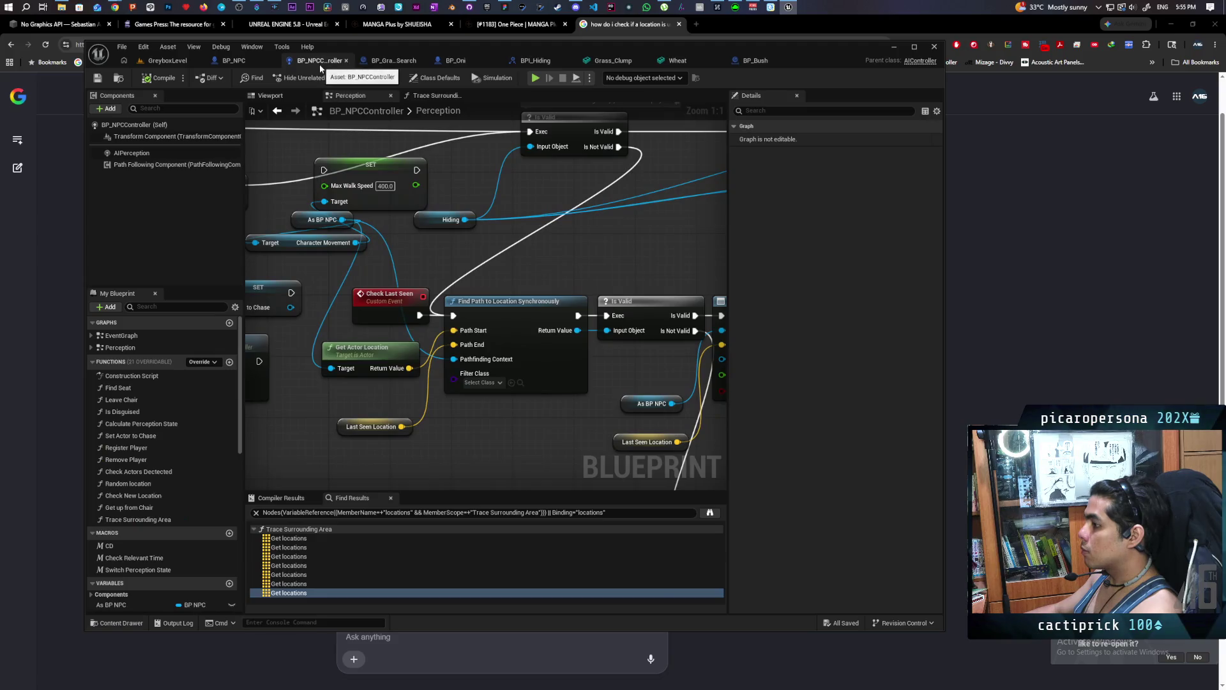
pyautogui.click(389, 64)
pyautogui.click(321, 62)
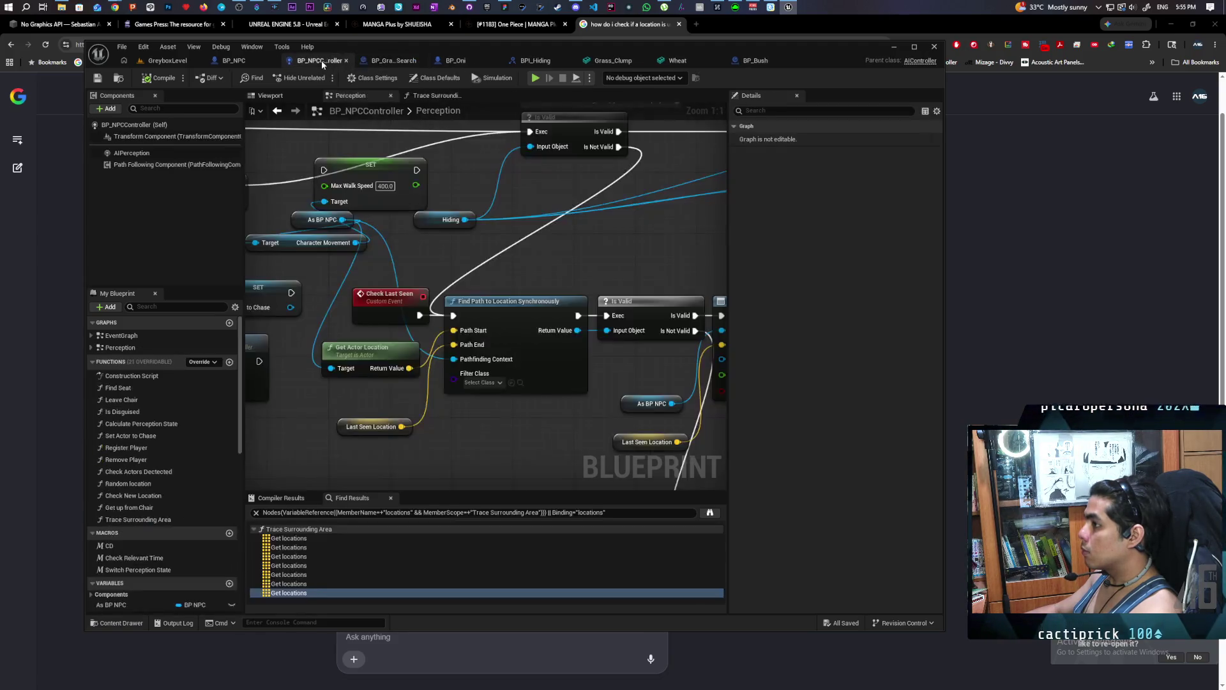
pyautogui.moveTo(518, 319)
pyautogui.mouseDown()
pyautogui.moveTo(396, 316)
pyautogui.moveTo(455, 216)
pyautogui.moveTo(495, 263)
pyautogui.mouseUp()
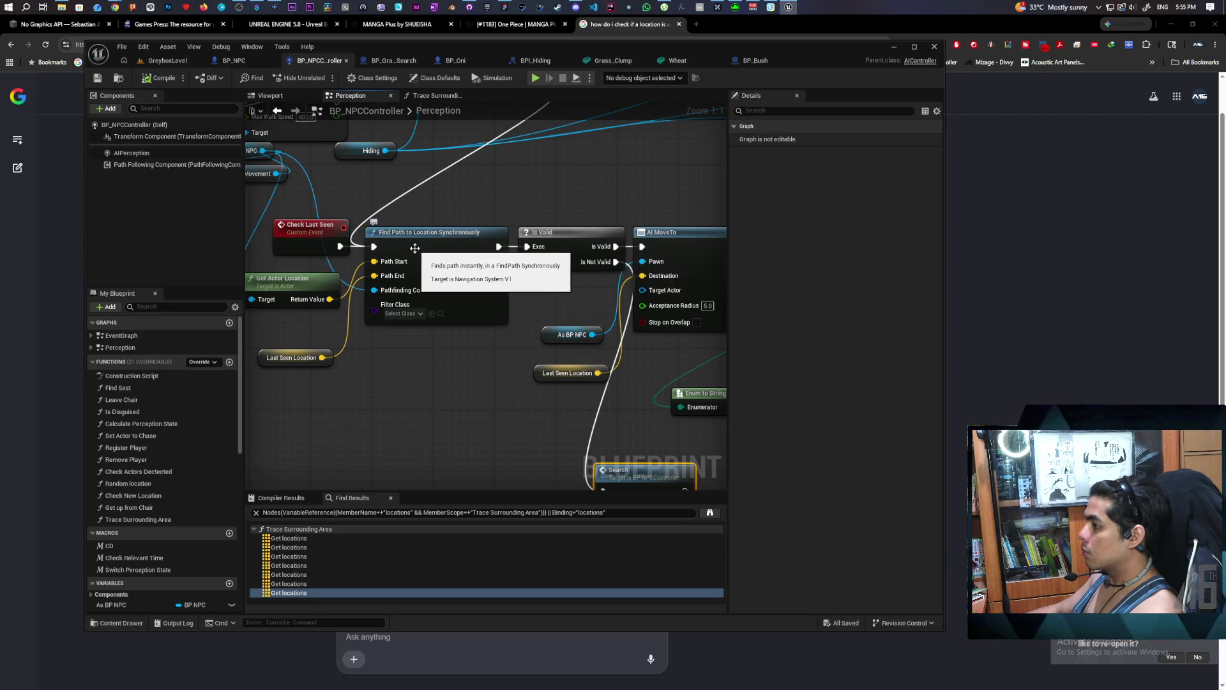
# Add F9 breakpoints on the Find Path to Location Synchronously and Is Valid nodes.
pyautogui.click(415, 248)
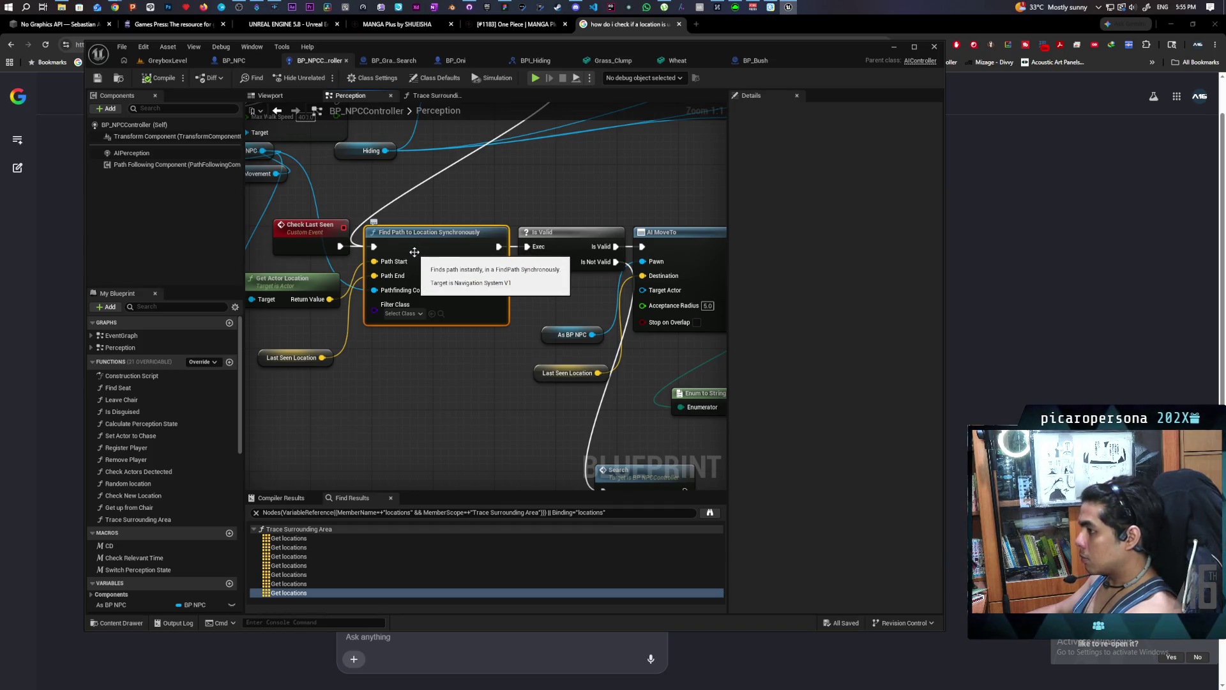
pyautogui.press('F9')
pyautogui.click(556, 255)
pyautogui.press('F9')
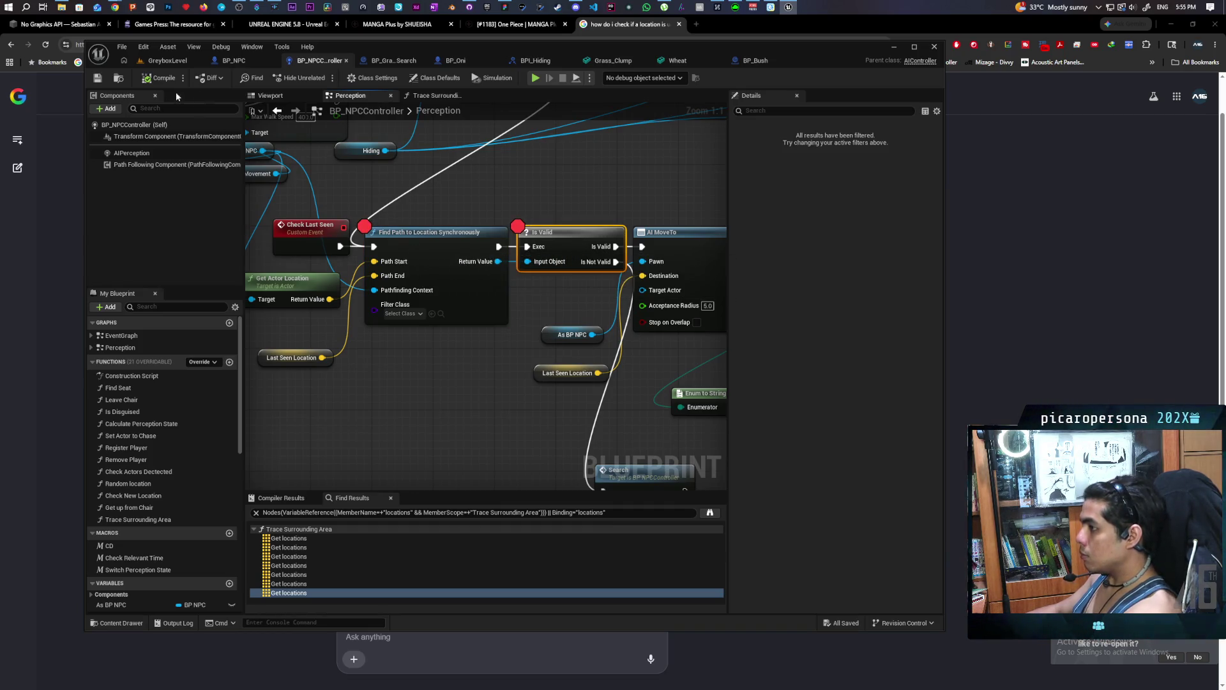
pyautogui.click(188, 65)
# Play the GreyboxLevel and walk the character through the gate and across the checkered floor toward the NPC.
pyautogui.click(323, 77)
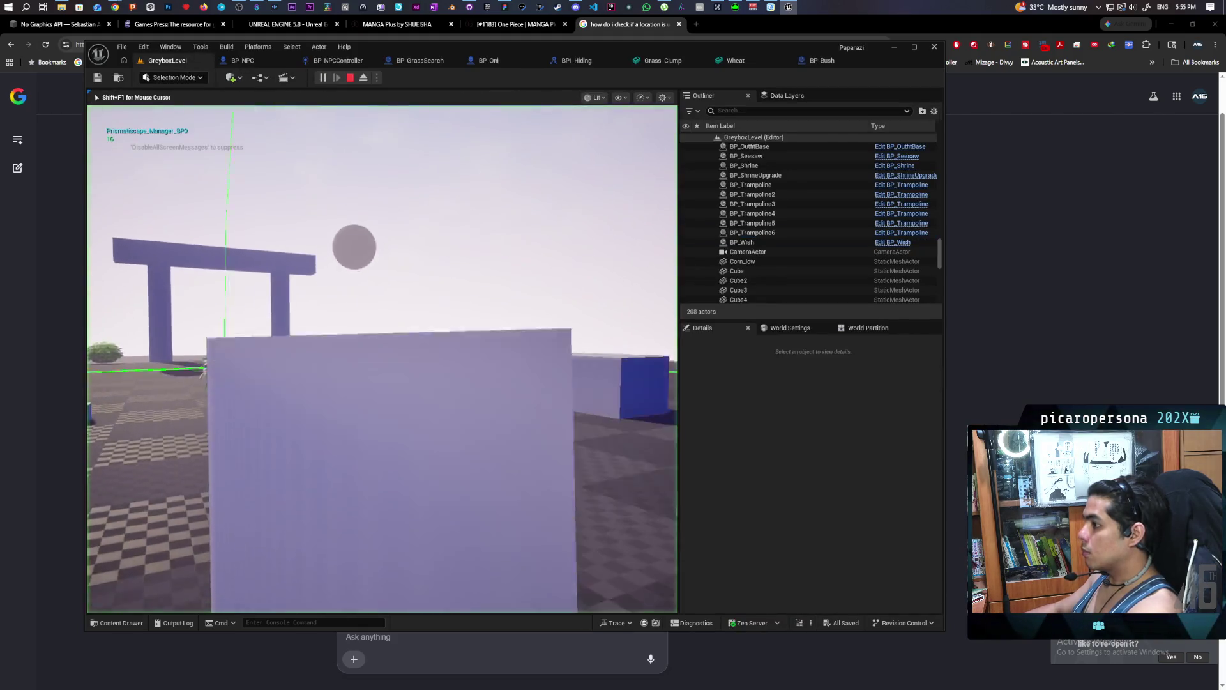
pyautogui.press('w')
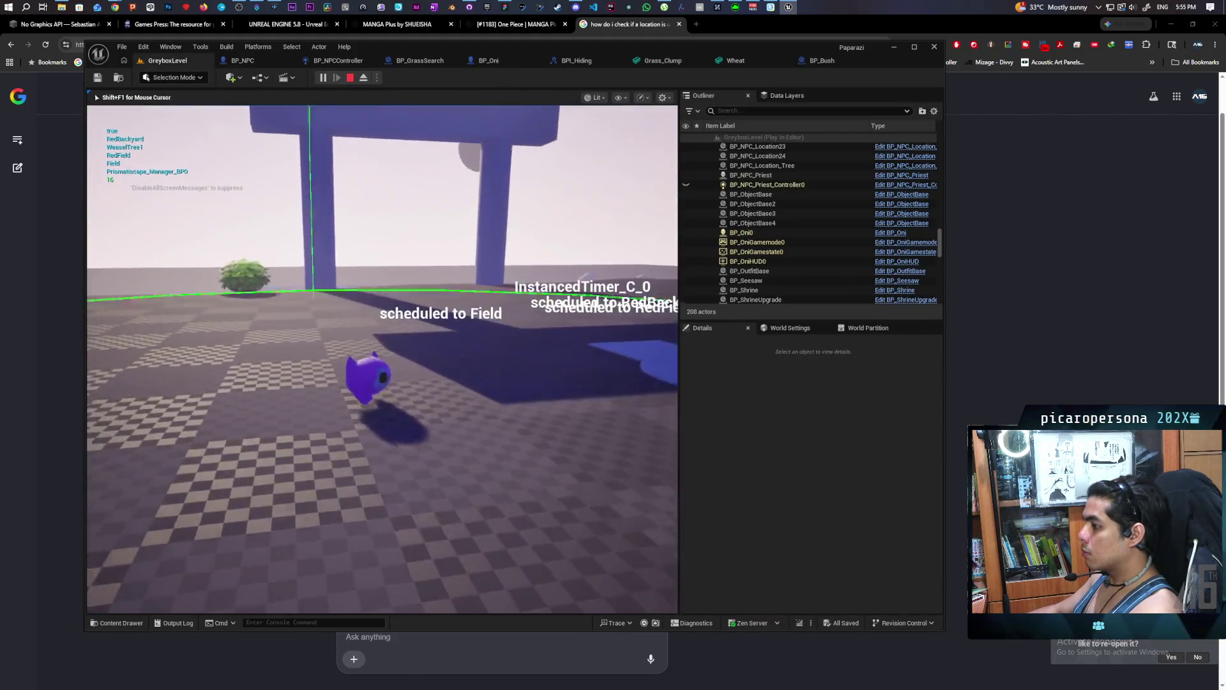
pyautogui.press('w')
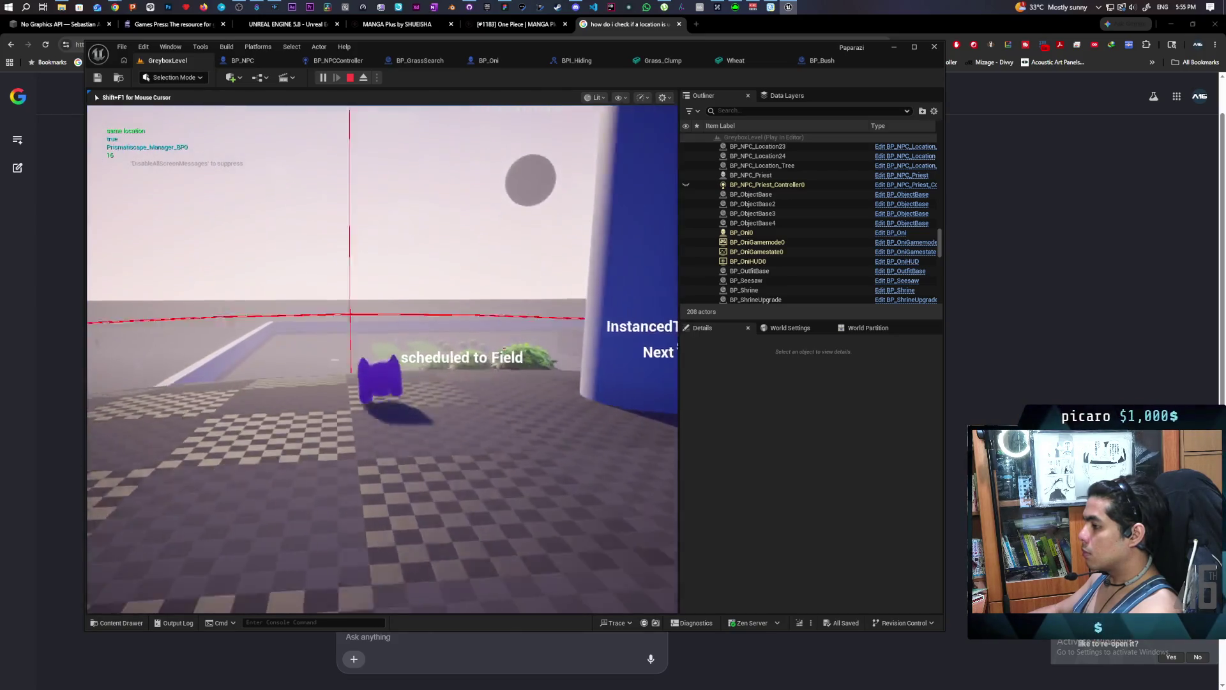
pyautogui.press('w')
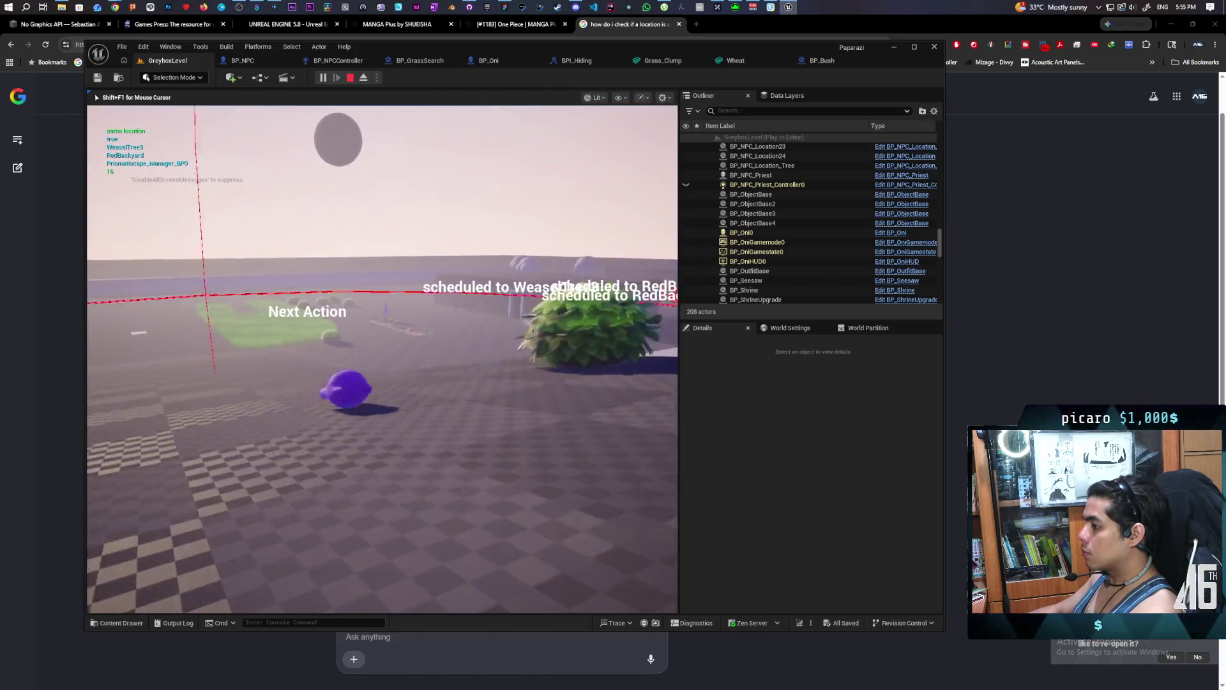
pyautogui.press('w')
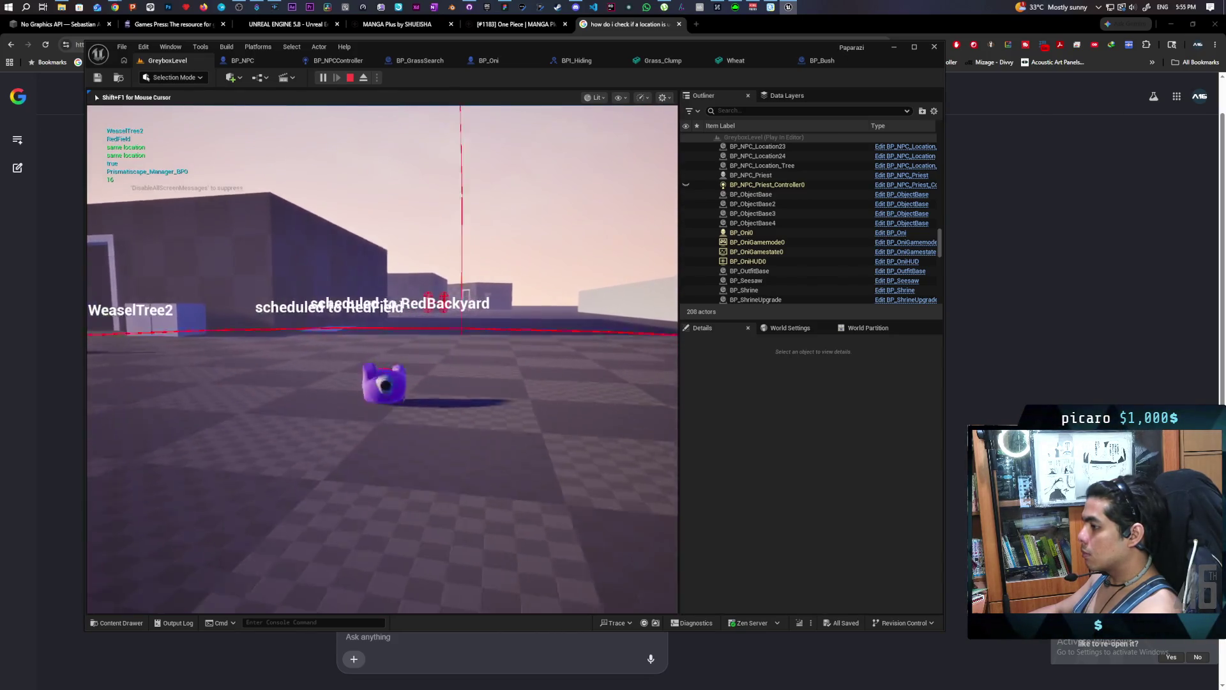
pyautogui.press('w')
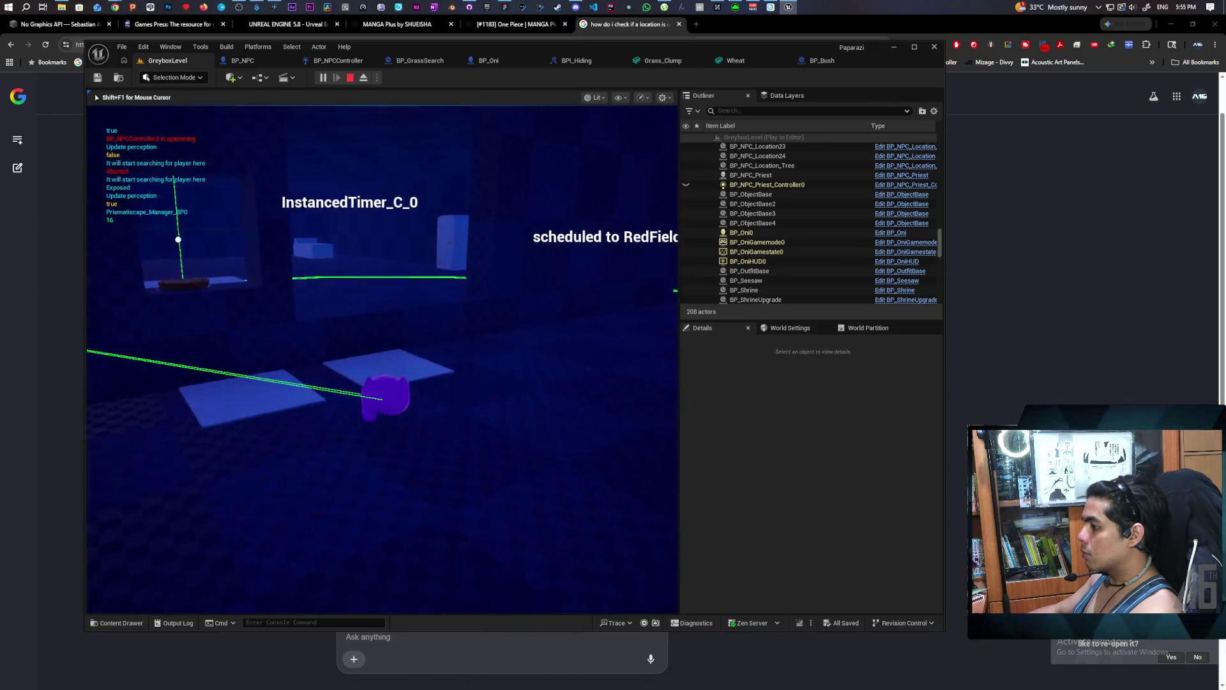
pyautogui.press('w')
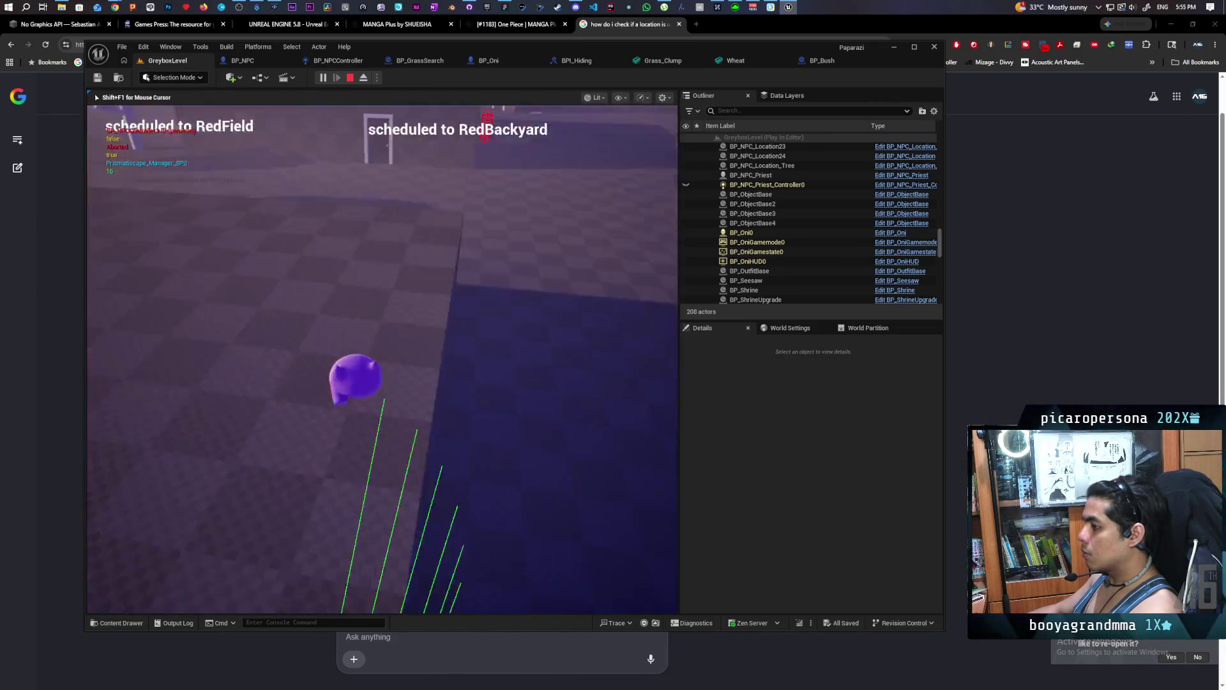
pyautogui.press('w')
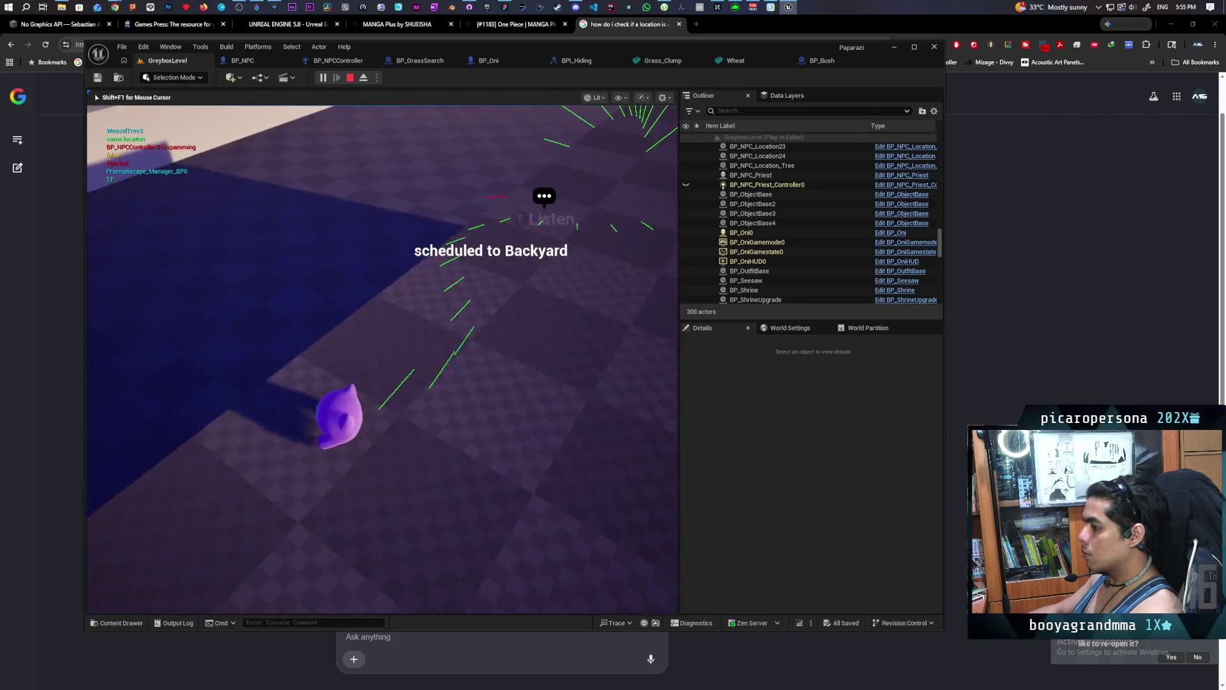
pyautogui.press('w')
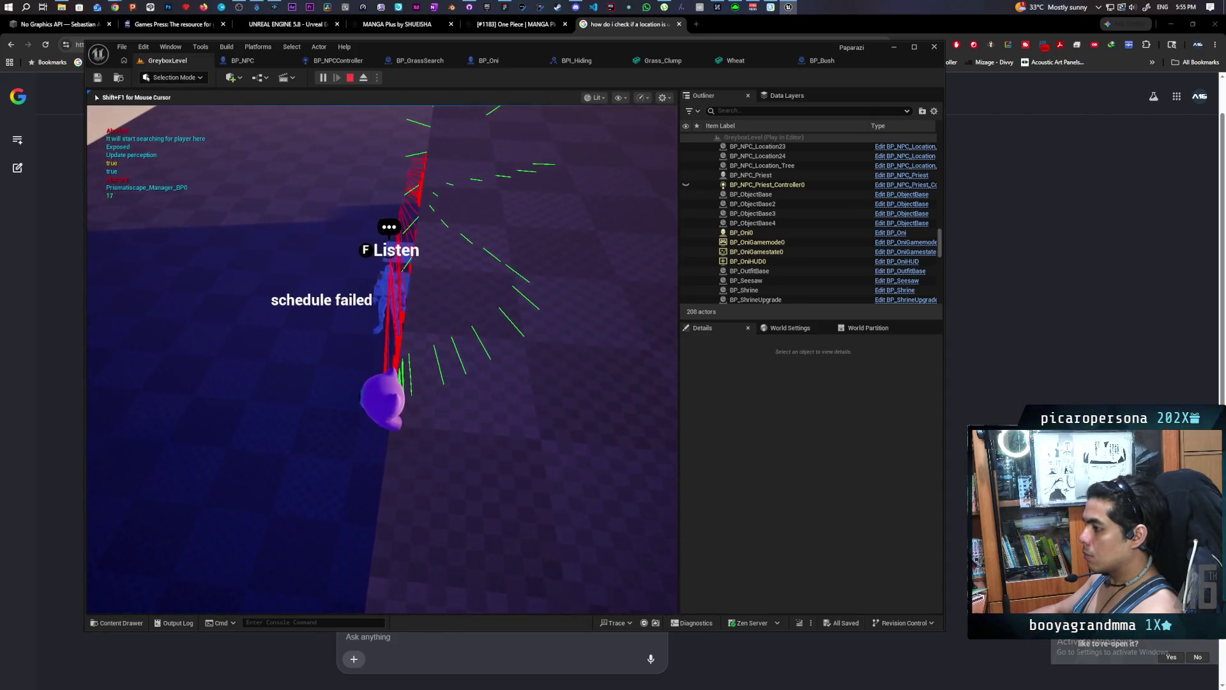
pyautogui.press('w')
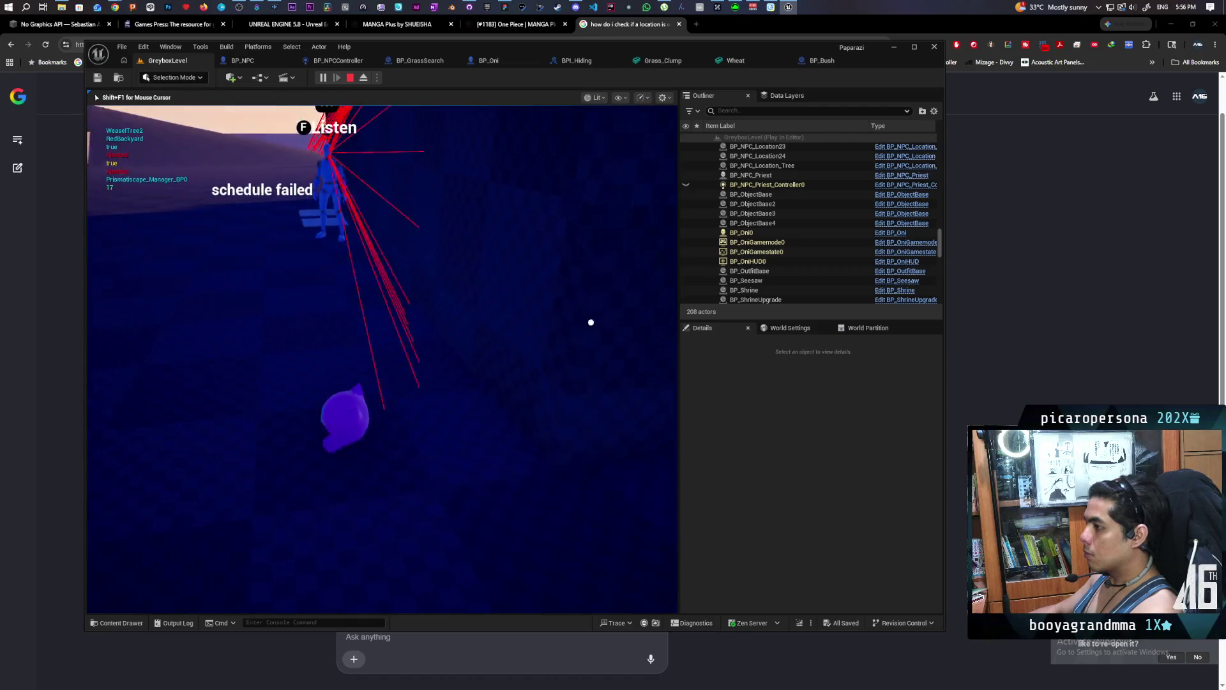
pyautogui.press('w')
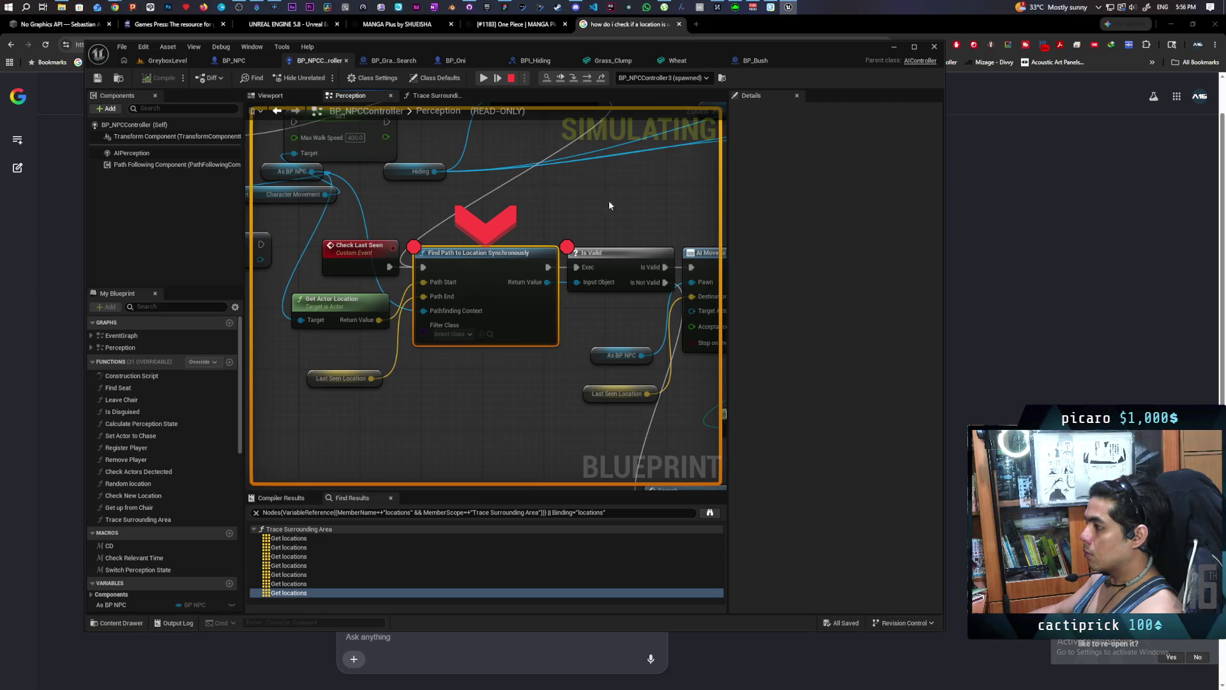
# Step from the Find Path breakpoint to the Is Valid check and resume to the next hit.
pyautogui.press('F10')
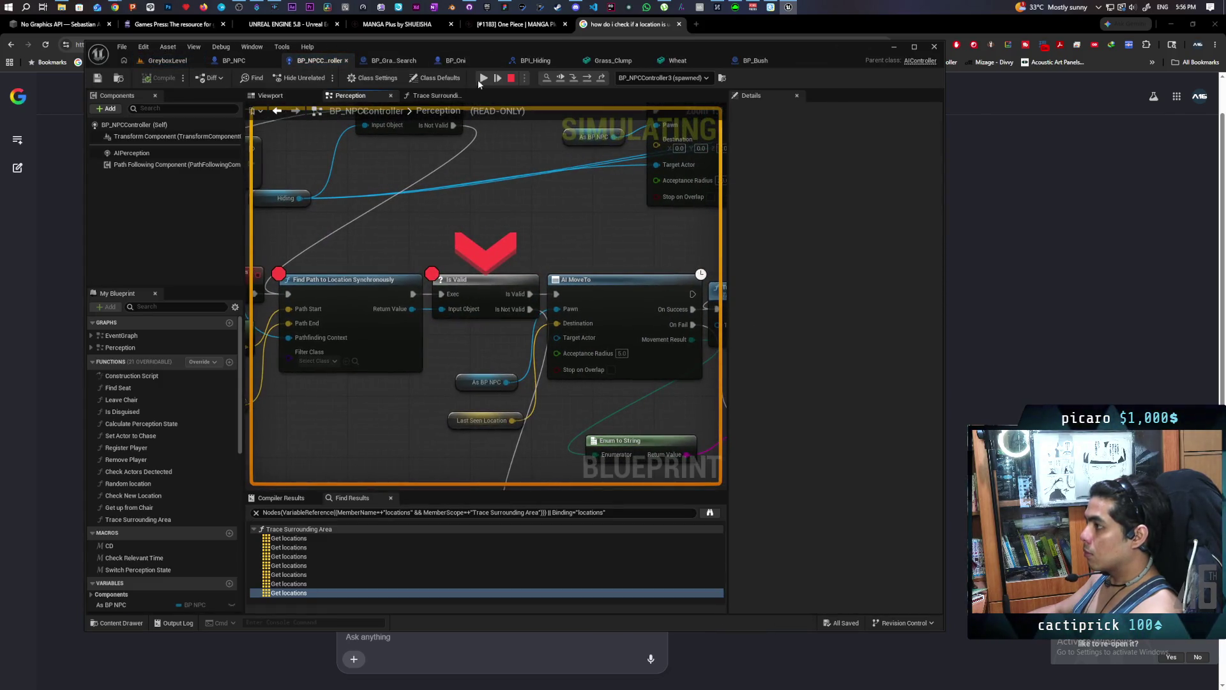
pyautogui.click(483, 79)
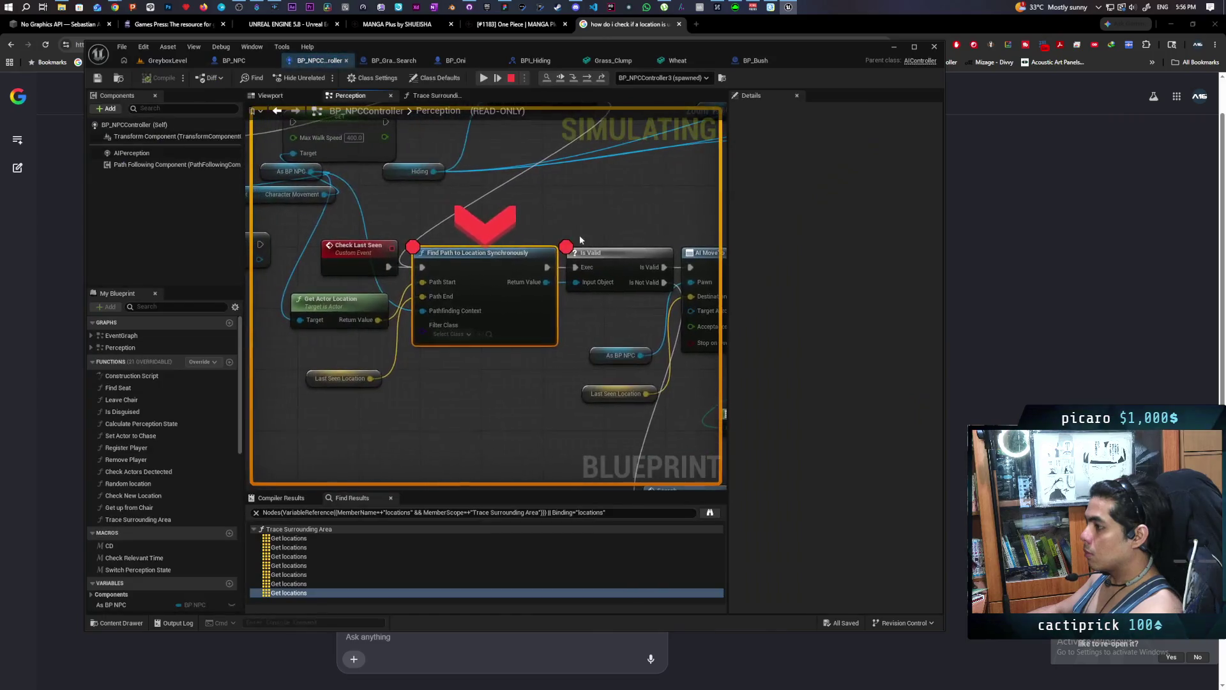
pyautogui.click(483, 78)
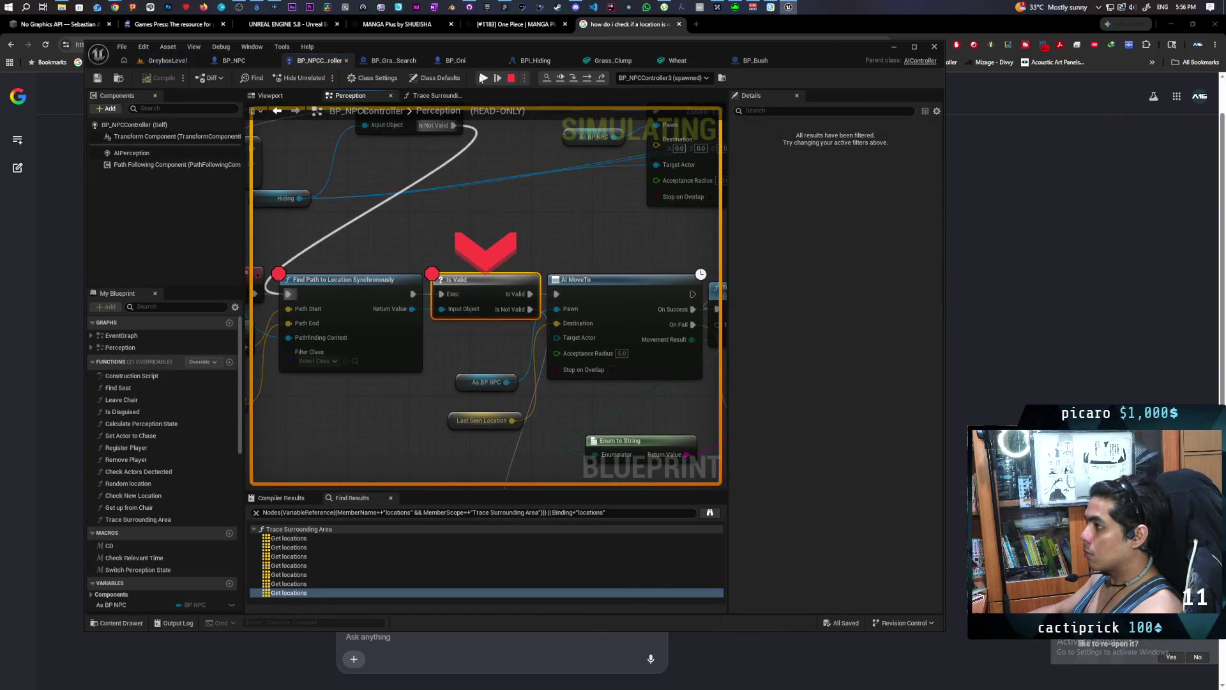
pyautogui.click(483, 78)
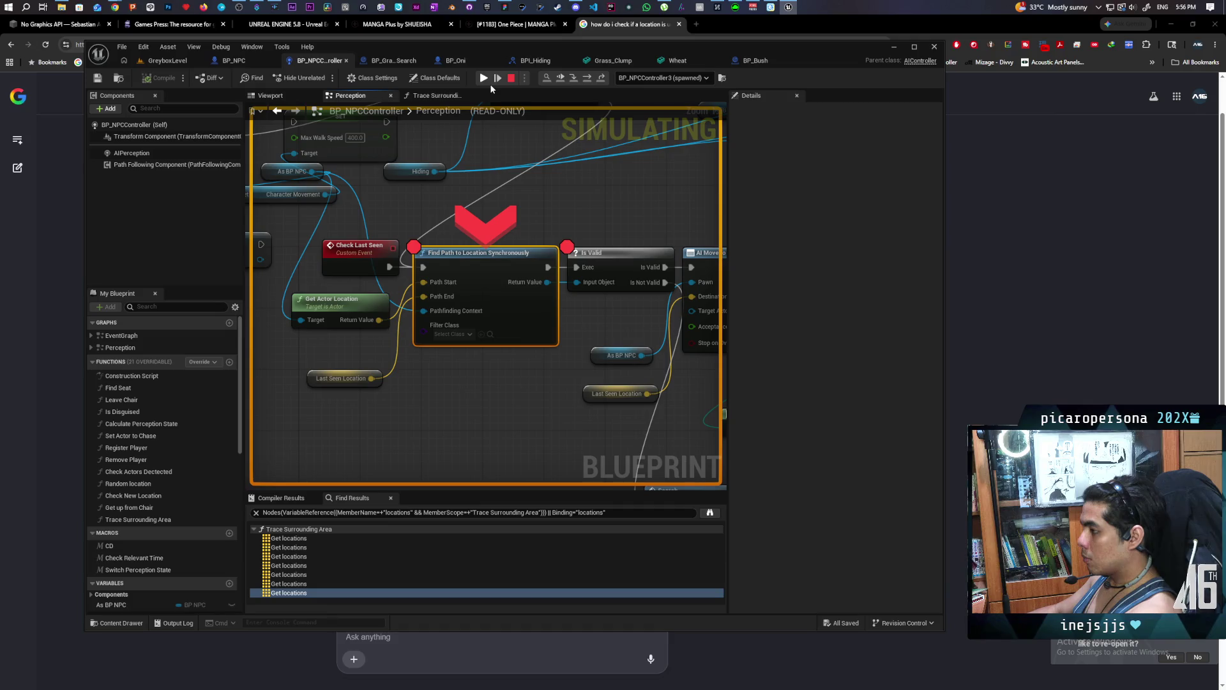
# Remove the Find Path breakpoint, step on to AI MoveTo, resume, then stop the play session.
pyautogui.press('F9')
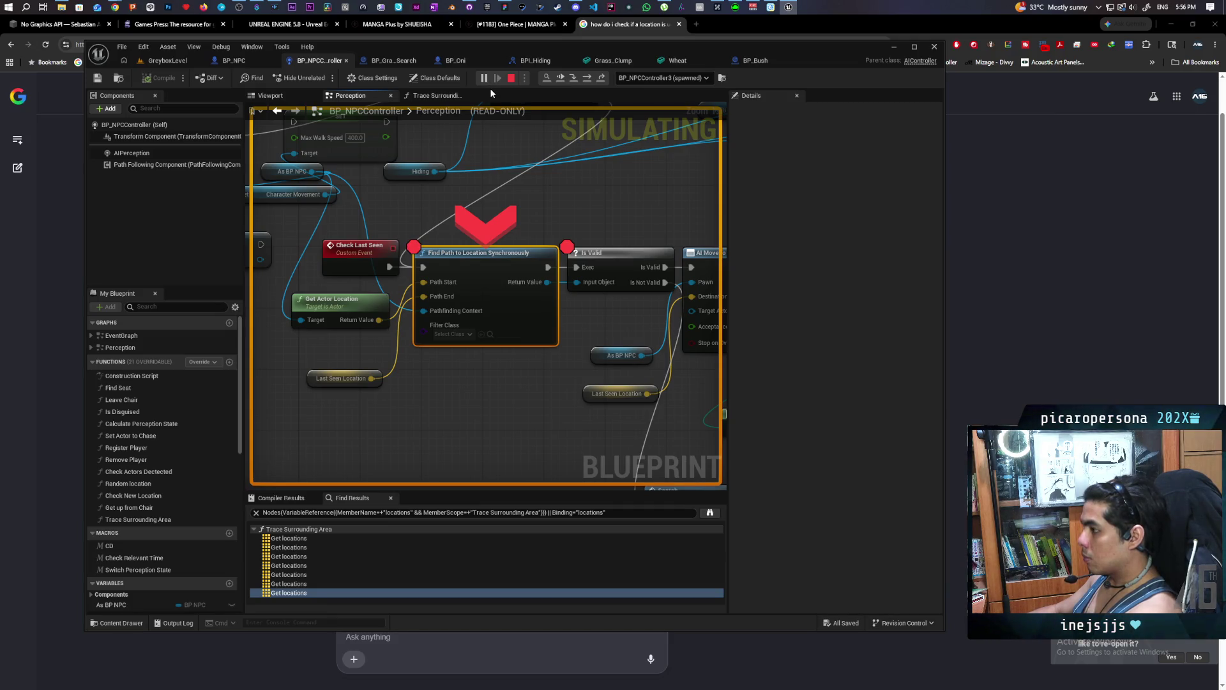
pyautogui.press('F10')
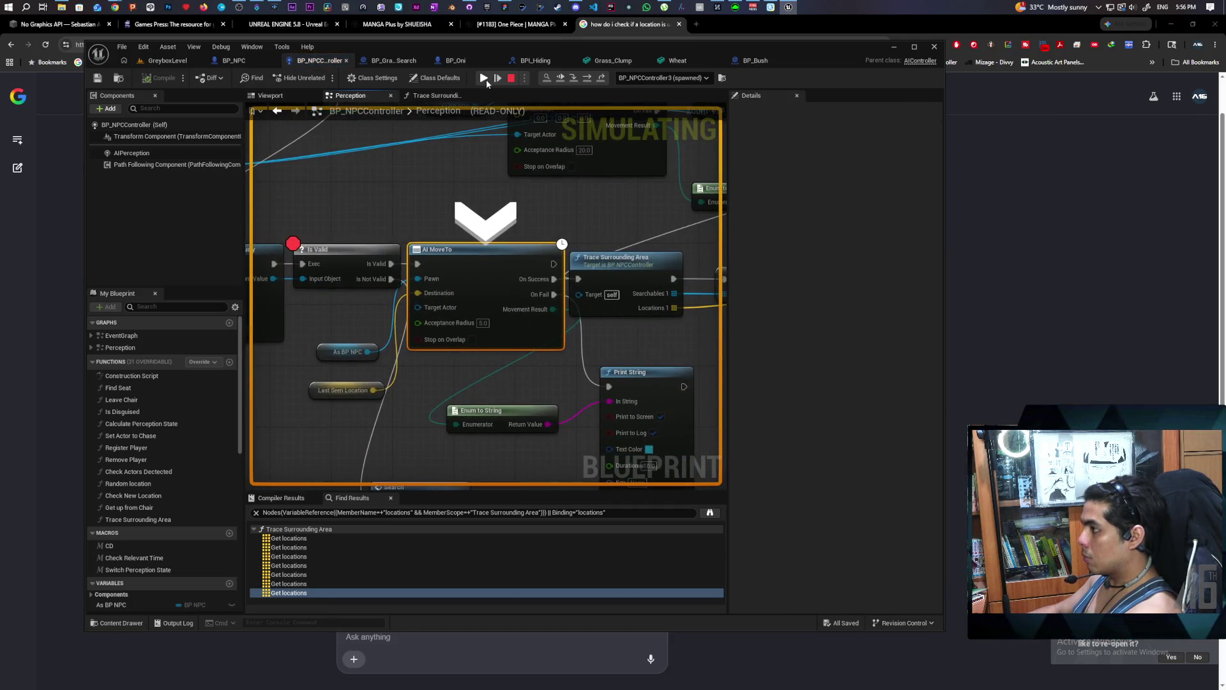
pyautogui.click(483, 78)
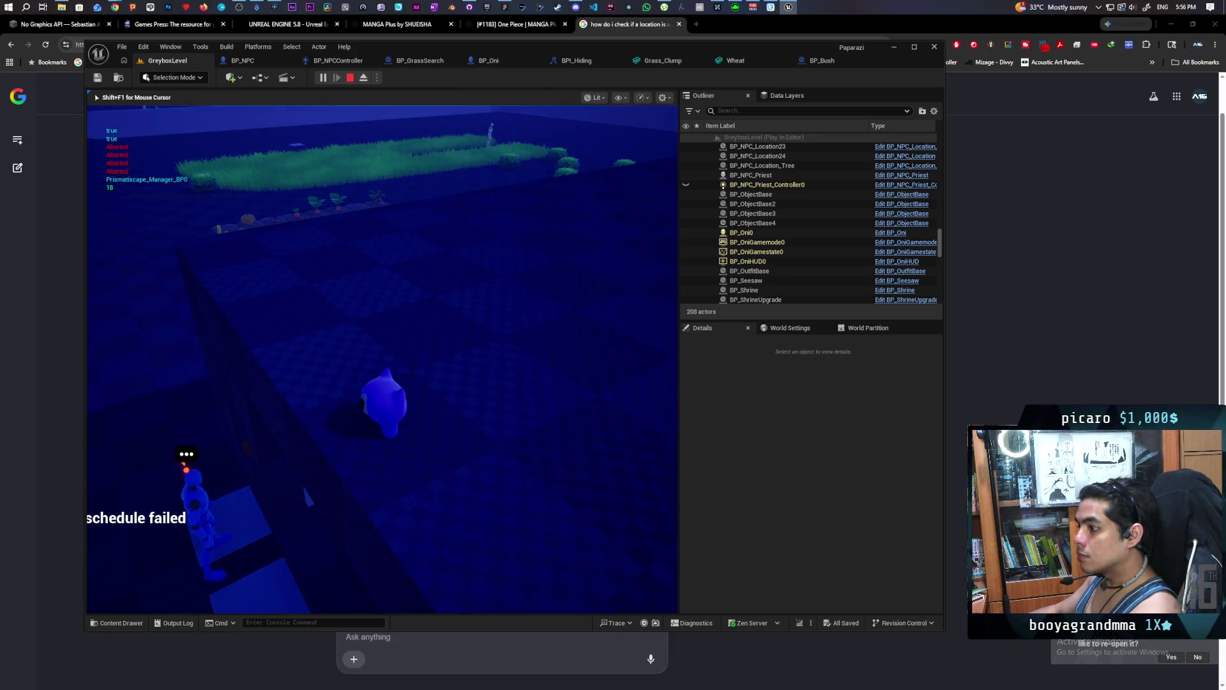
pyautogui.press('Escape')
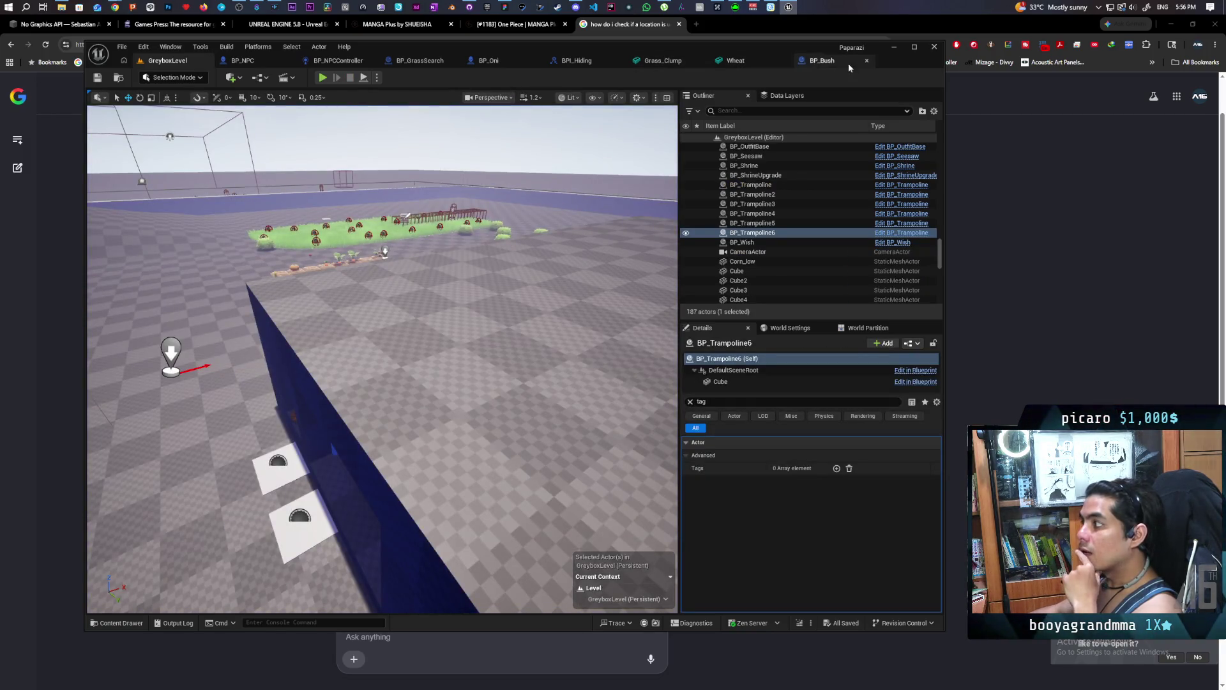
# Look over the BP_Bush, BP_NPC and BP_NPCController tabs, then move the editor aside to show the Google answer.
pyautogui.click(822, 64)
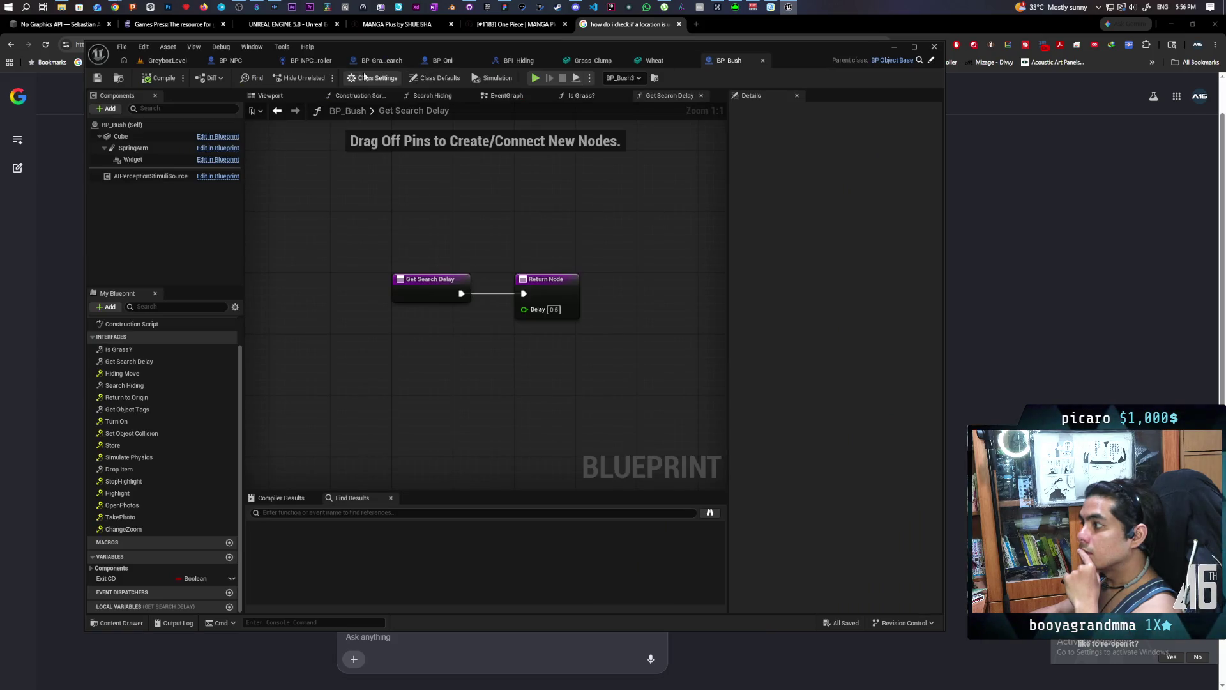
pyautogui.click(225, 62)
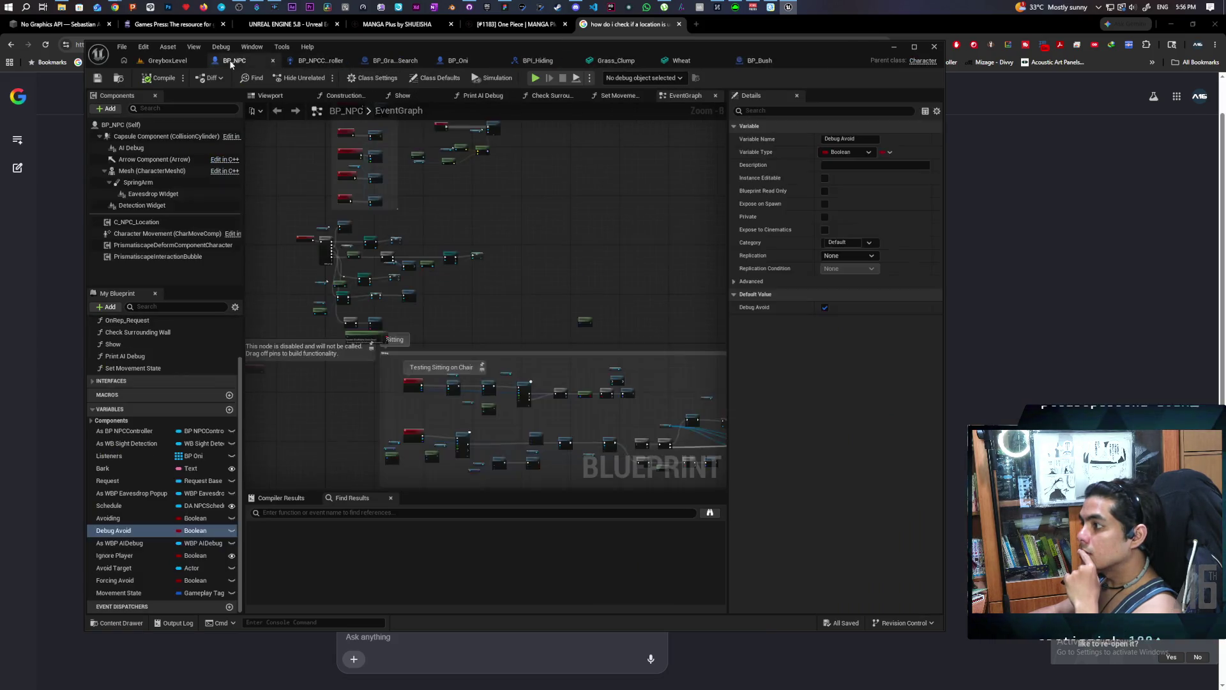
pyautogui.click(311, 67)
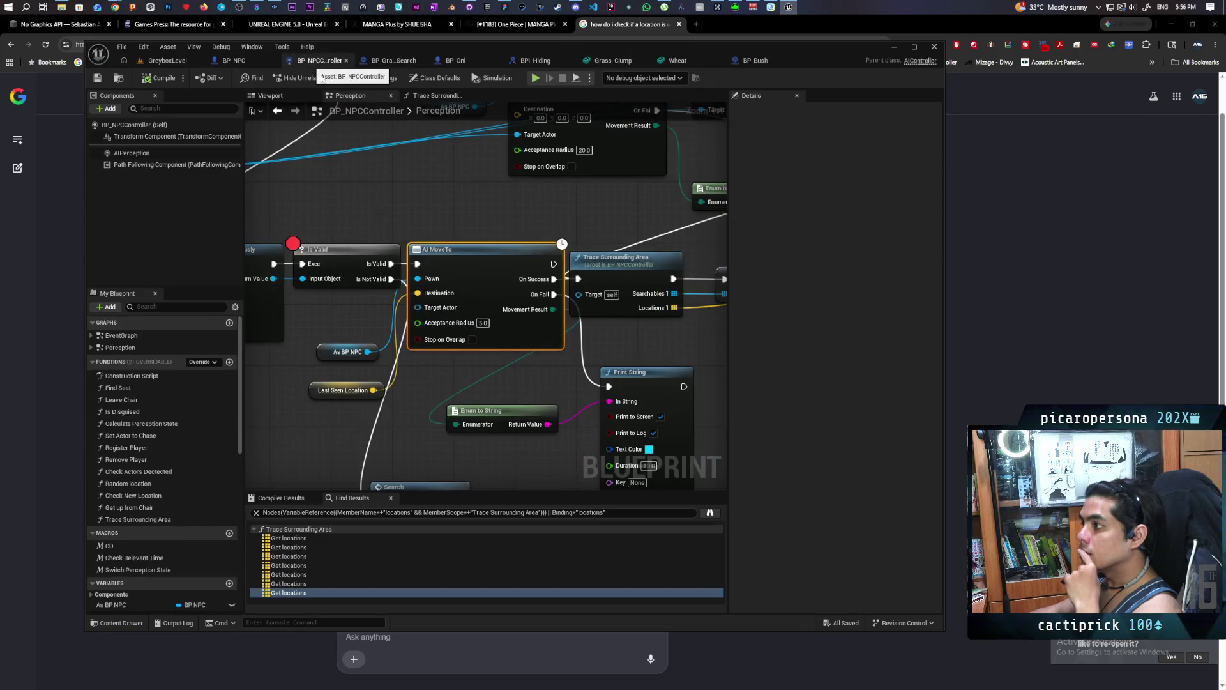
pyautogui.moveTo(659, 53); pyautogui.dragTo(1009, 65)
pyautogui.click(298, 368)
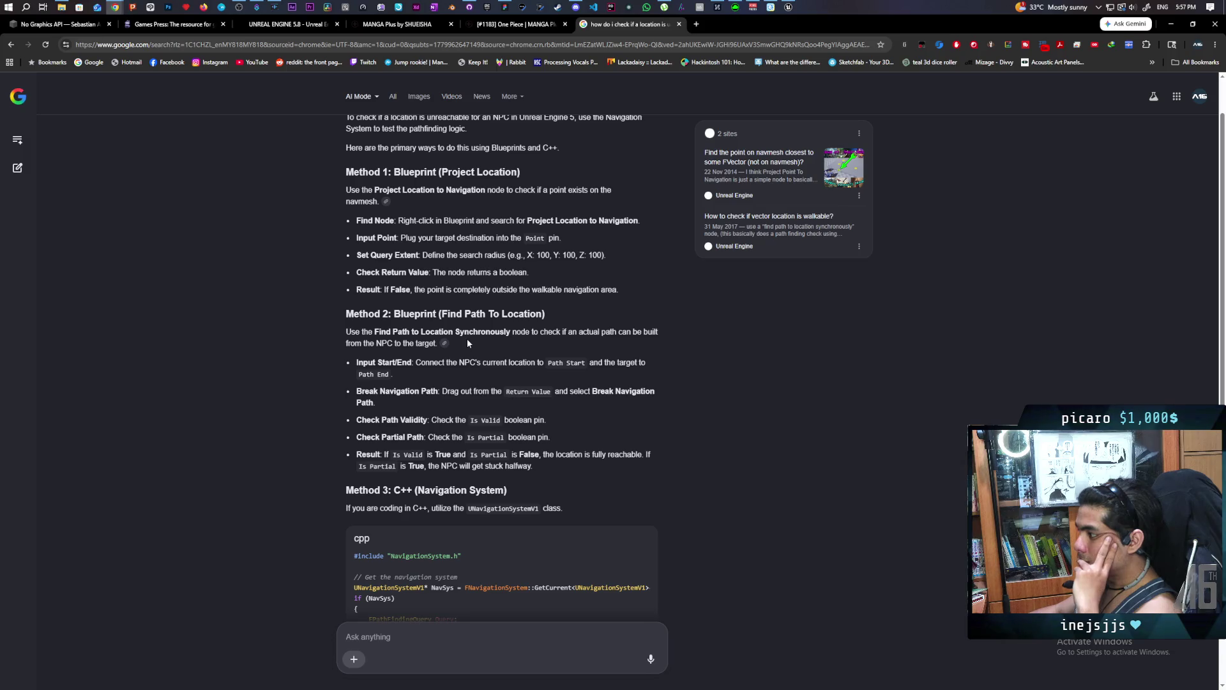
# Read the answer's Find Path To Location method, then bring the Unreal editor back up.
pyautogui.scroll(-2, 449, 372)
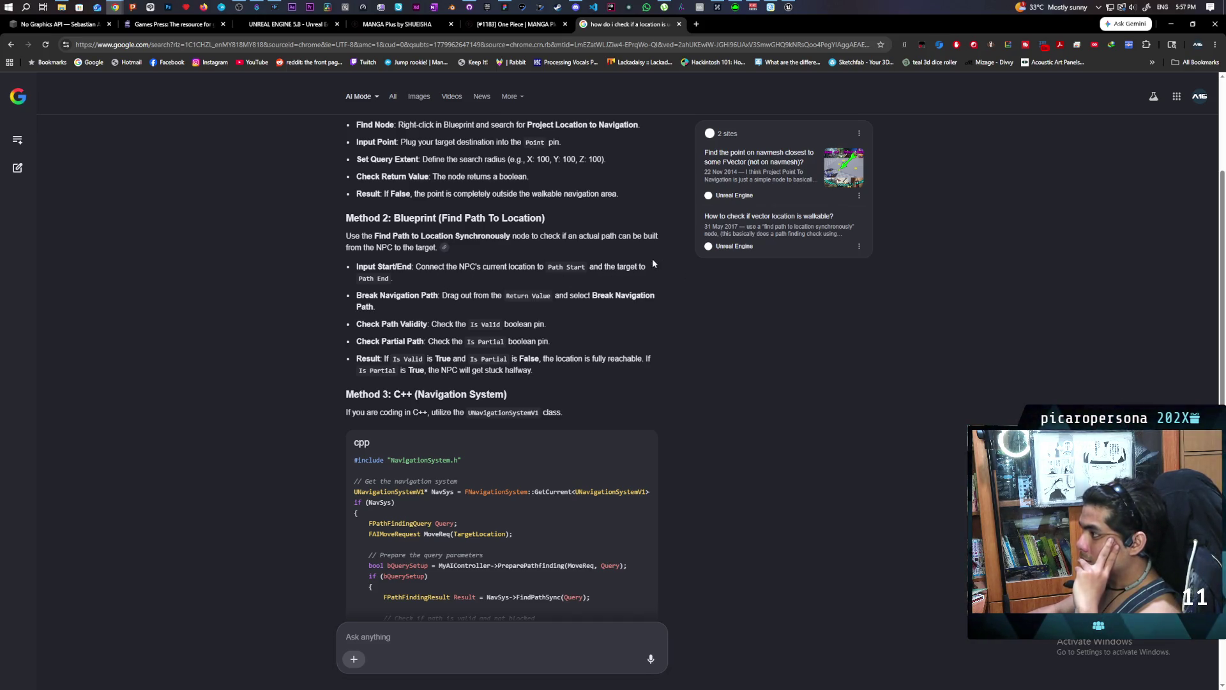
pyautogui.click(788, 6)
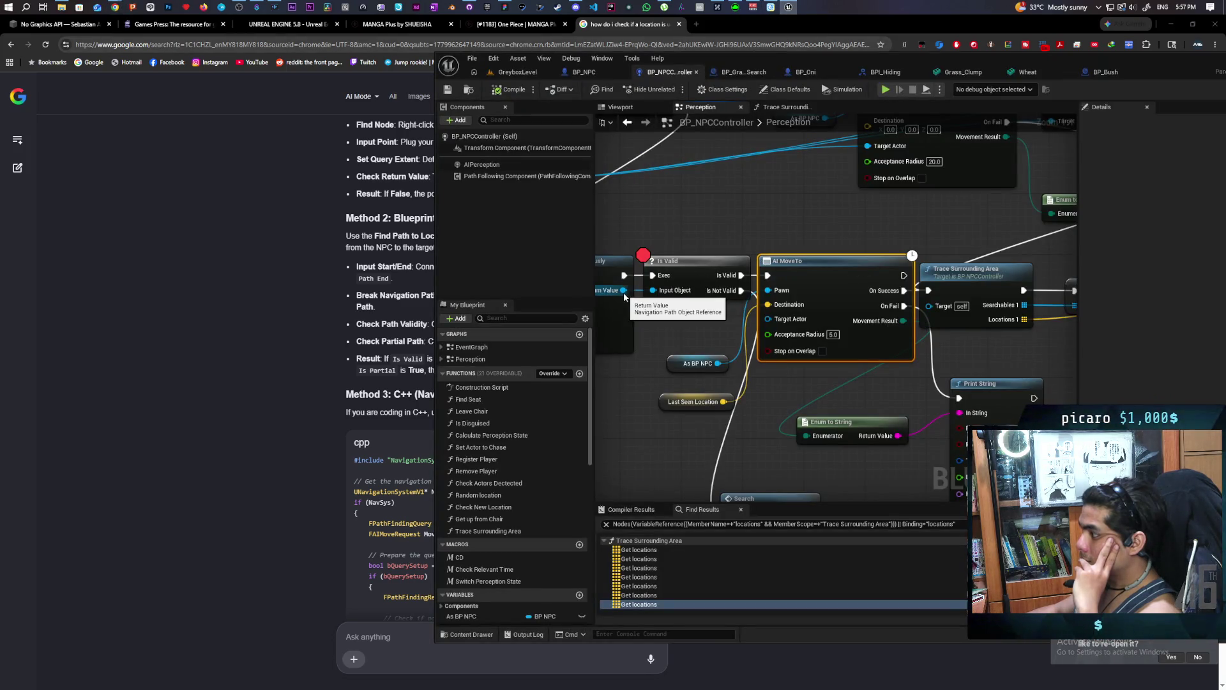
# Add an Is Valid (Navigation Path) node from the Find Path Return Value.
pyautogui.moveTo(629, 294)
pyautogui.mouseDown()
pyautogui.moveTo(718, 289)
pyautogui.moveTo(674, 426)
pyautogui.mouseUp()
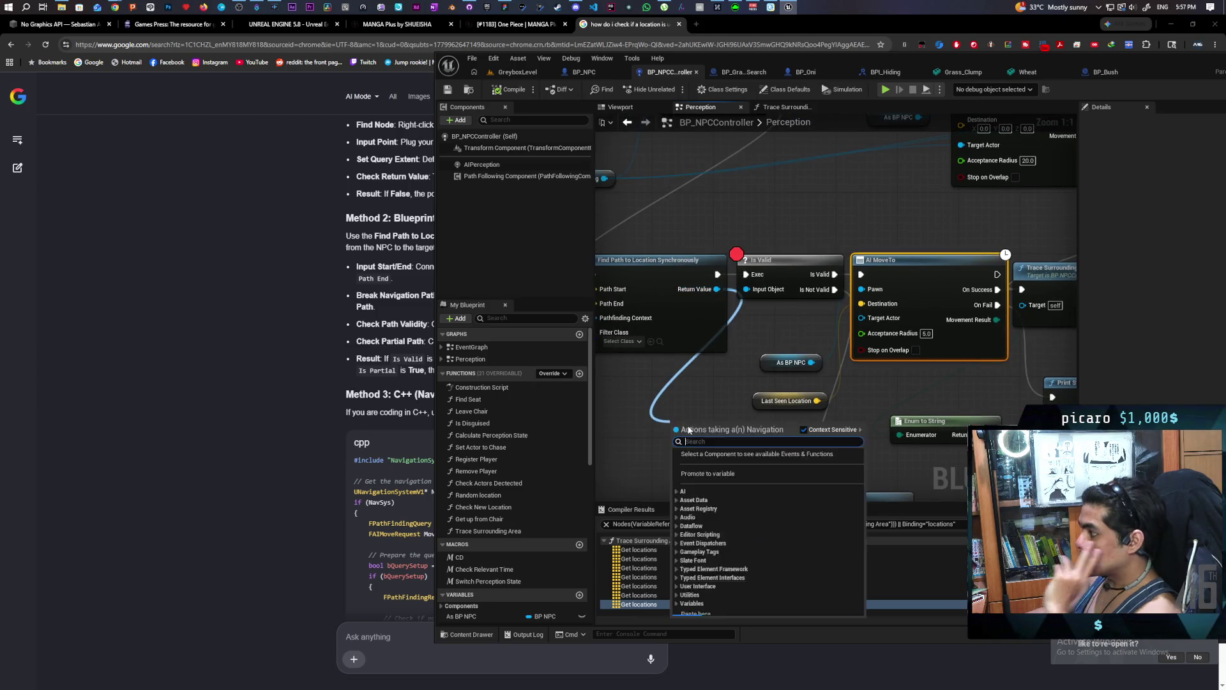
pyautogui.write('break')
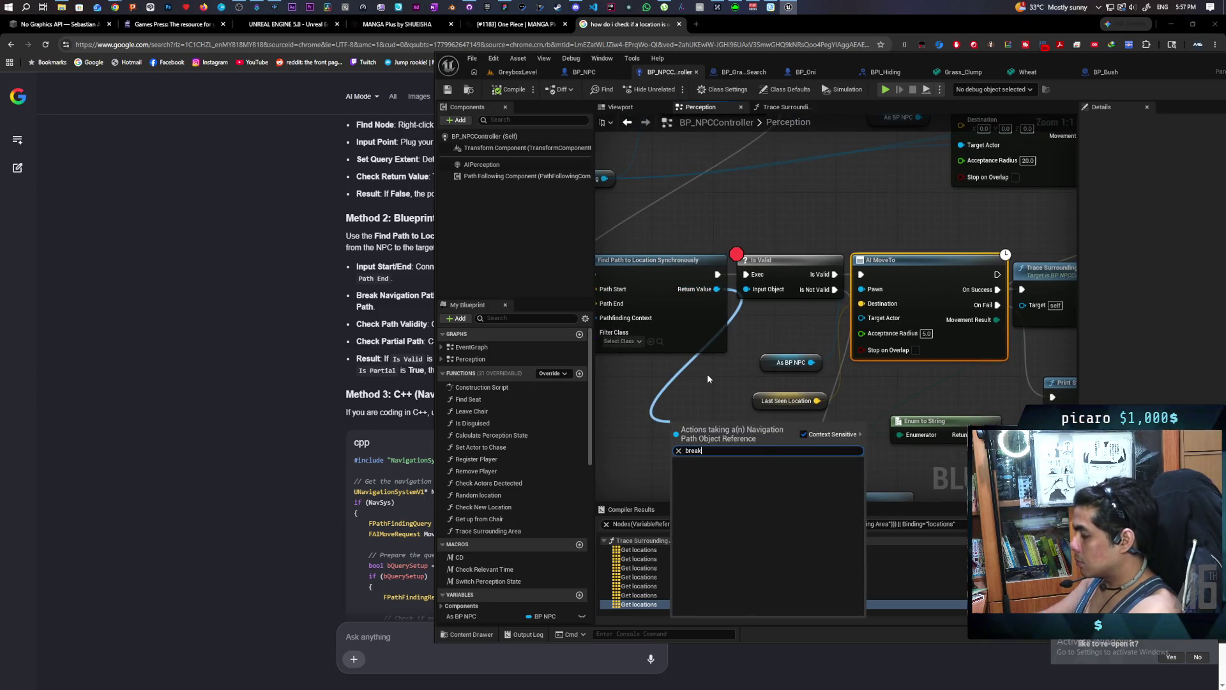
pyautogui.press('Escape')
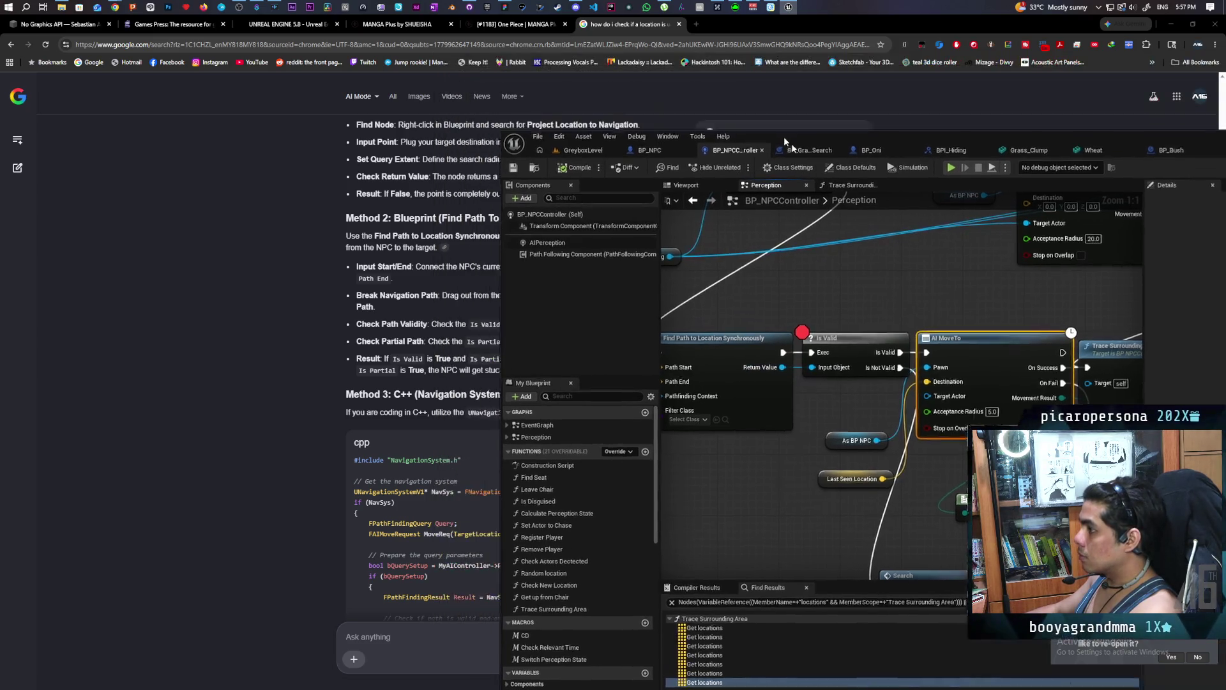
pyautogui.moveTo(719, 61)
pyautogui.mouseDown()
pyautogui.moveTo(880, 112)
pyautogui.moveTo(918, 87)
pyautogui.moveTo(950, 90)
pyautogui.moveTo(859, 91)
pyautogui.mouseUp()
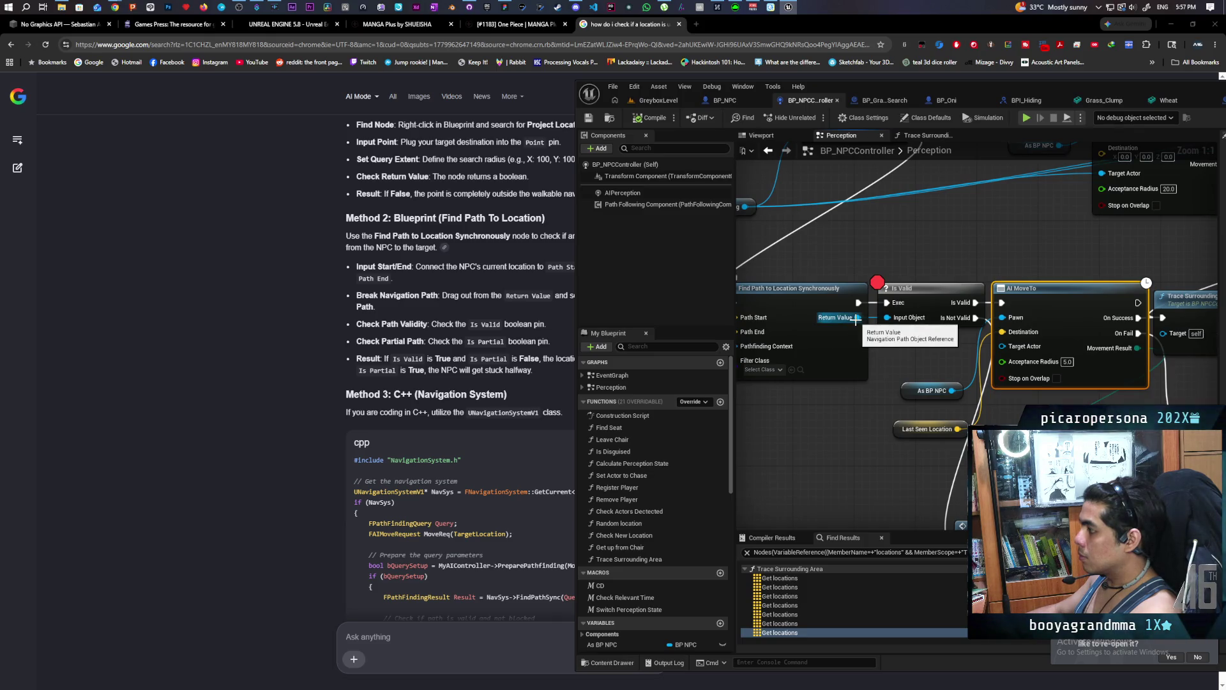
pyautogui.scroll(1, 453, 250)
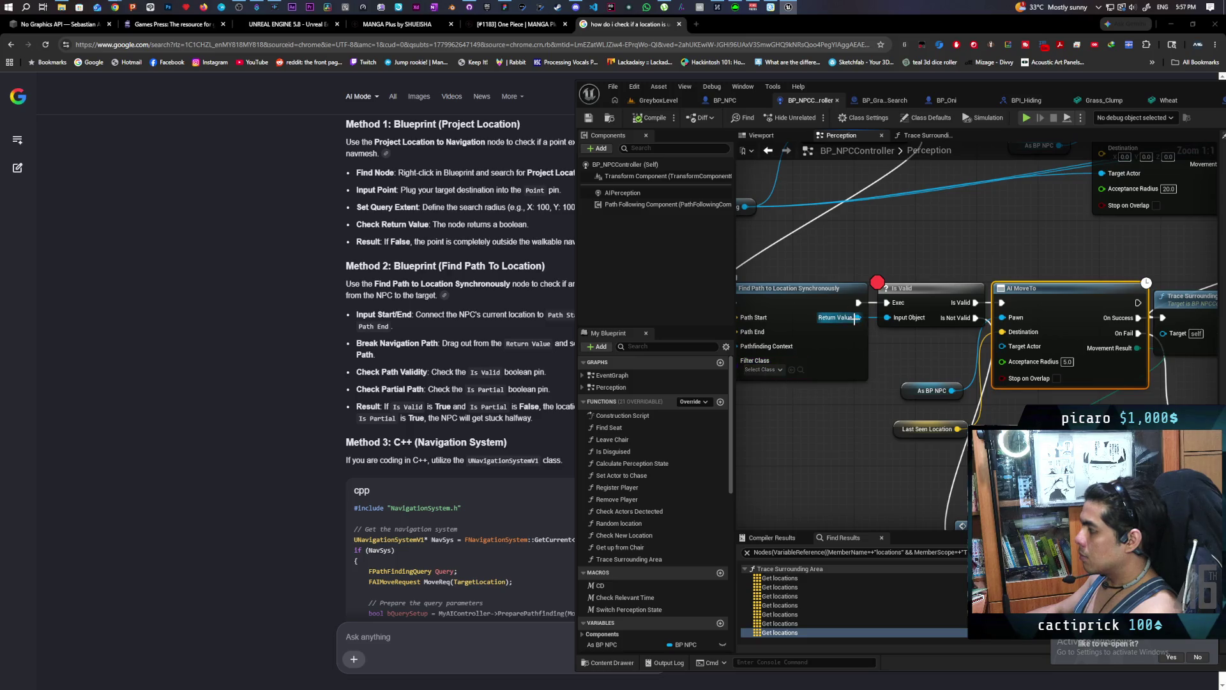
pyautogui.moveTo(855, 317)
pyautogui.mouseDown()
pyautogui.moveTo(861, 346)
pyautogui.moveTo(783, 447)
pyautogui.moveTo(788, 459)
pyautogui.mouseUp()
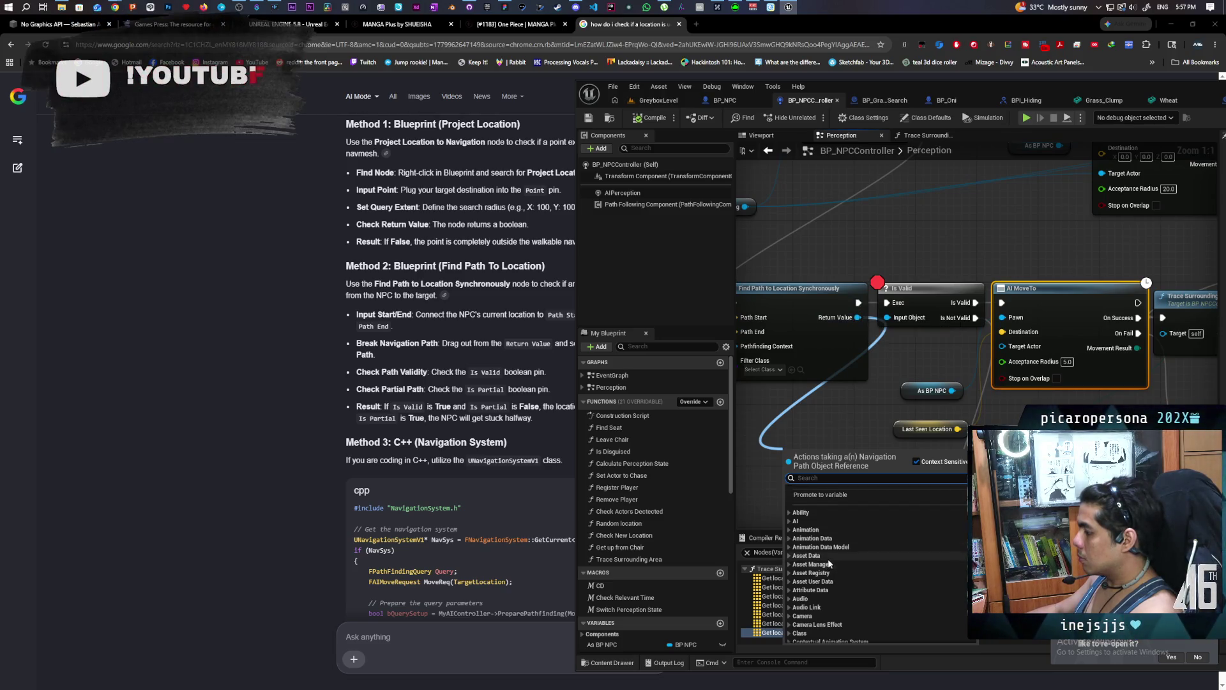
pyautogui.scroll(-3, 827, 560)
pyautogui.scroll(-15, 827, 558)
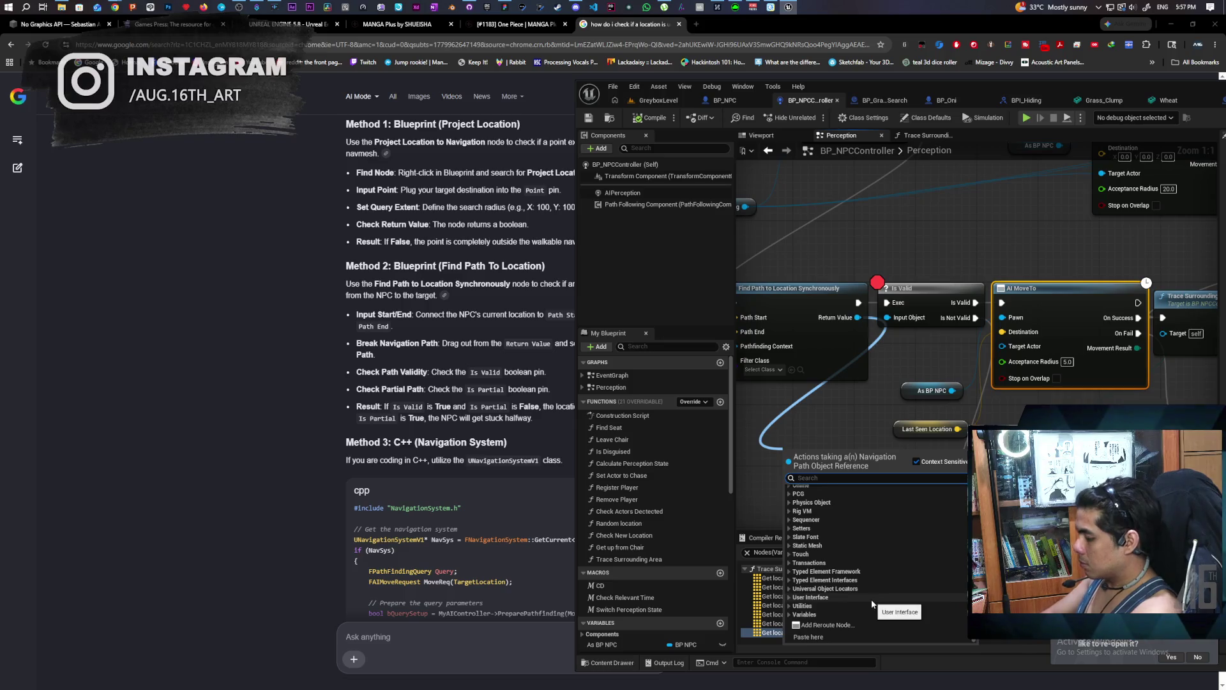
pyautogui.write('navi')
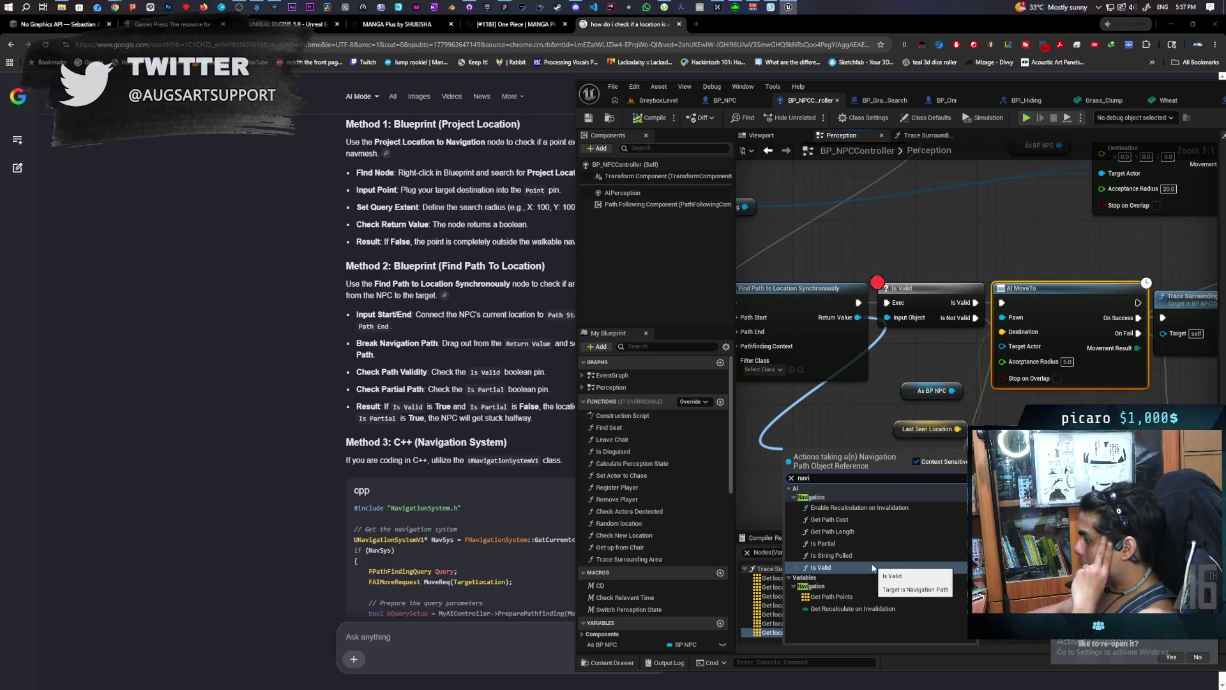
pyautogui.click(833, 567)
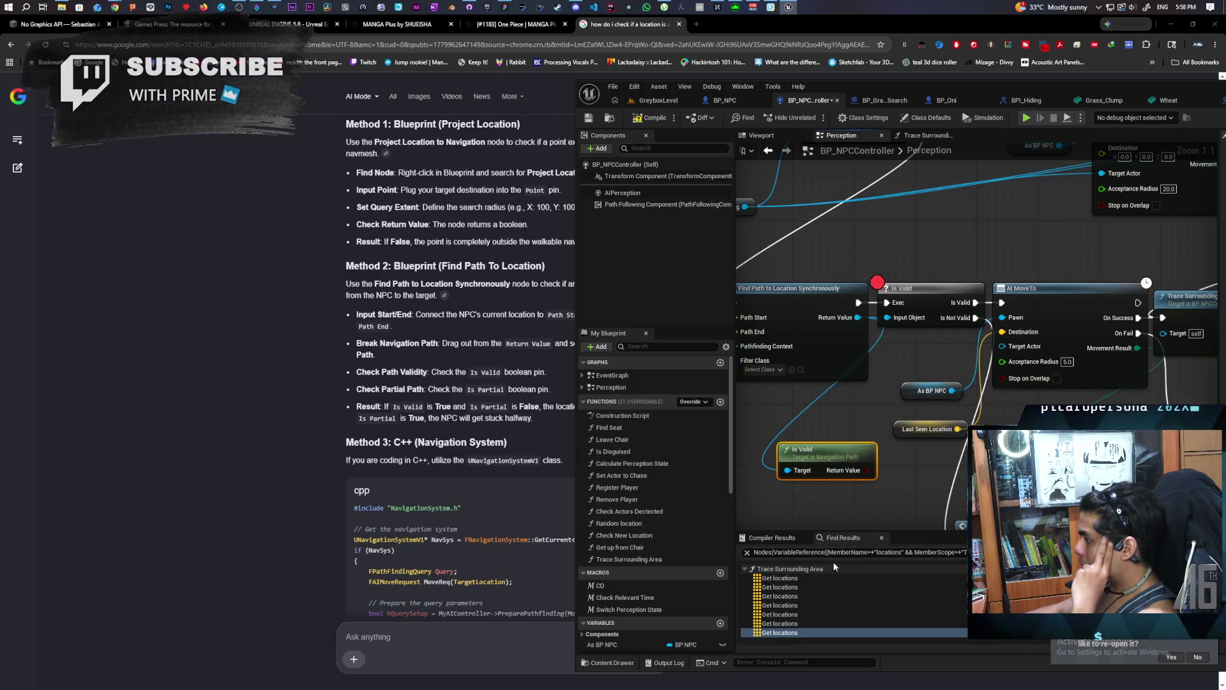
# Delete the old Is Valid node, then add a Branch: Condition from path validity, True to AI MoveTo, False to Search.
pyautogui.moveTo(848, 512); pyautogui.dragTo(812, 511)
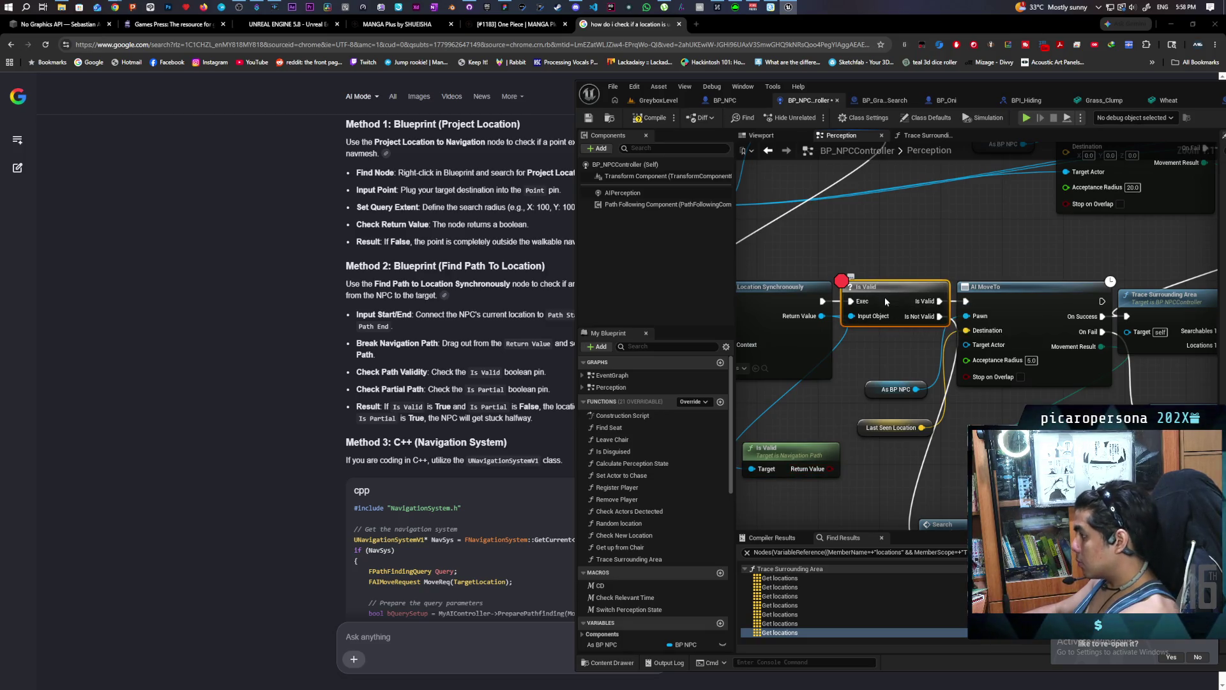
pyautogui.press('Delete')
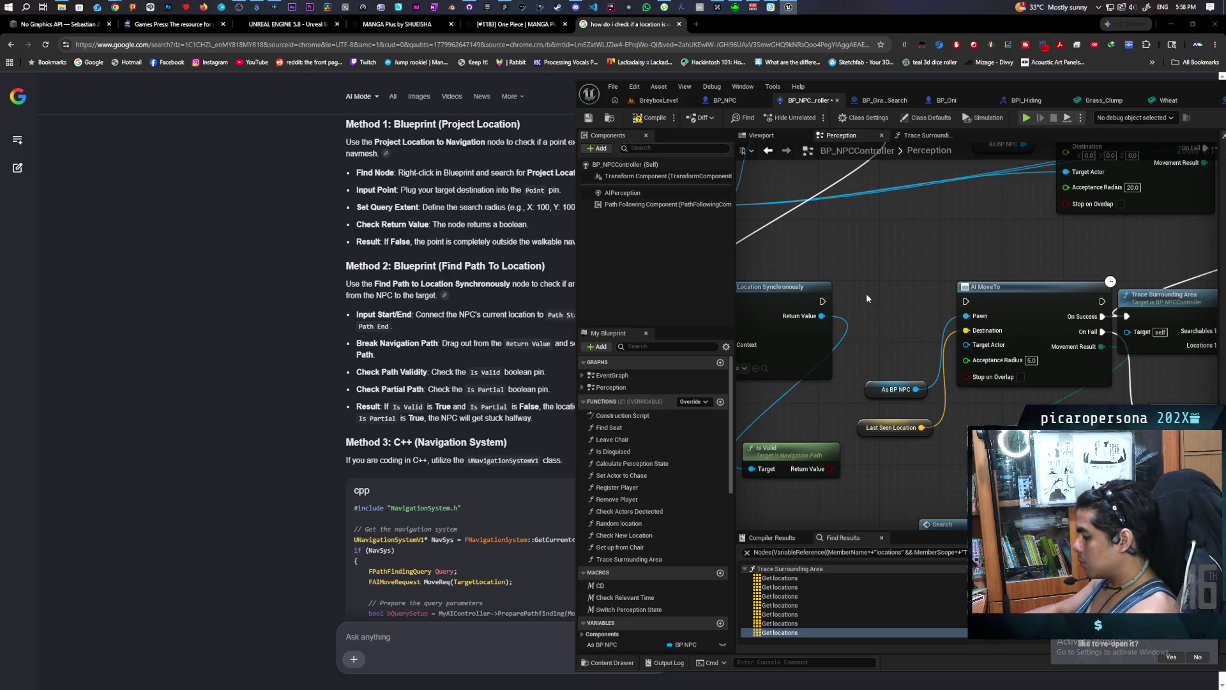
pyautogui.click(866, 294)
pyautogui.moveTo(831, 469)
pyautogui.mouseDown()
pyautogui.moveTo(884, 308)
pyautogui.moveTo(880, 325)
pyautogui.moveTo(882, 295)
pyautogui.moveTo(859, 301)
pyautogui.moveTo(968, 308)
pyautogui.moveTo(895, 236)
pyautogui.moveTo(894, 451)
pyautogui.mouseUp()
pyautogui.press('Escape')
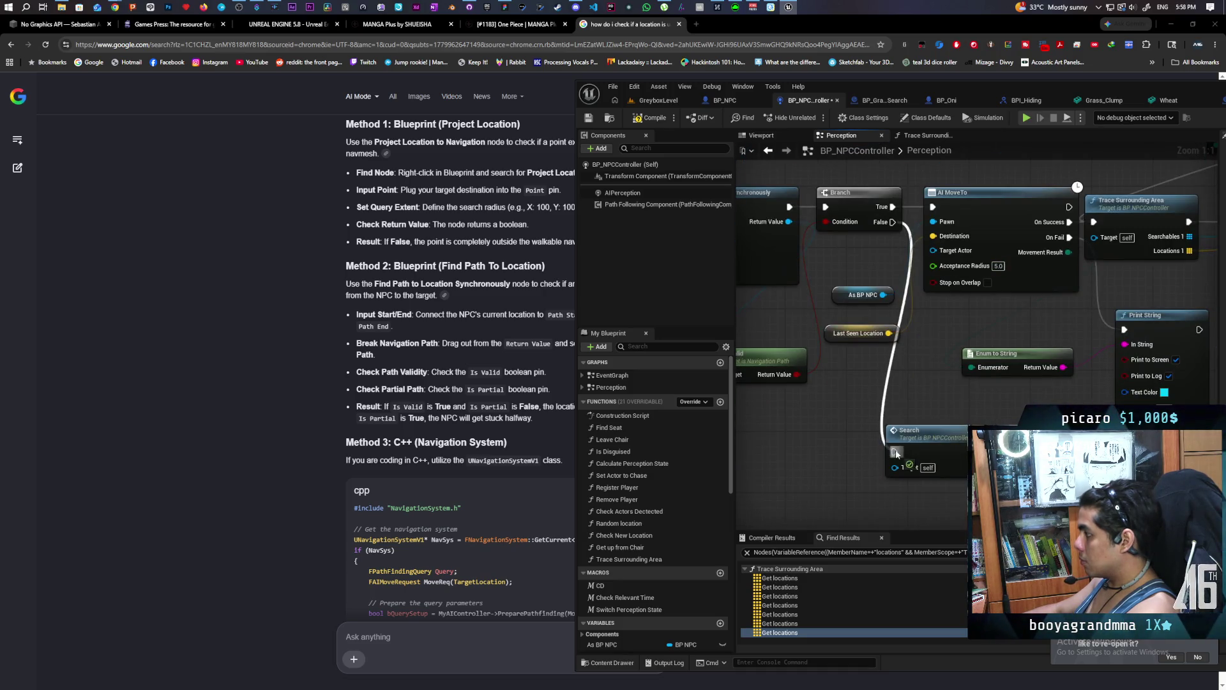
pyautogui.moveTo(750, 241); pyautogui.dragTo(944, 304)
pyautogui.click(944, 304)
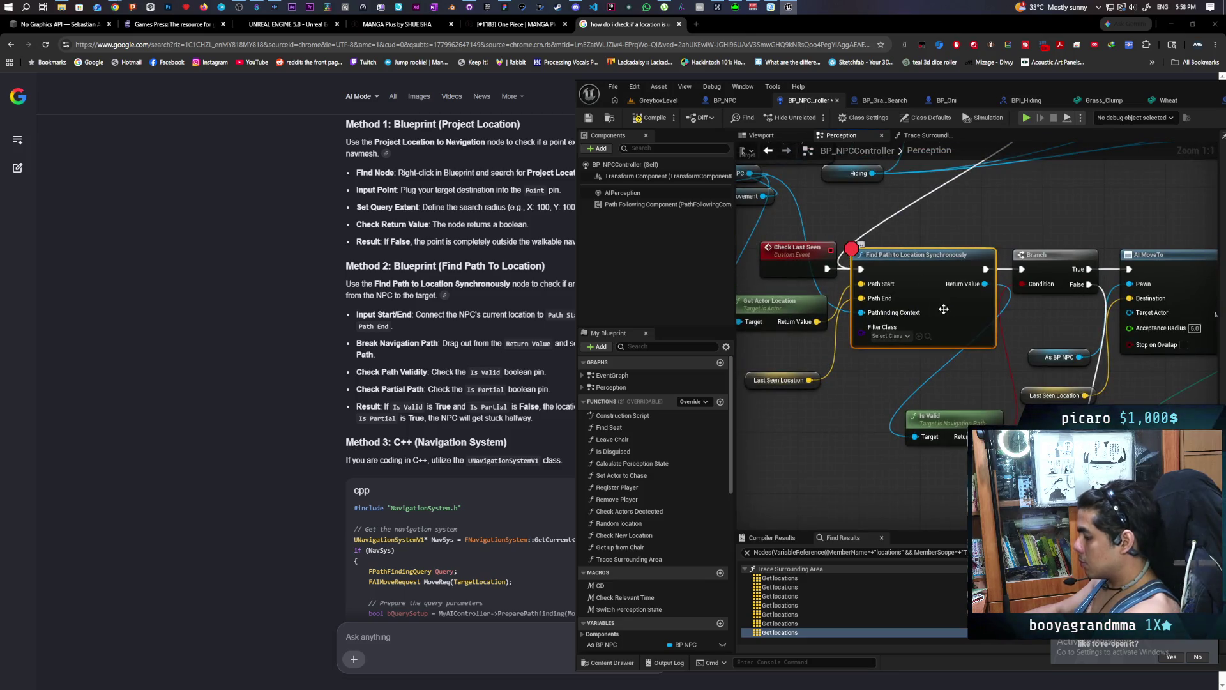
# Start a GreyboxLevel play test and walk the Oni past the pillars toward the buildings.
pyautogui.click(663, 100)
pyautogui.moveTo(795, 87); pyautogui.dragTo(602, 55)
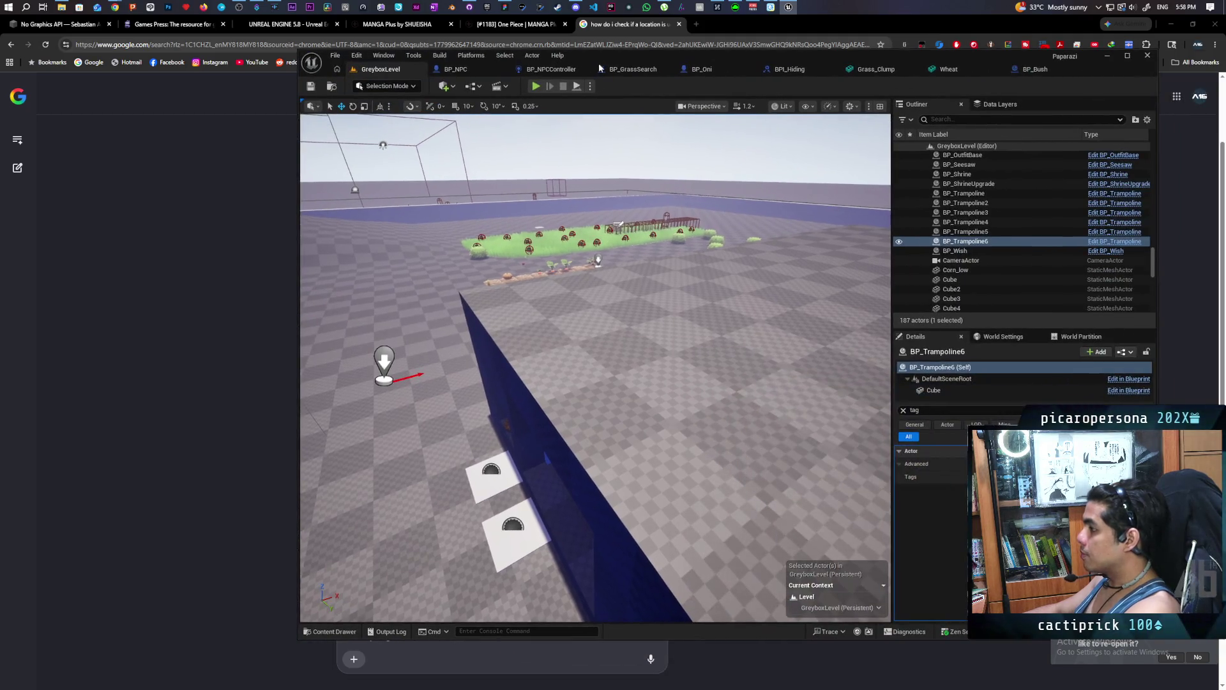
pyautogui.click(536, 85)
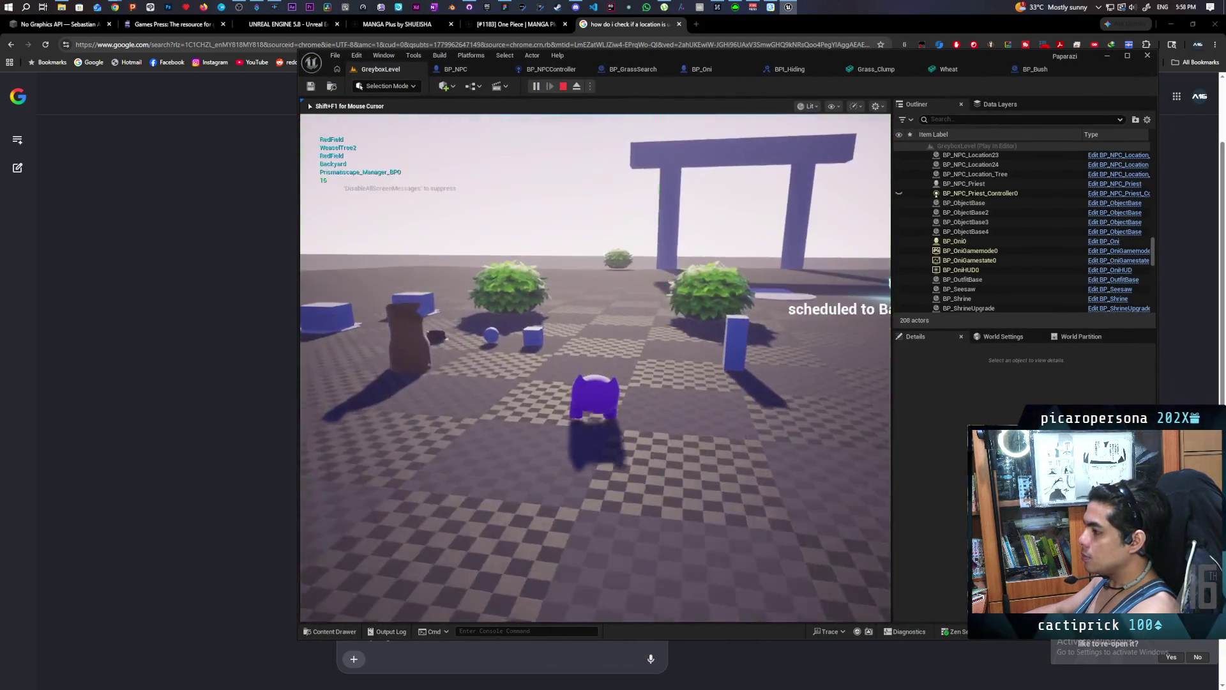
pyautogui.press('w')
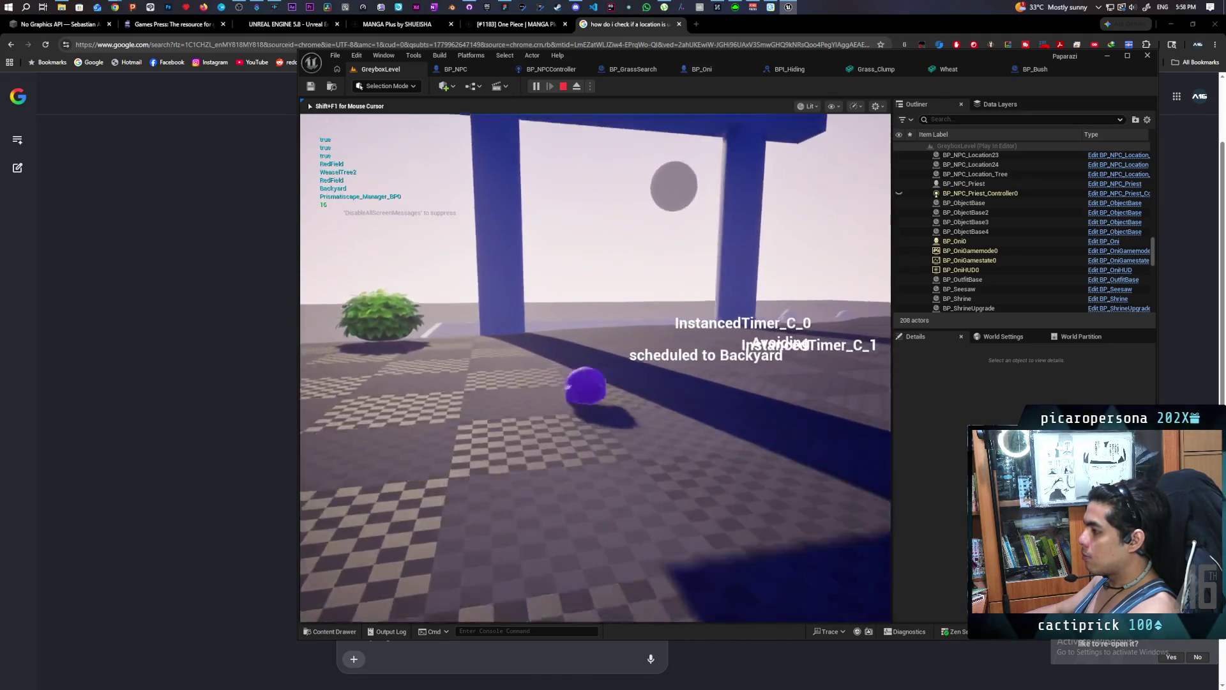
pyautogui.press('w')
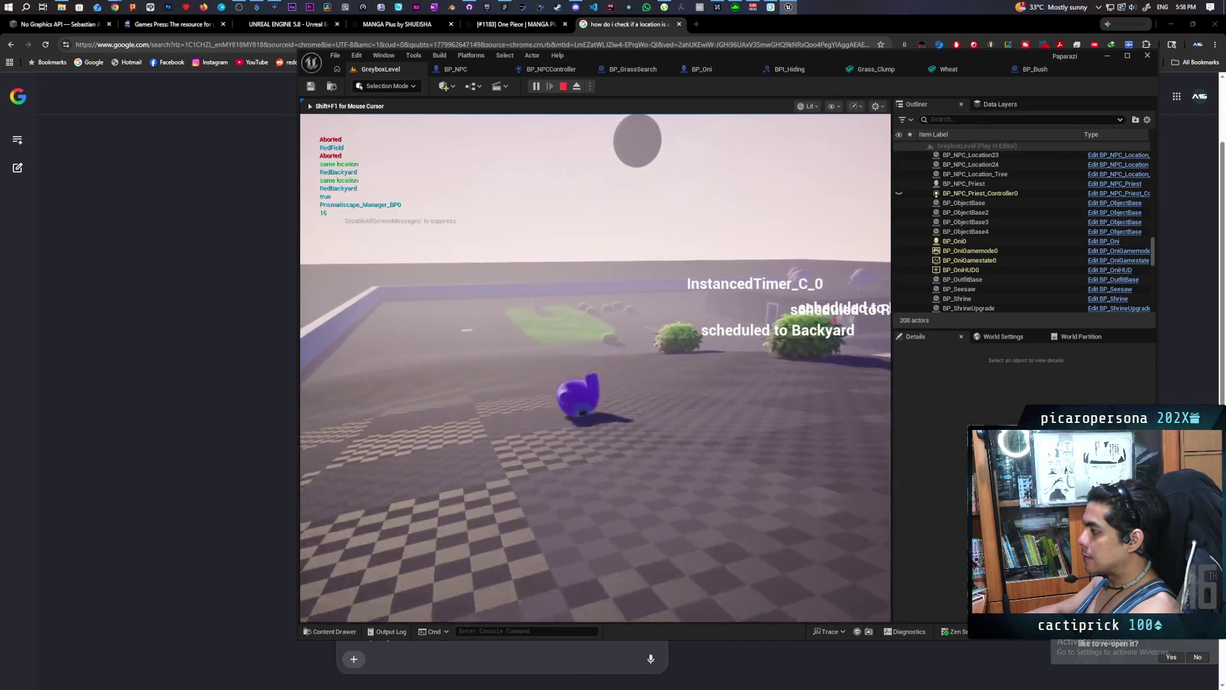
pyautogui.press('w')
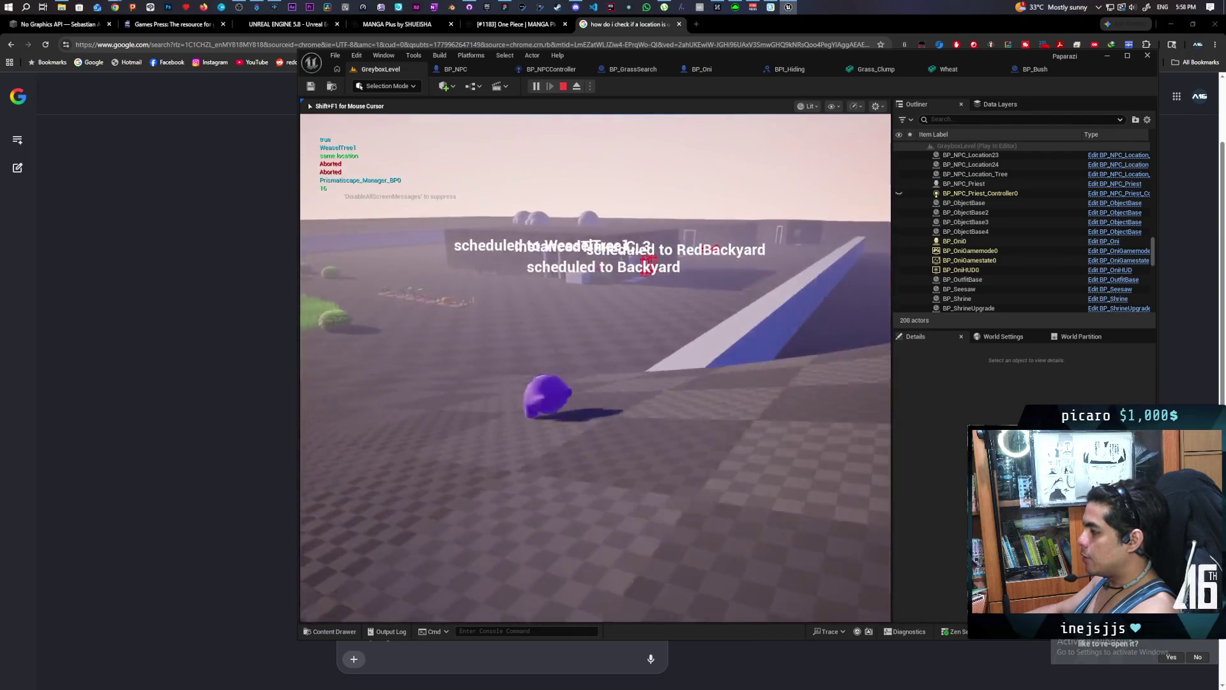
pyautogui.press('w')
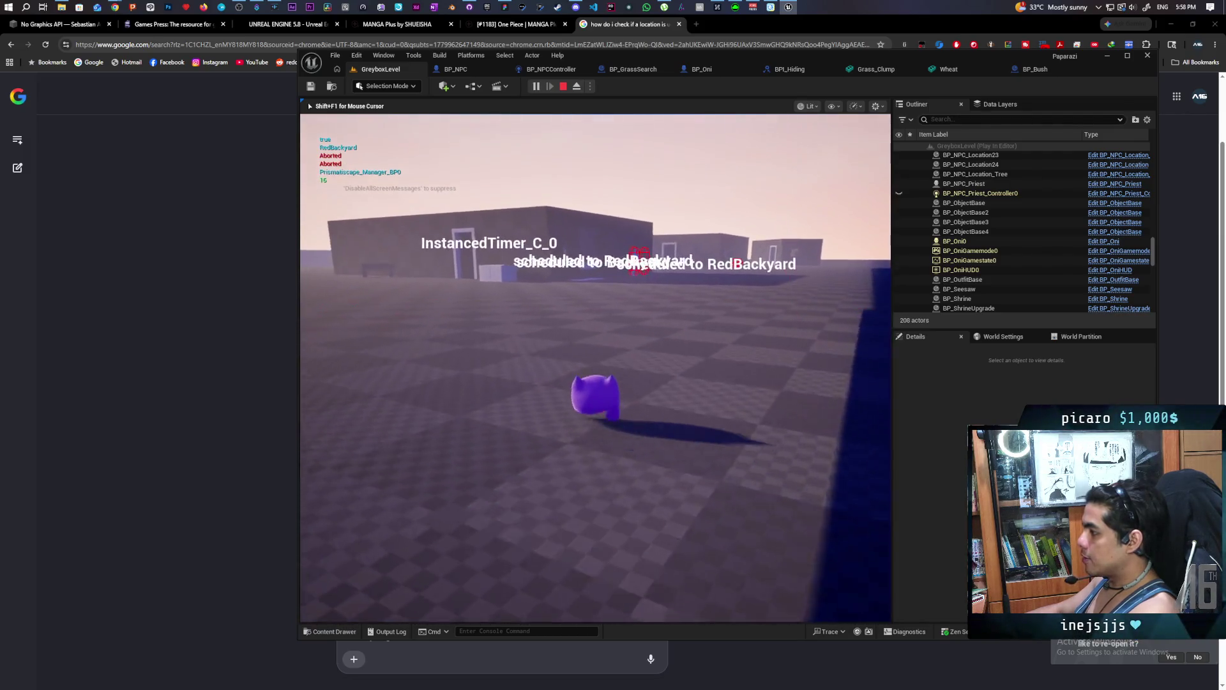
# Walk the Oni through the dark building area, past the NPC onto the blue platforms, then stop.
pyautogui.press('d')
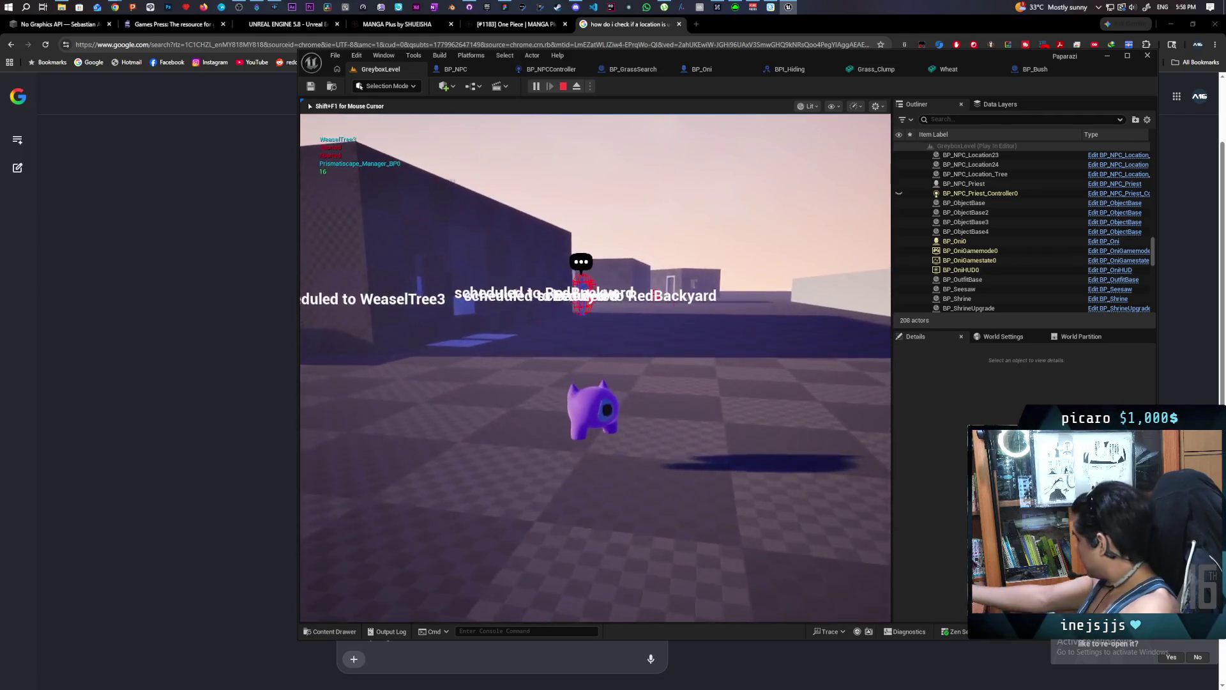
pyautogui.press('w')
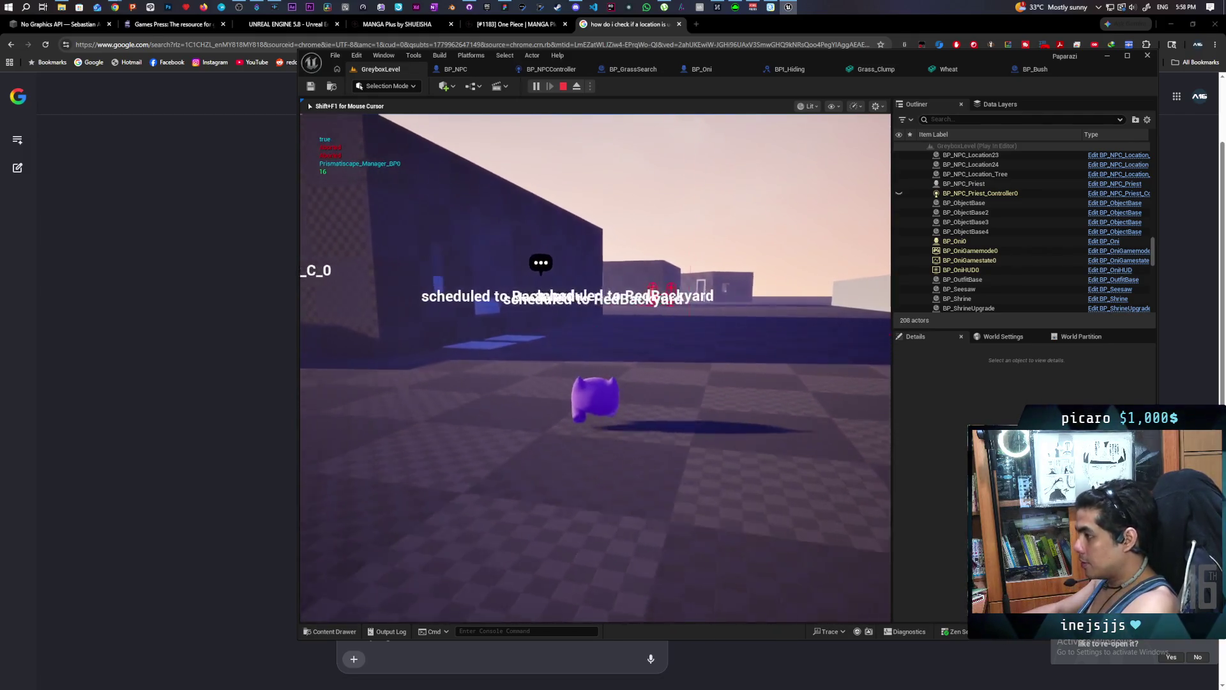
pyautogui.press('w')
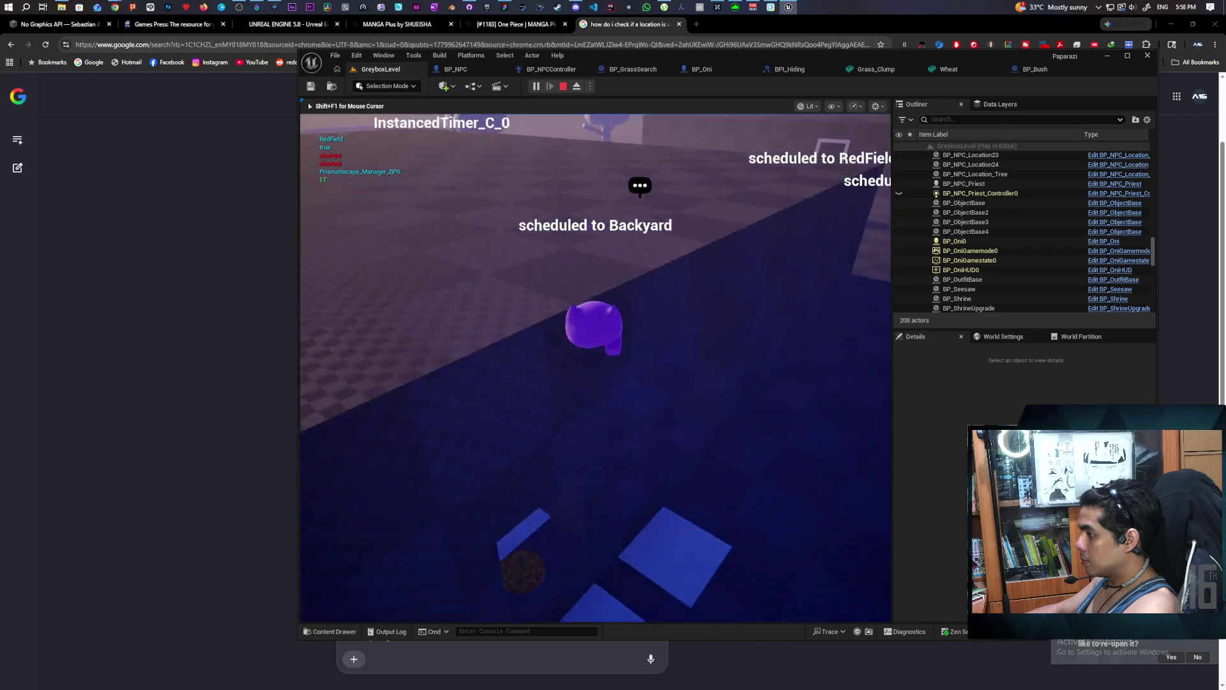
pyautogui.press('w')
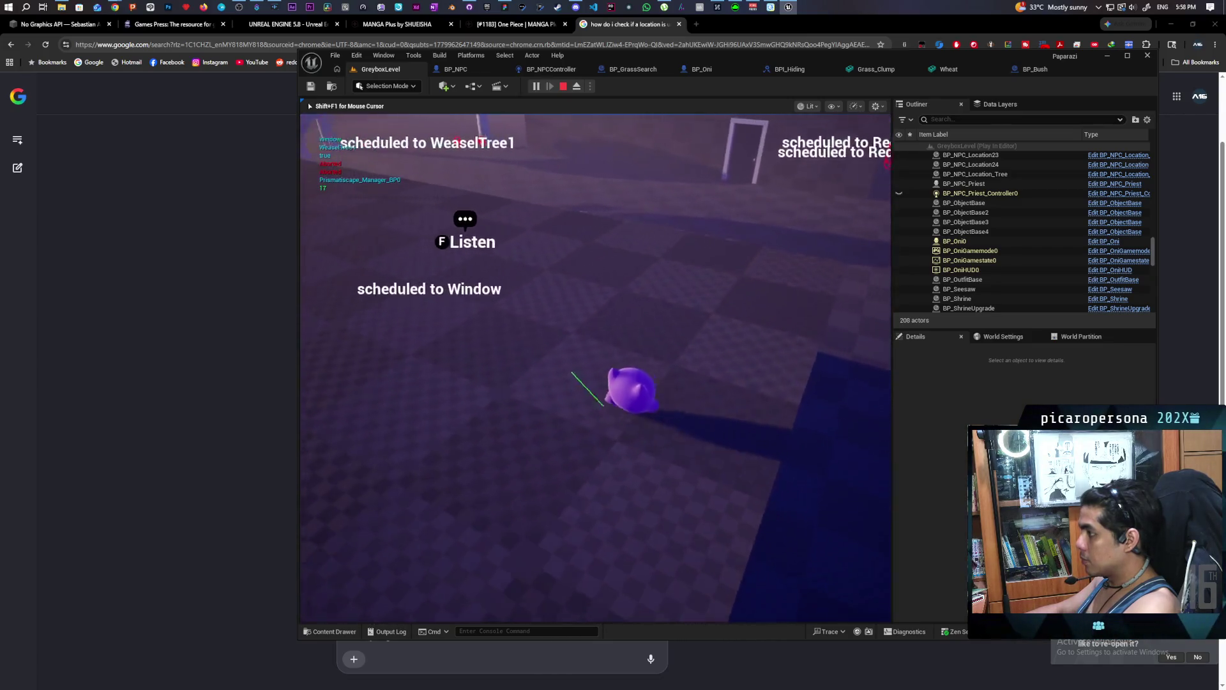
pyautogui.press('w')
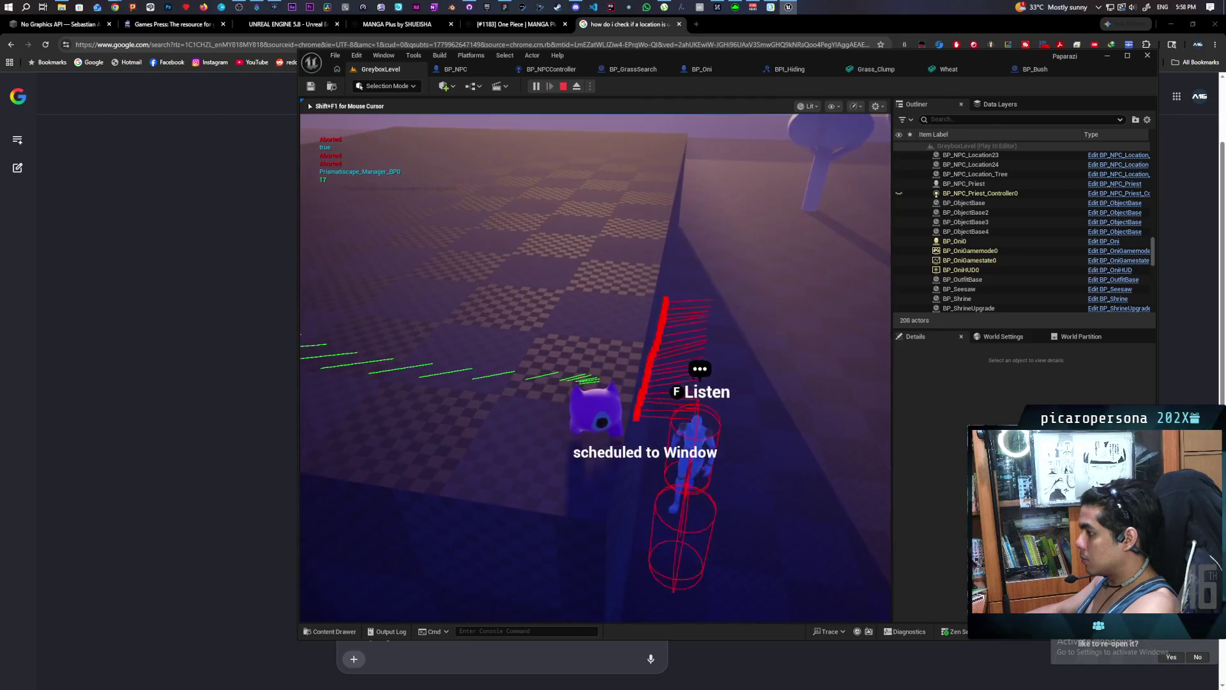
pyautogui.press('w')
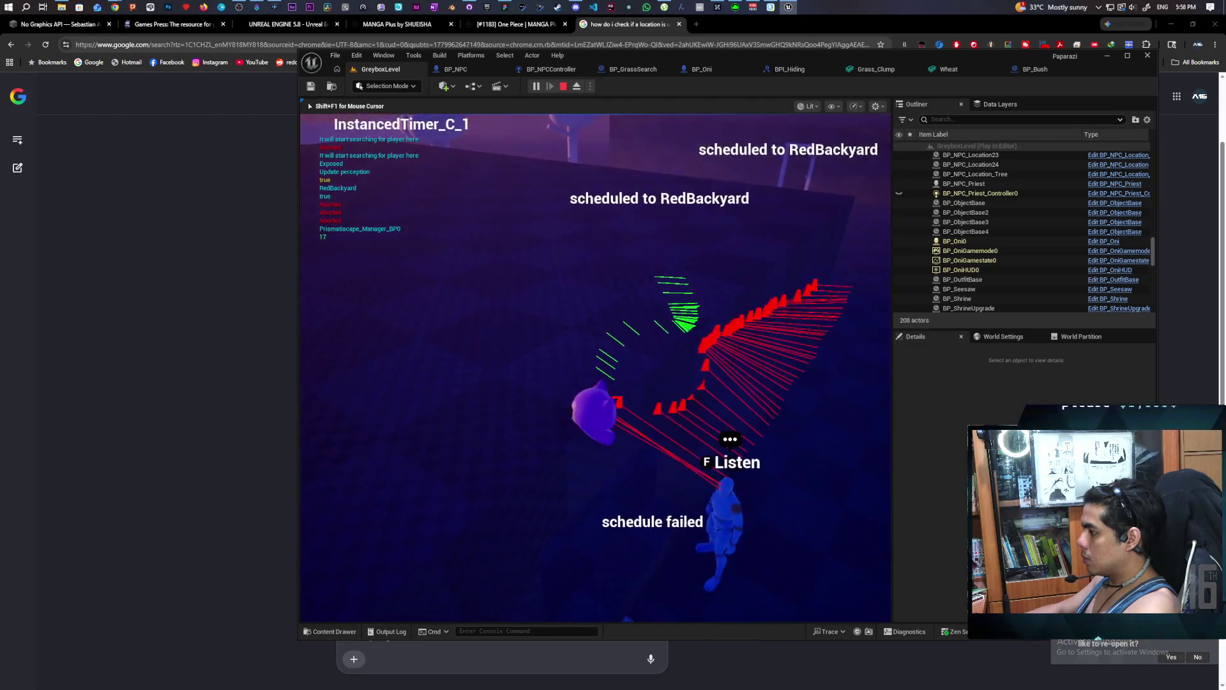
pyautogui.press('w')
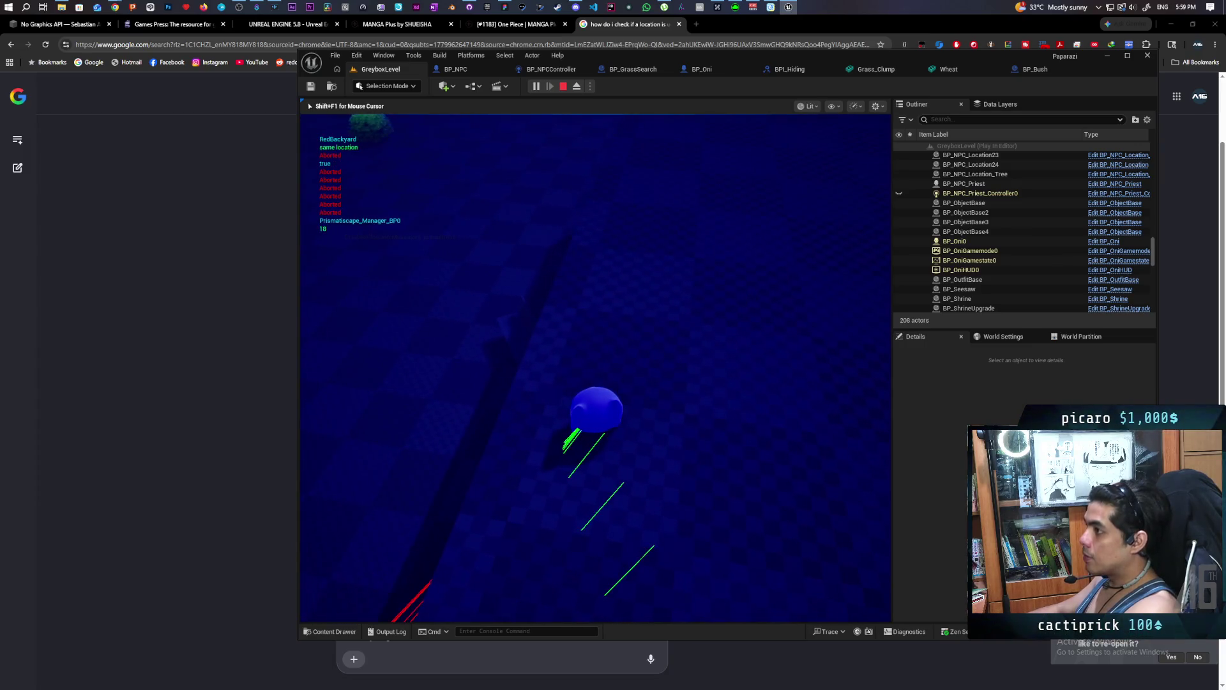
pyautogui.press('Escape')
# Play-test the level again, then select BP_EscapeHatch3 and open the BP_EscapeHatch Blueprint.
pyautogui.click(536, 87)
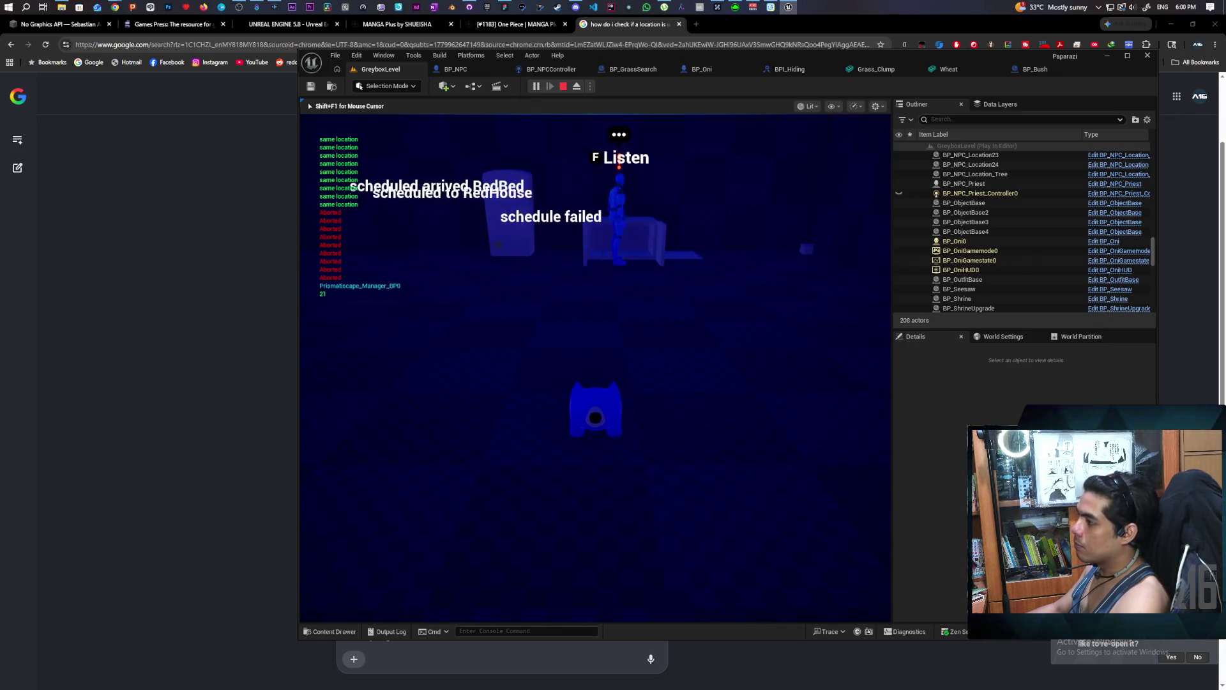
pyautogui.press('d')
pyautogui.press('a')
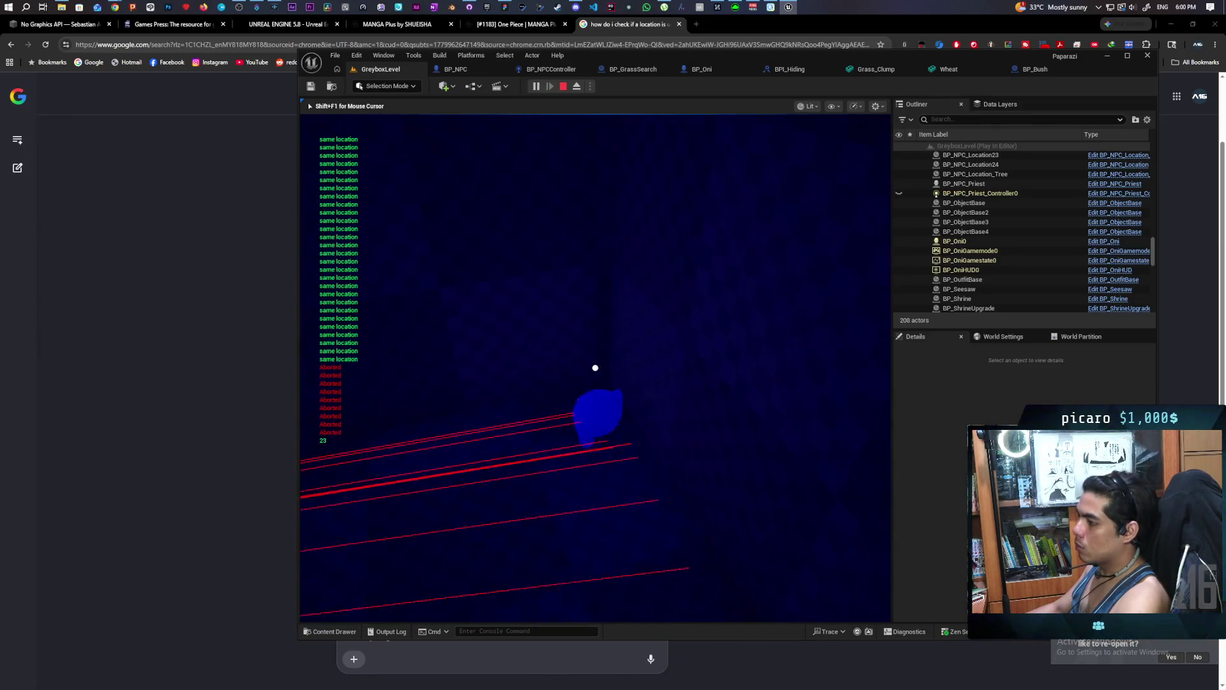
pyautogui.press('Escape')
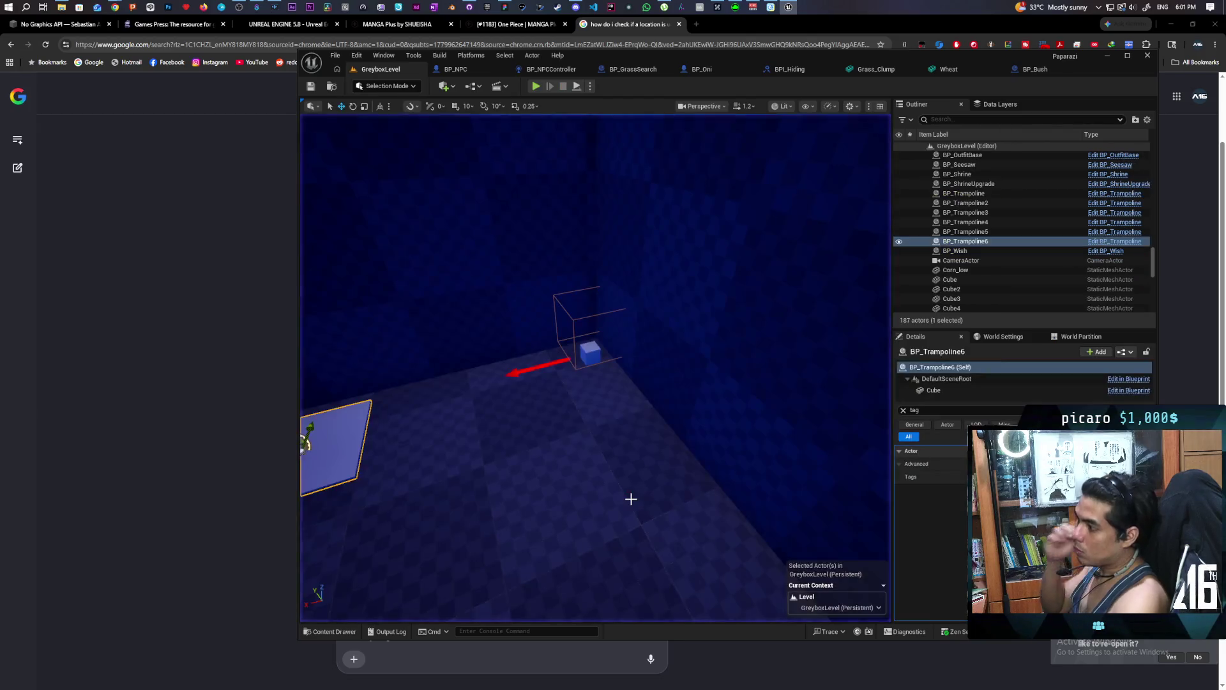
pyautogui.click(584, 339)
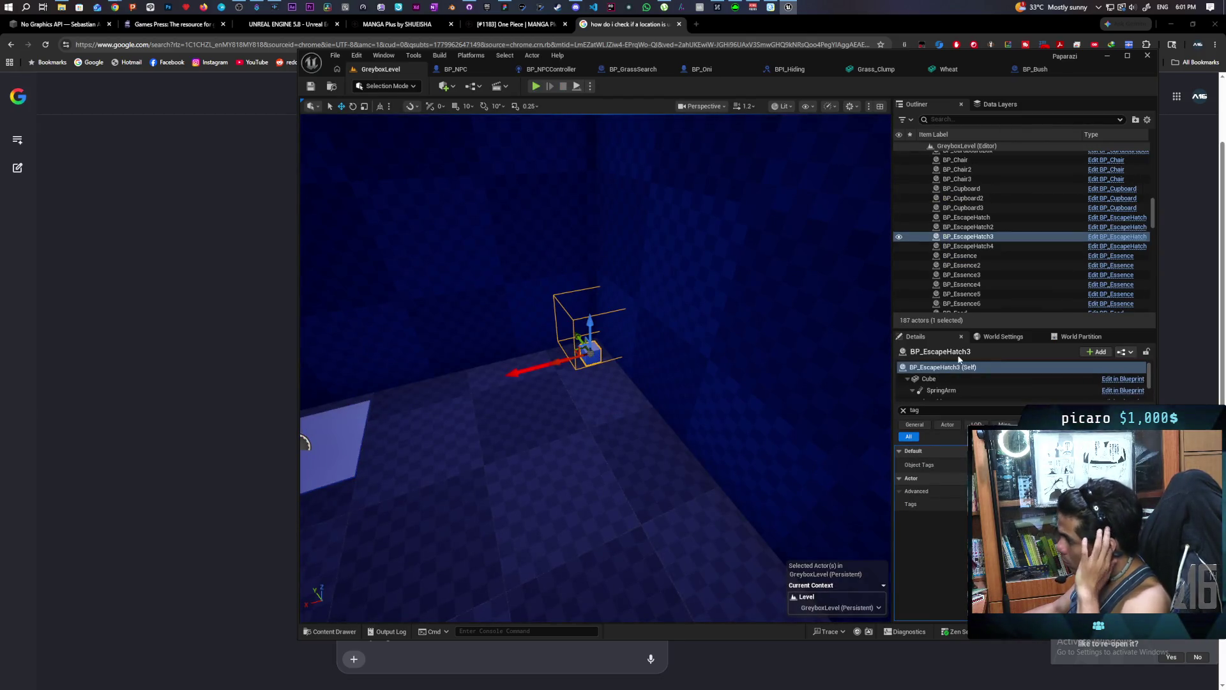
pyautogui.click(1106, 237)
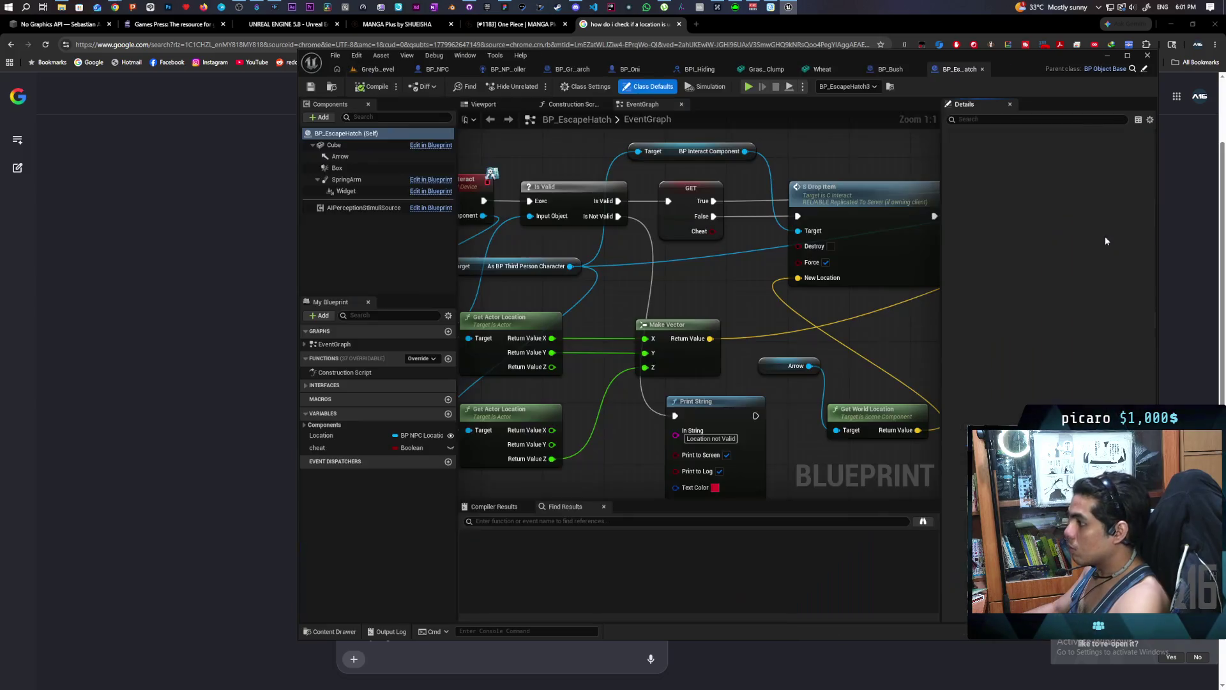
# Set the hatch's Box collision to Block the Object trace channel, compile, and start a play test.
pyautogui.click(343, 169)
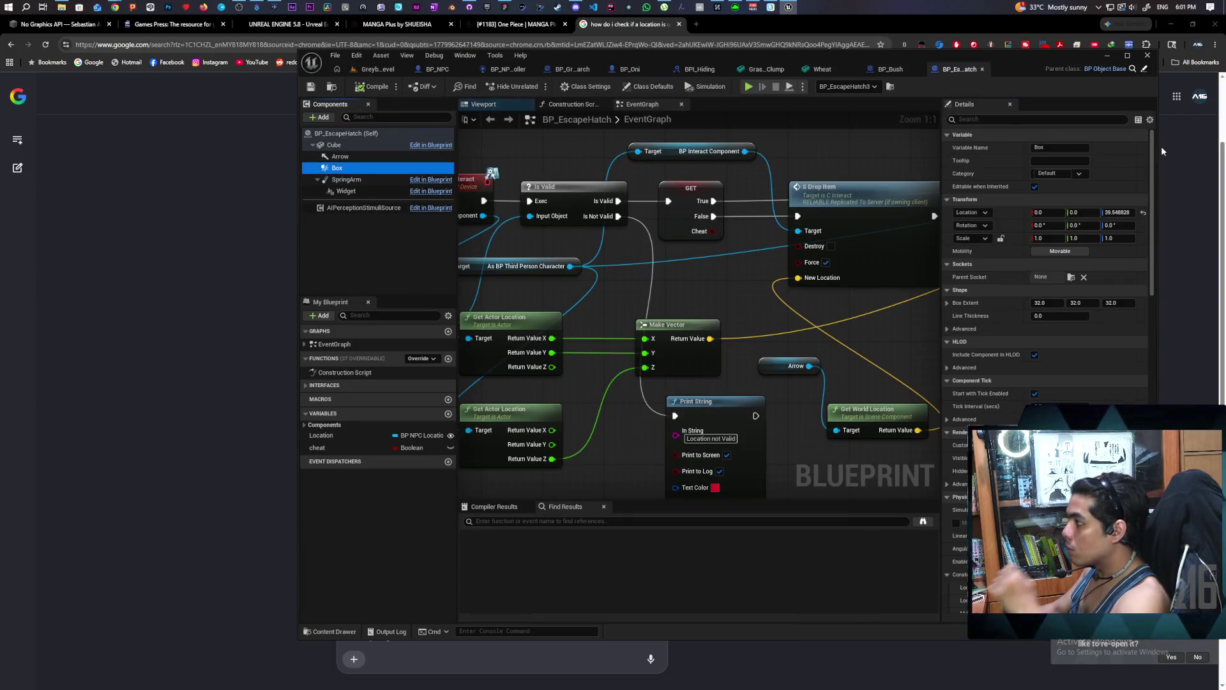
pyautogui.write('collisi')
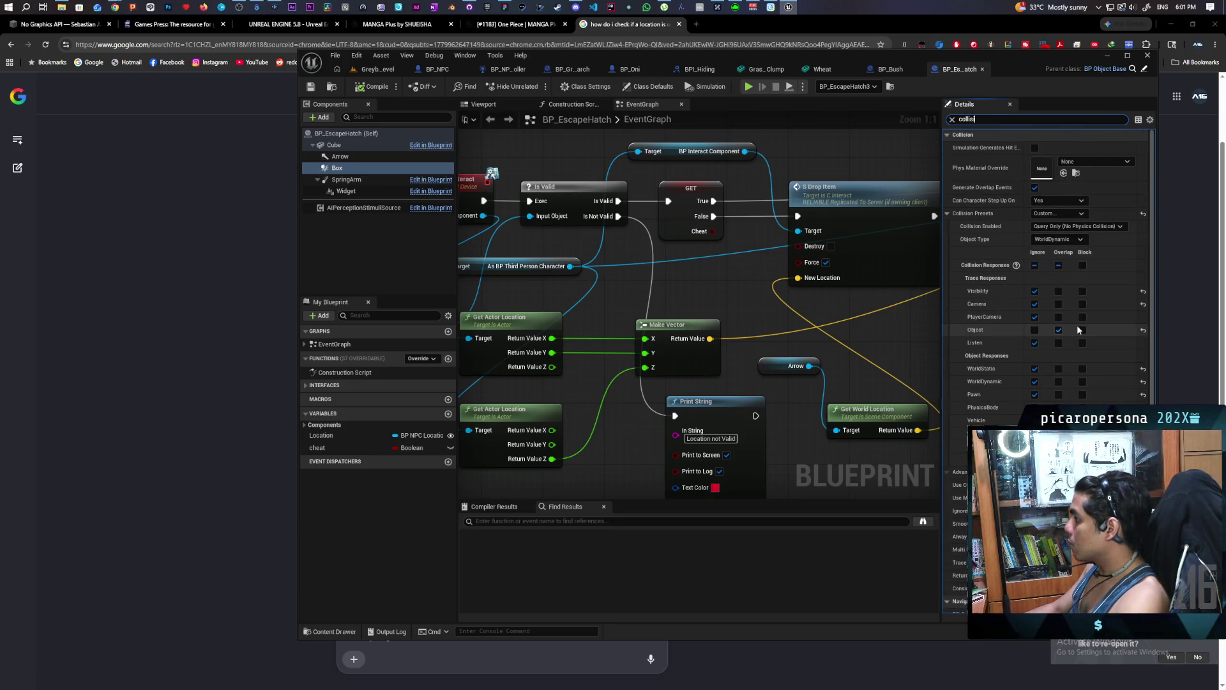
pyautogui.click(1082, 329)
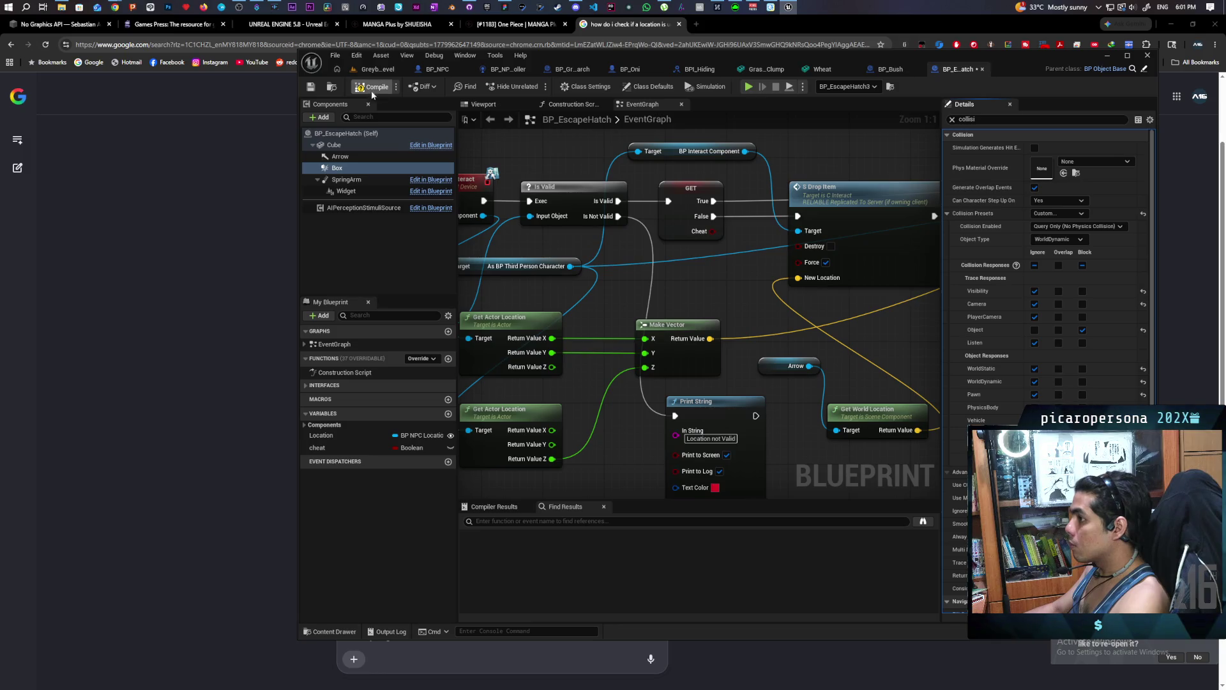
pyautogui.click(397, 70)
pyautogui.click(537, 86)
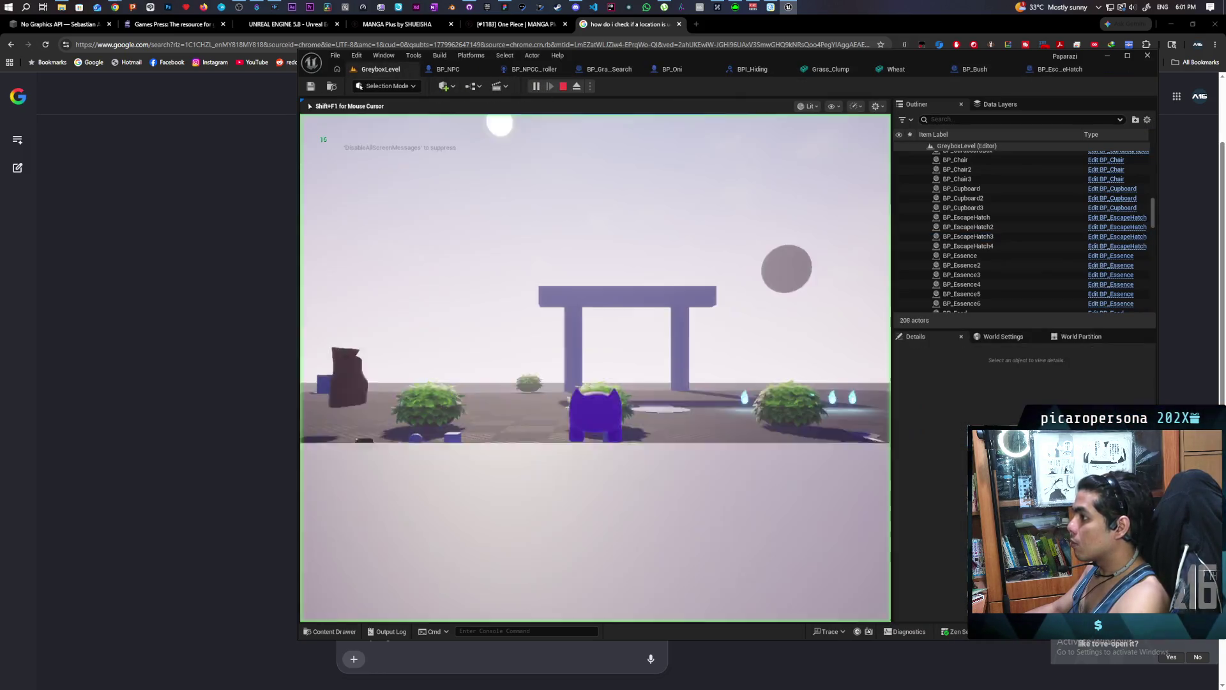
pyautogui.press('w')
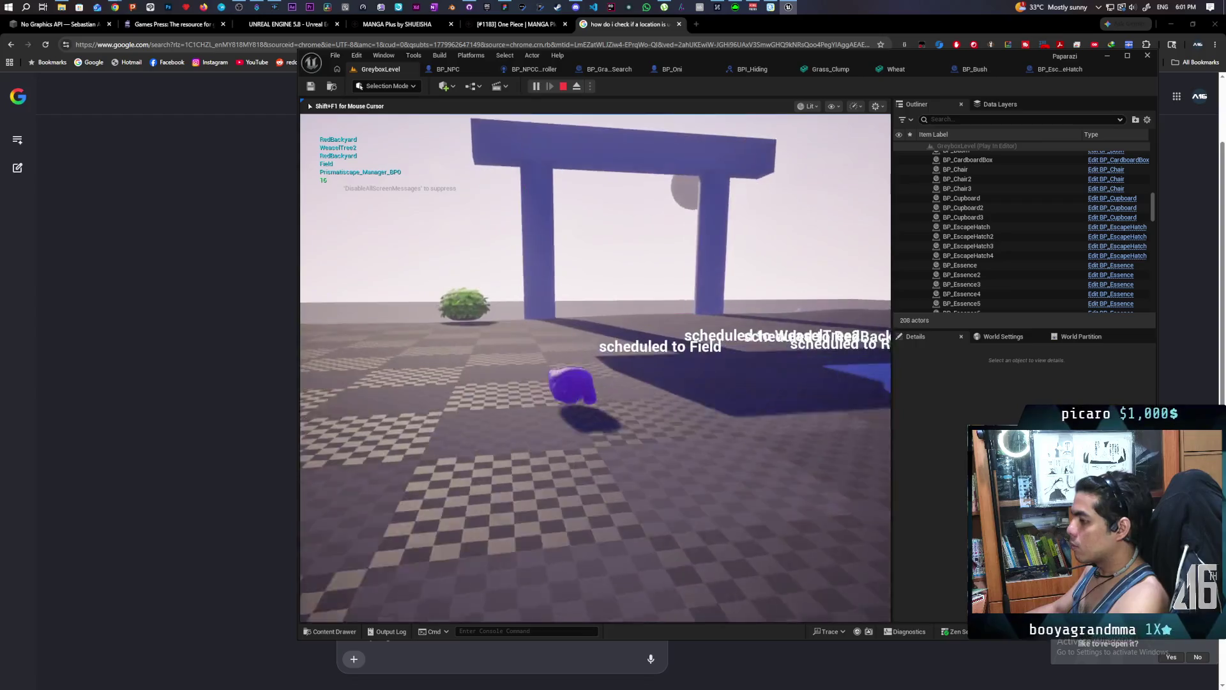
pyautogui.press('w')
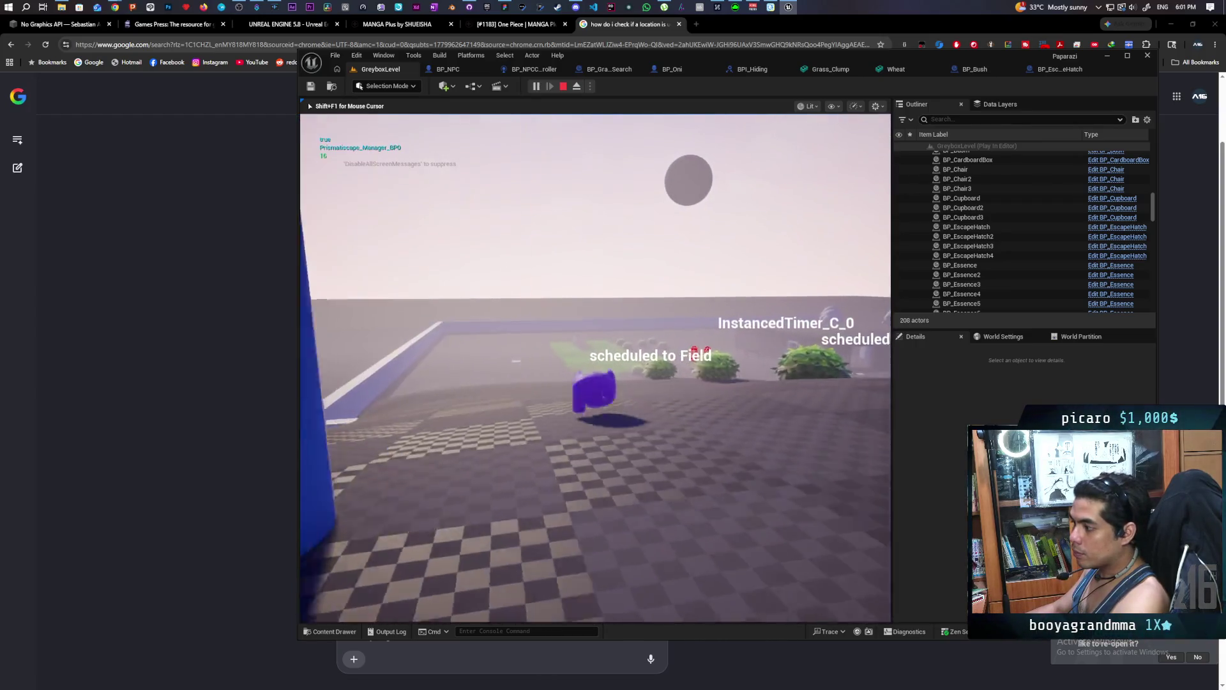
pyautogui.press('w')
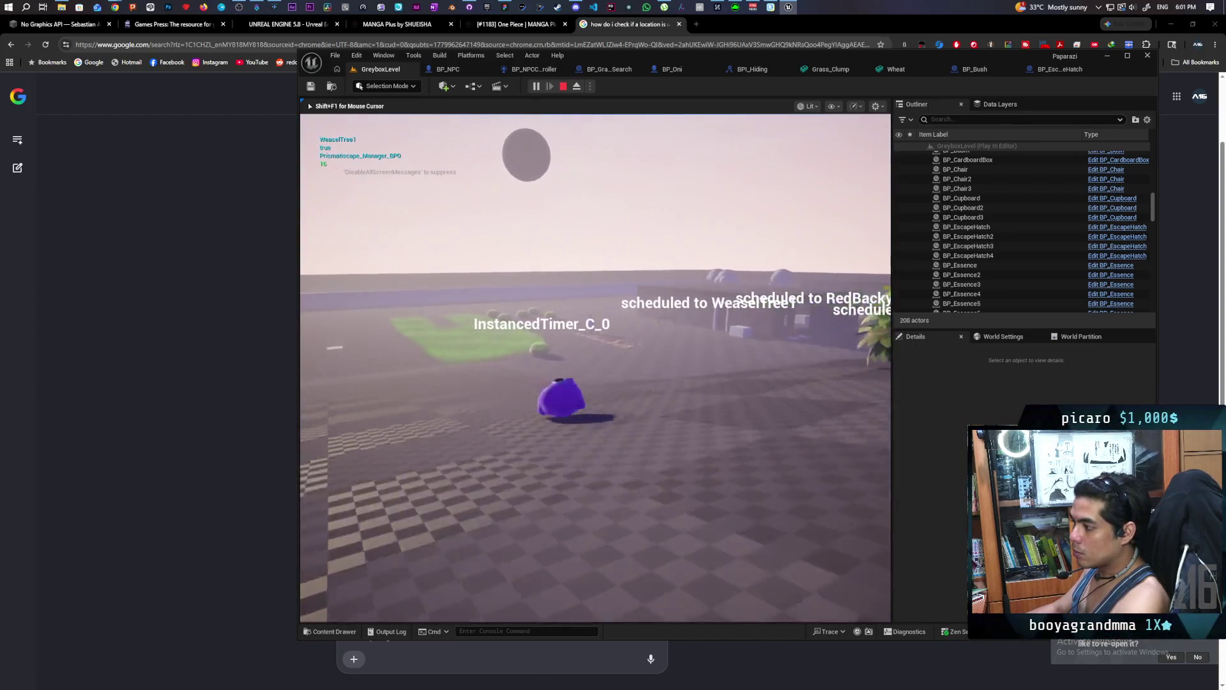
pyautogui.press('w')
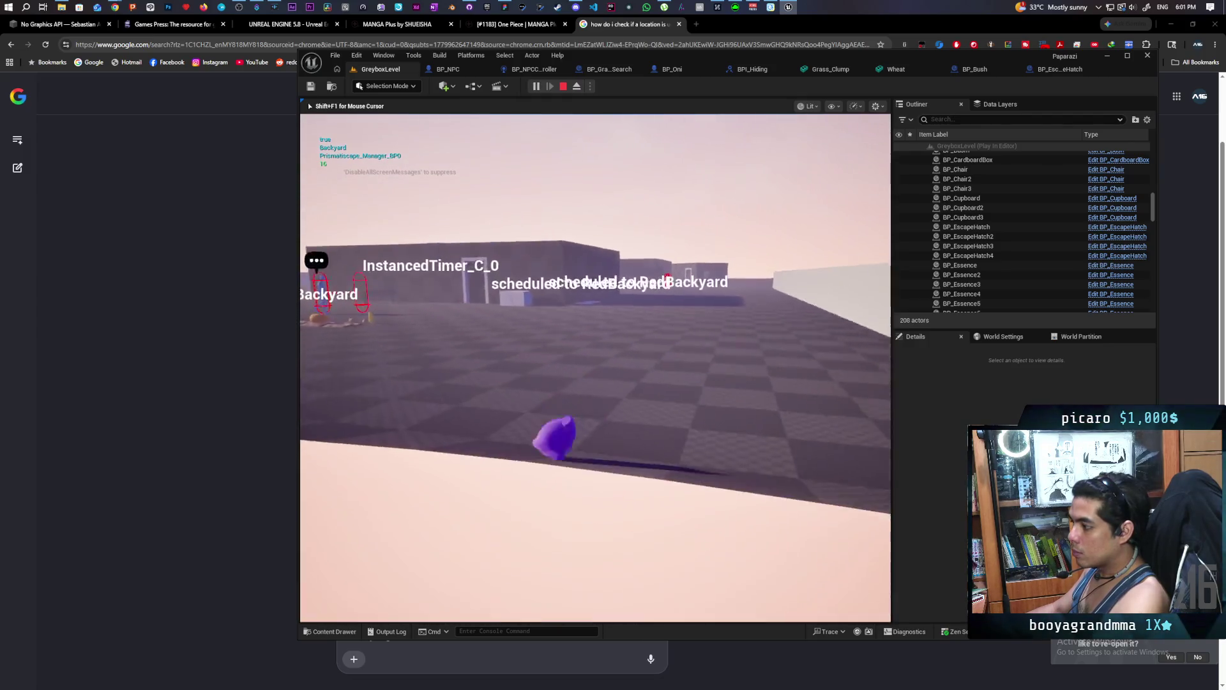
pyautogui.press('w')
pyautogui.press('w')
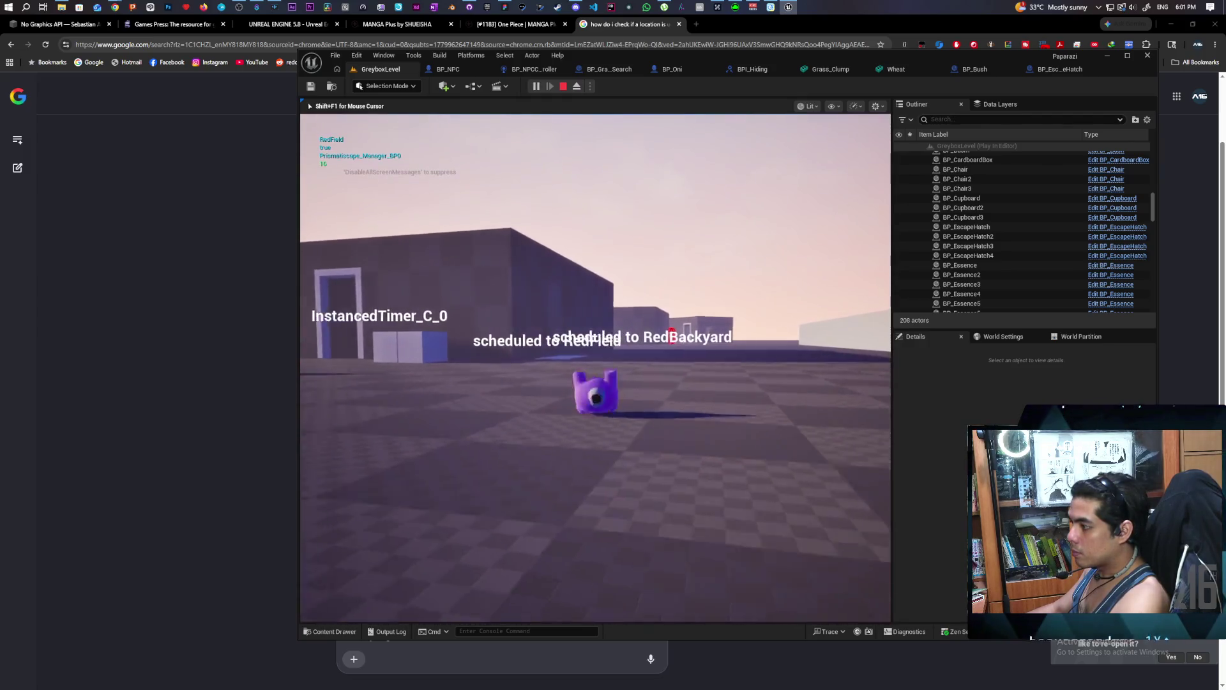
pyautogui.press('w')
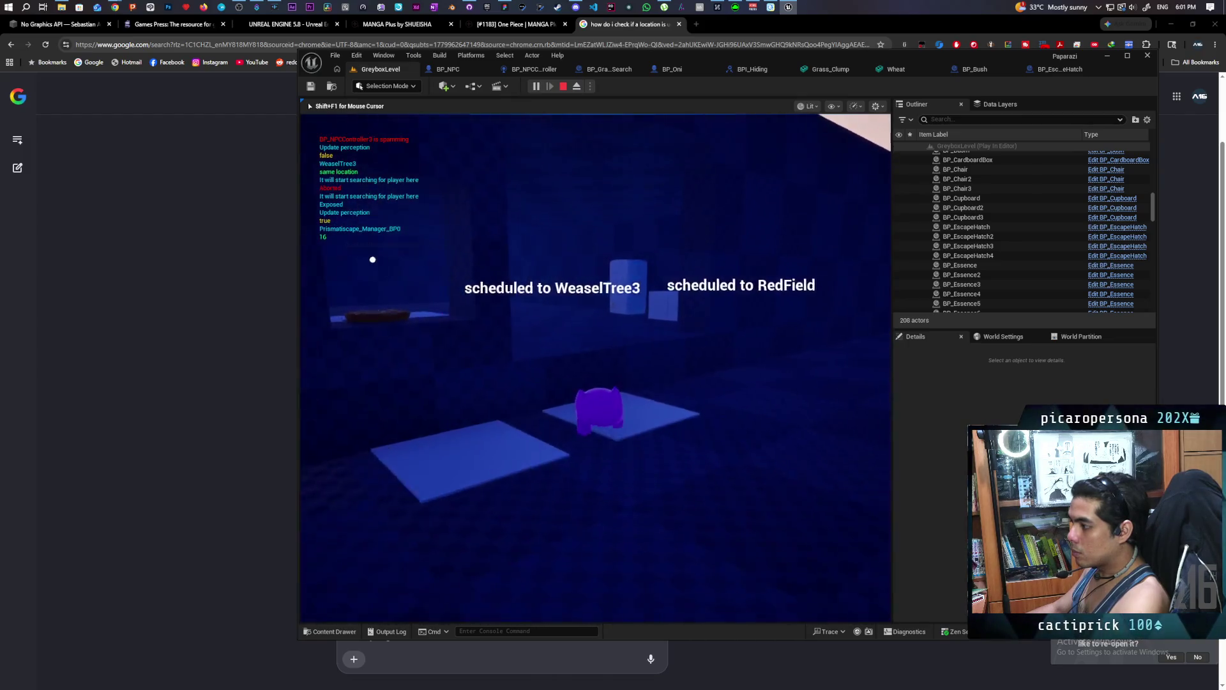
pyautogui.press('w')
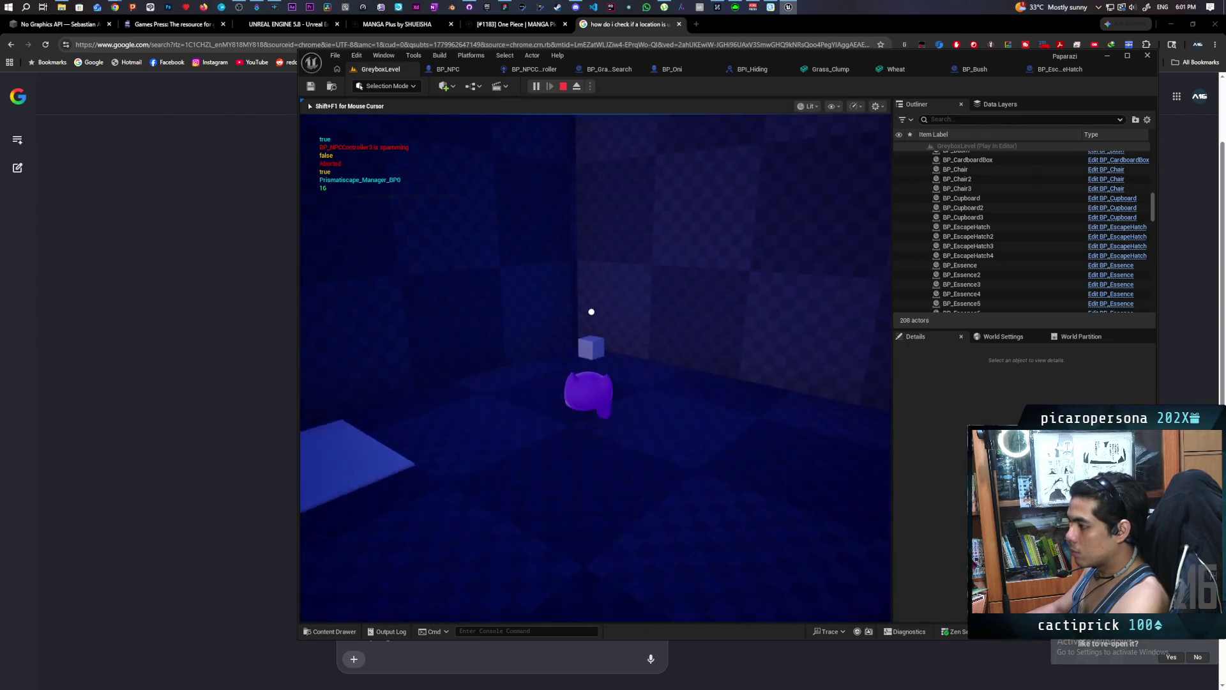
pyautogui.press('w')
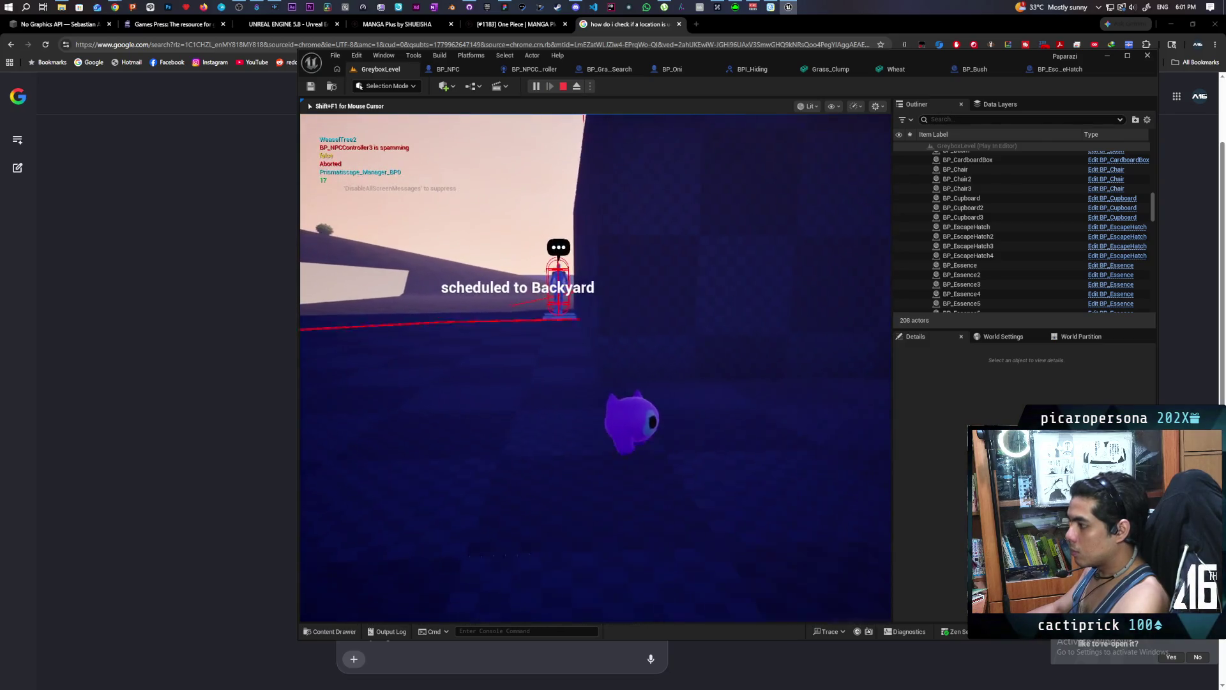
pyautogui.press('w')
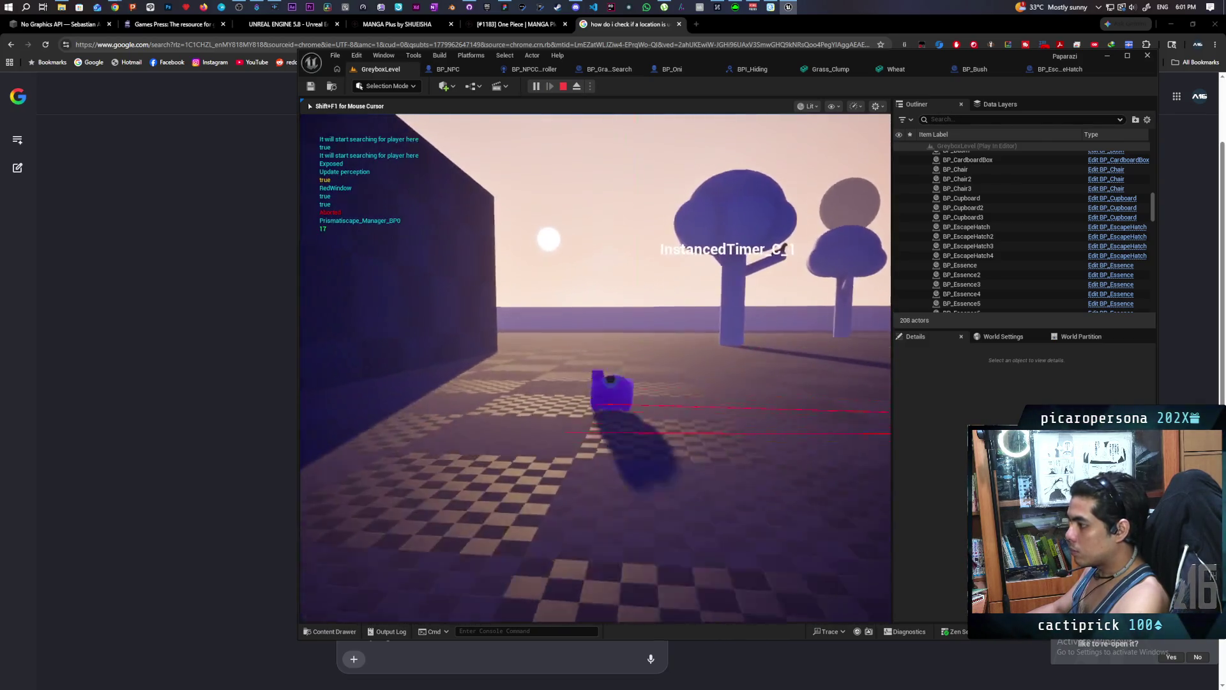
pyautogui.press('w')
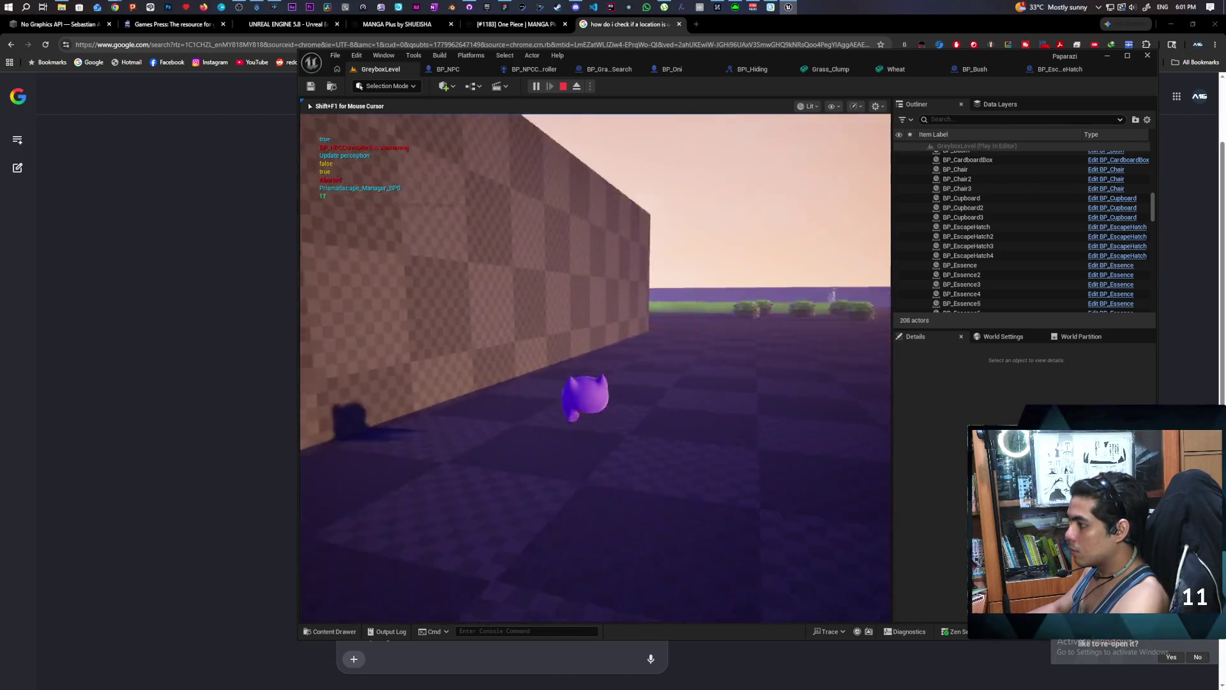
pyautogui.press('Escape')
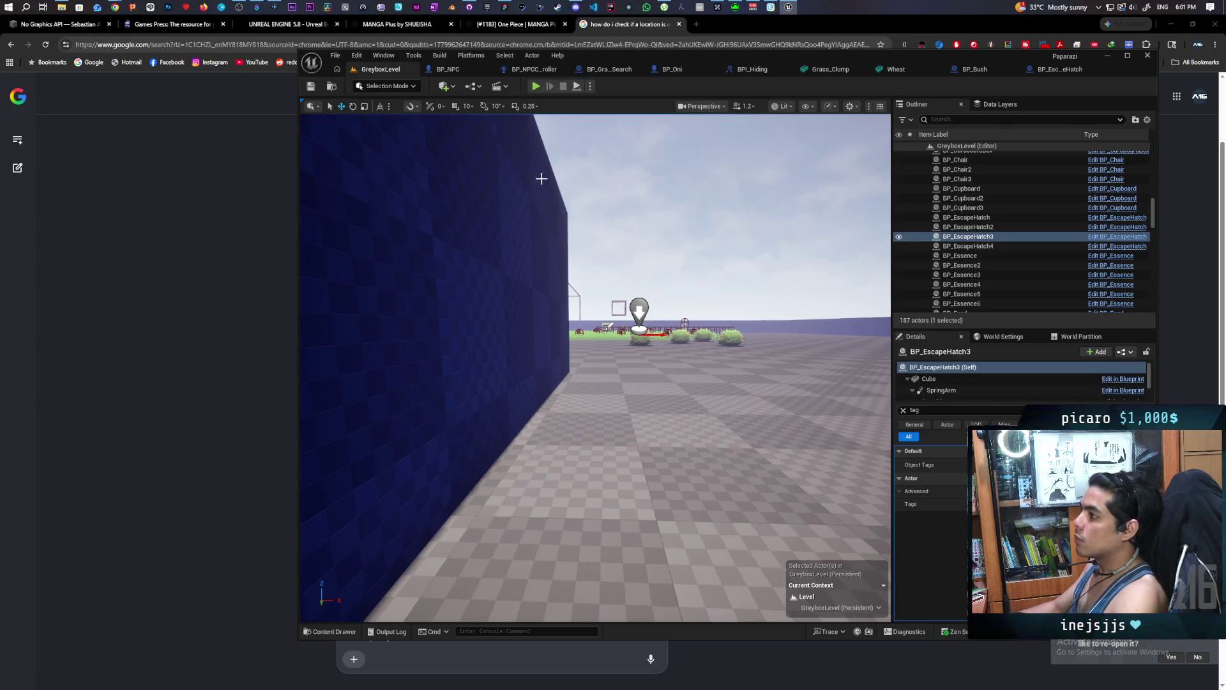
pyautogui.click(471, 6)
pyautogui.write('added check for valid path')
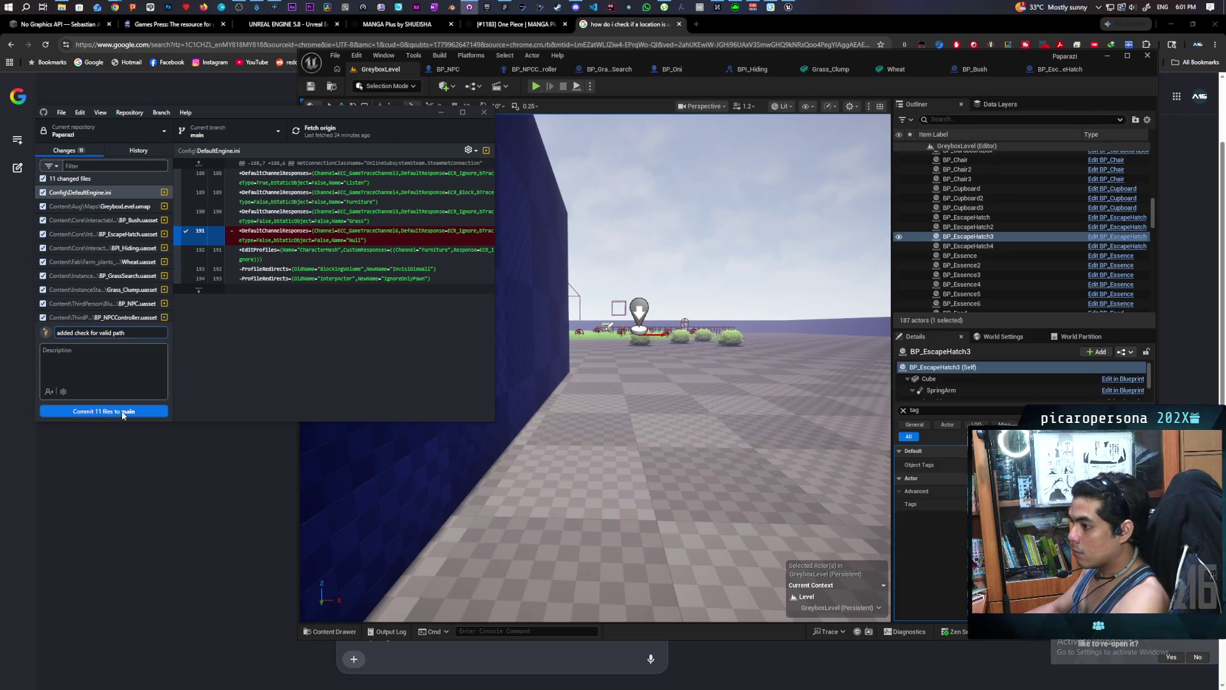
# Commit the 11 changed files to main with the summary 'added check for valid path'.
pyautogui.click(123, 414)
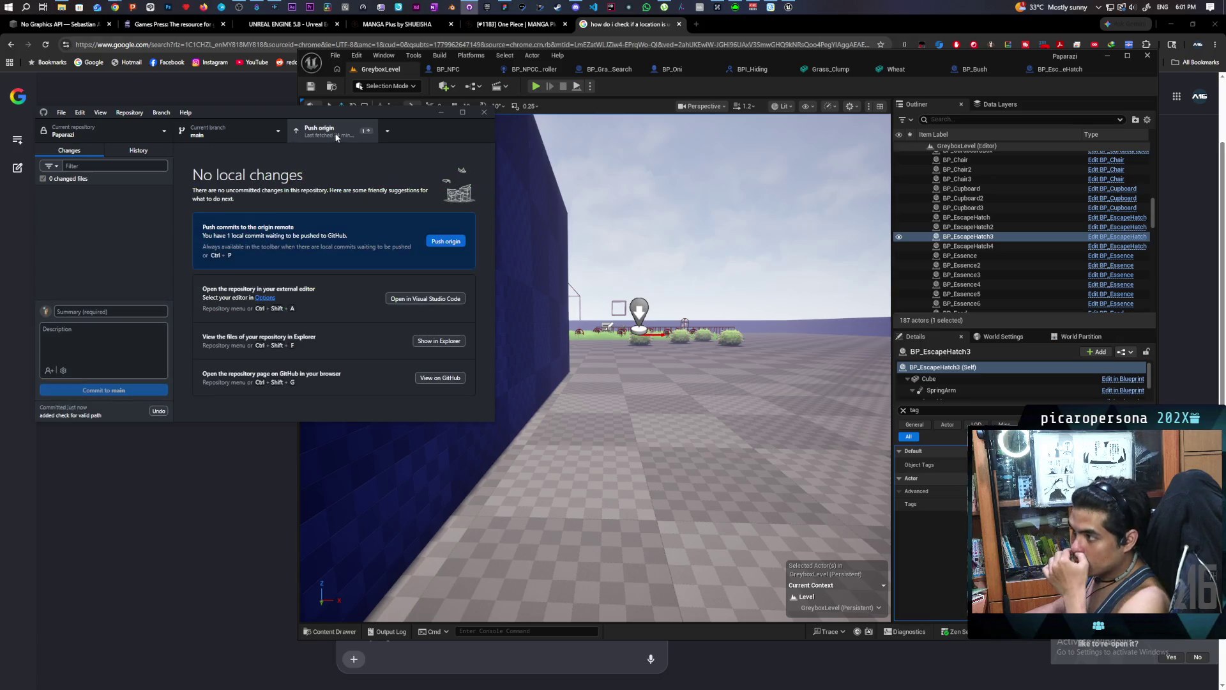
pyautogui.click(505, 8)
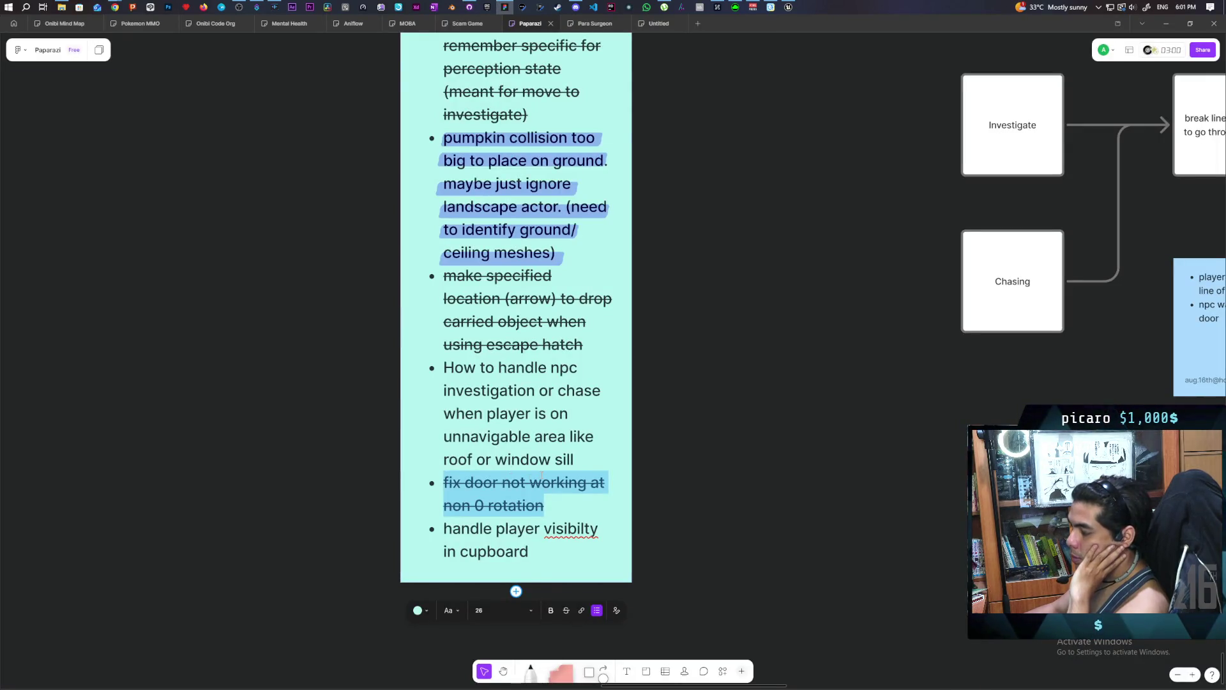
# Note the cupboard bullet shares the player-on-table problem, and strike through the NPC unnavigable-area bullet.
pyautogui.click(573, 549)
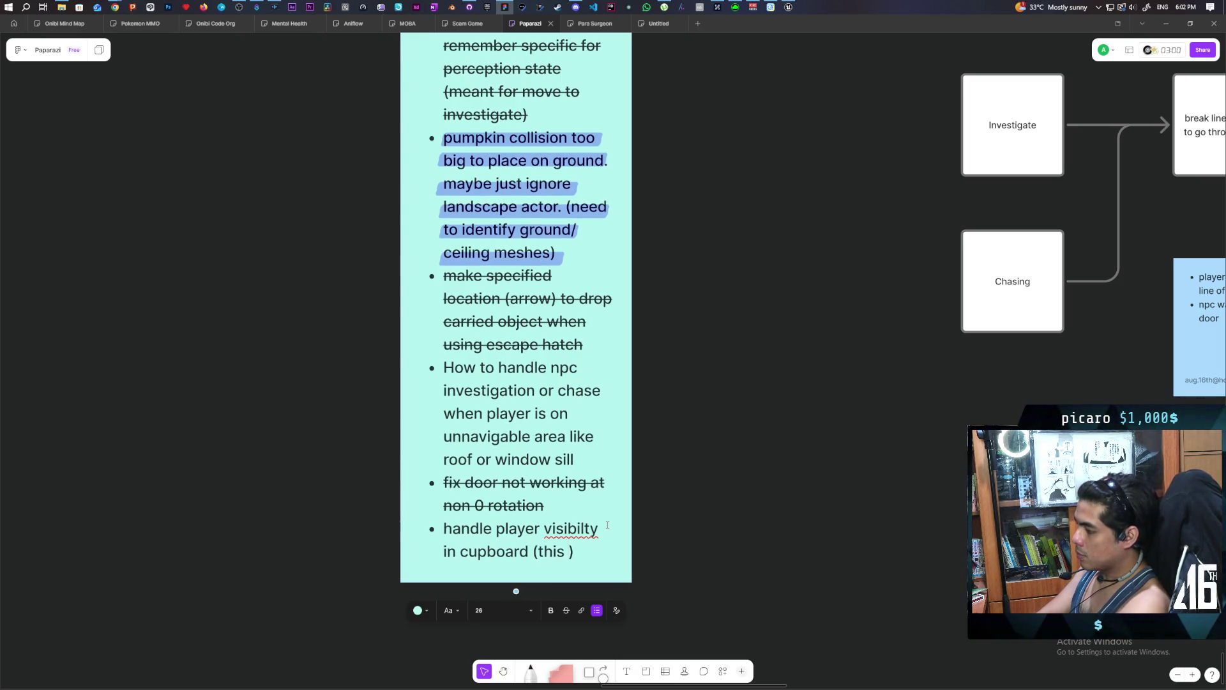
pyautogui.write('has the same problem ')
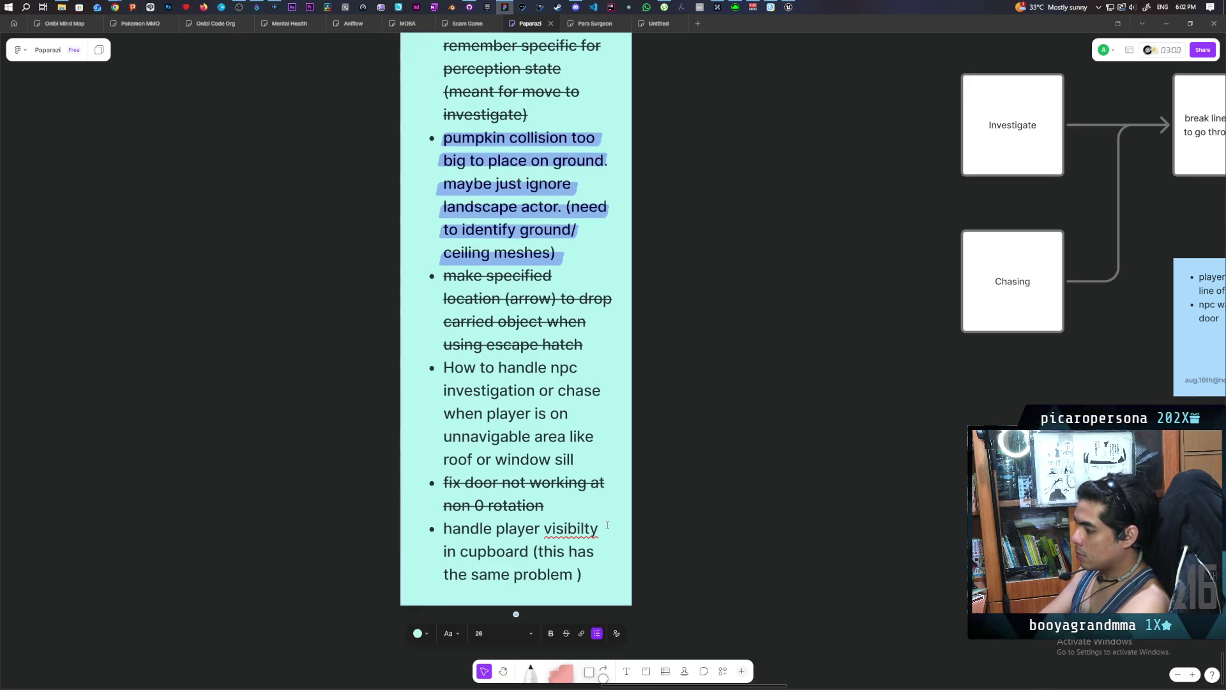
pyautogui.write('reaching player on table')
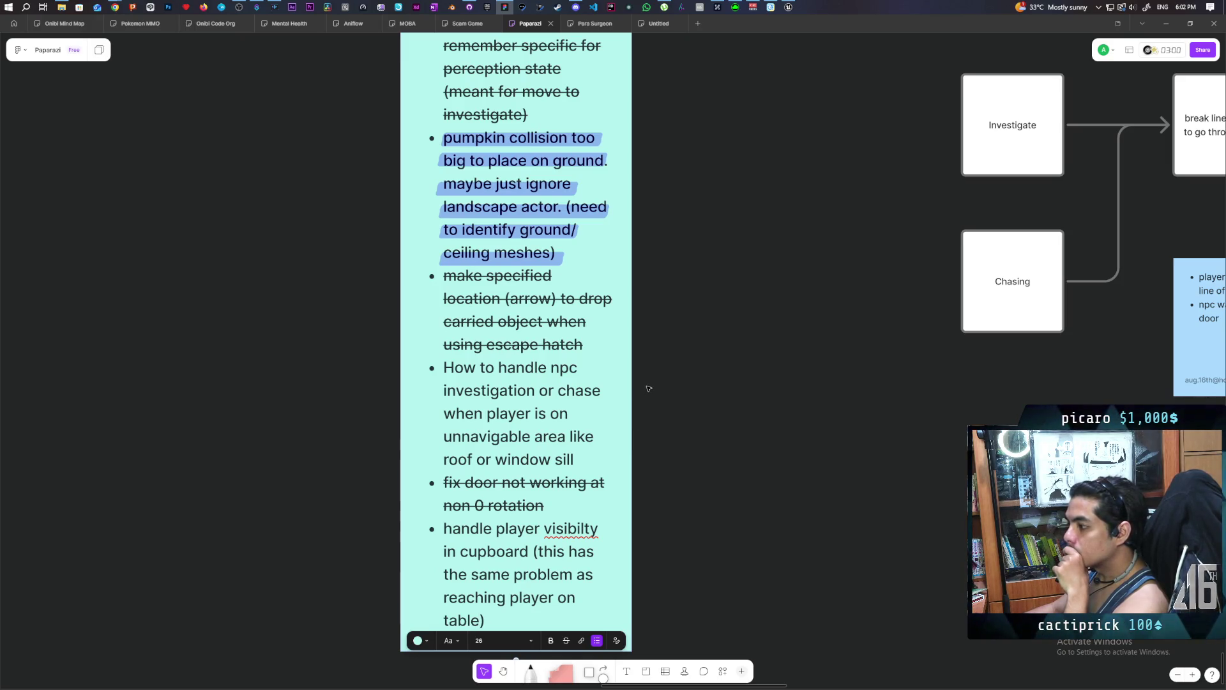
pyautogui.tripleClick(488, 369)
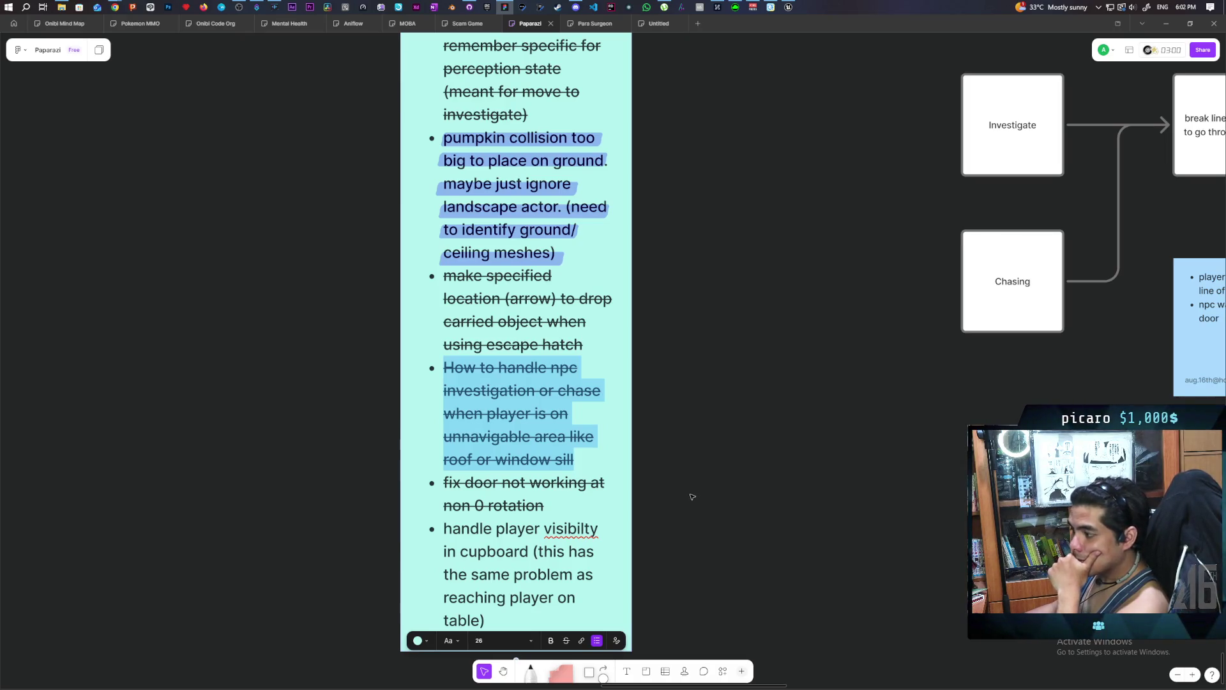
pyautogui.click(692, 496)
pyautogui.scroll(2, 694, 466)
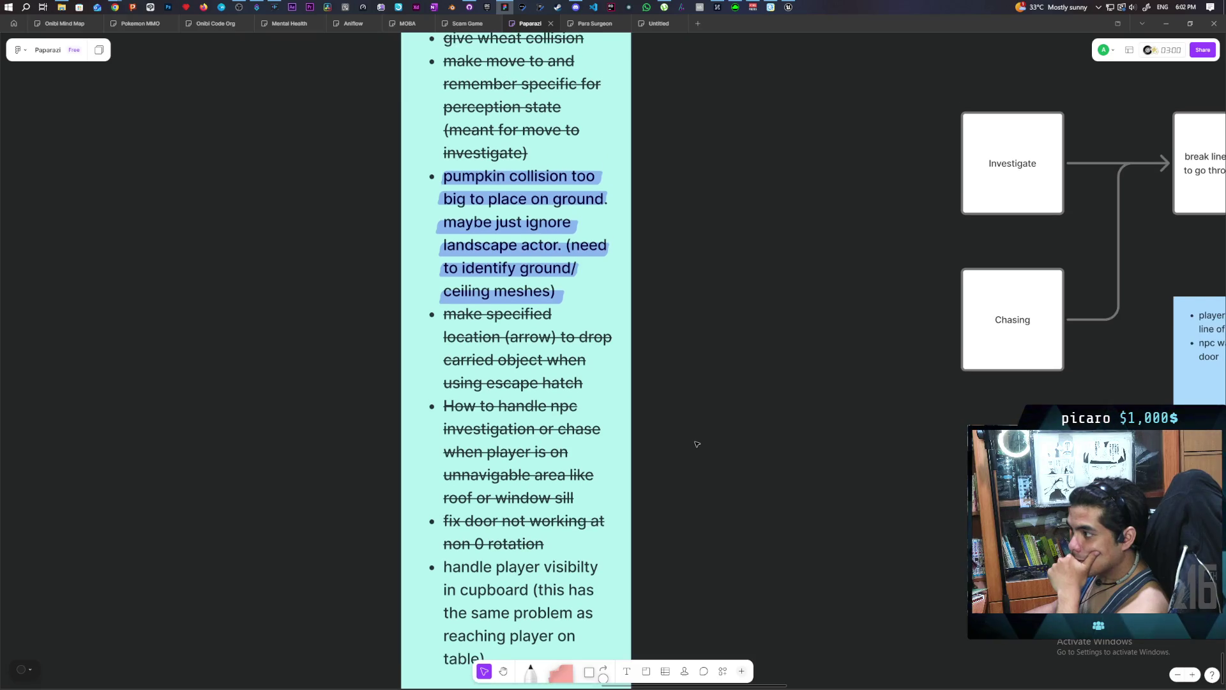
pyautogui.scroll(5, 697, 444)
pyautogui.scroll(5, 697, 444)
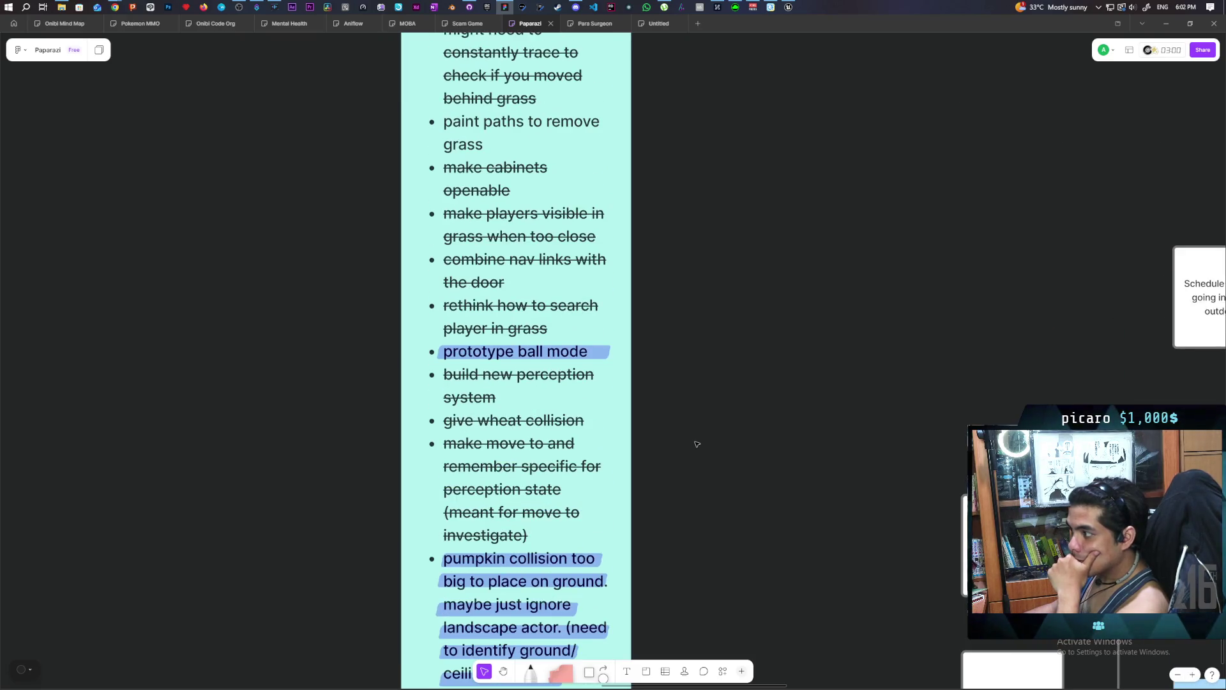
pyautogui.scroll(2, 697, 444)
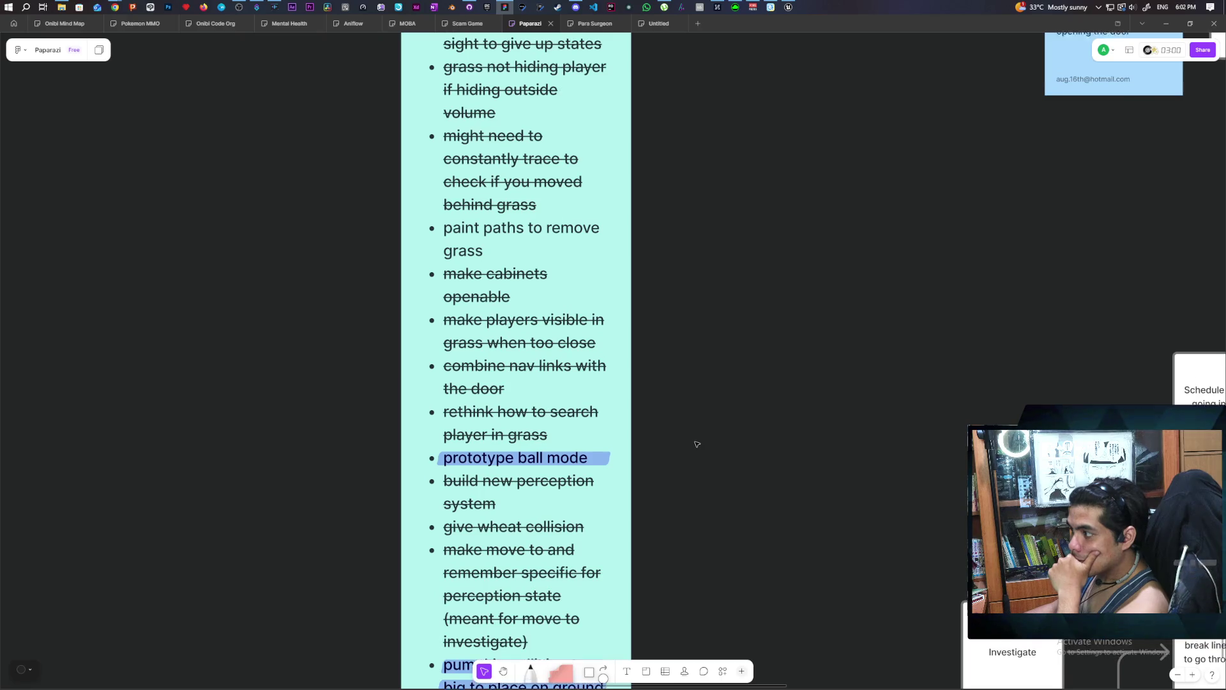
pyautogui.scroll(-10, 693, 445)
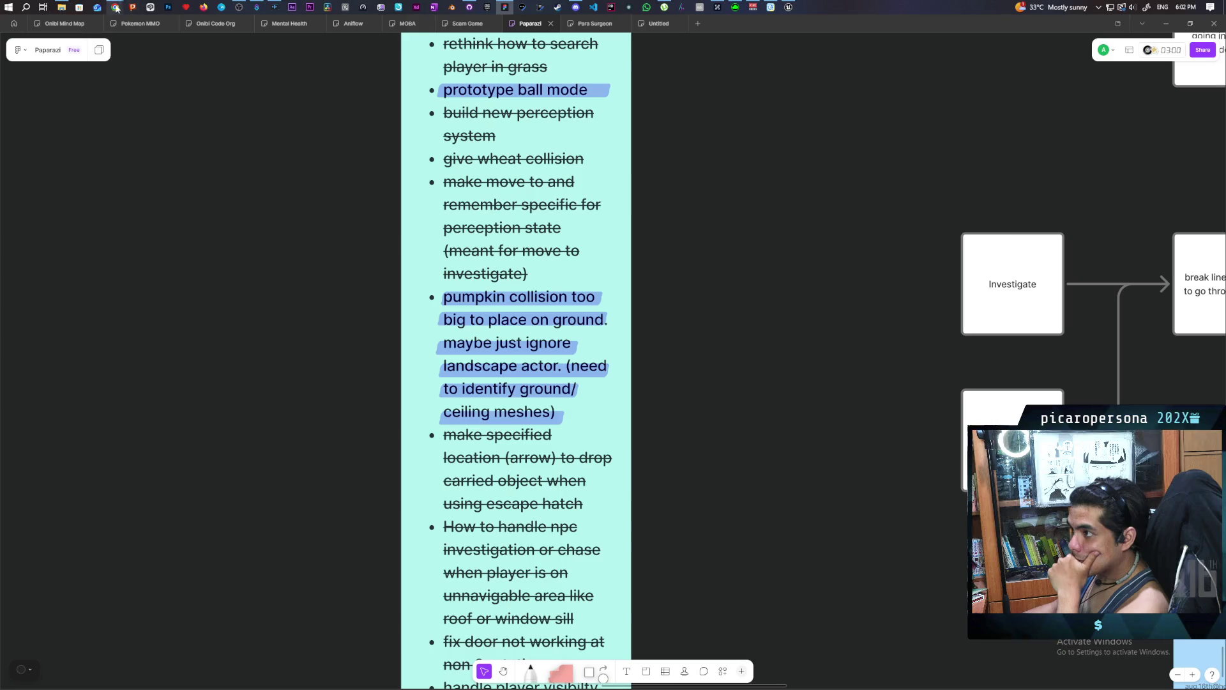
# In Miro, strike through the fix door rotation sticky note.
pyautogui.moveTo(115, 7)
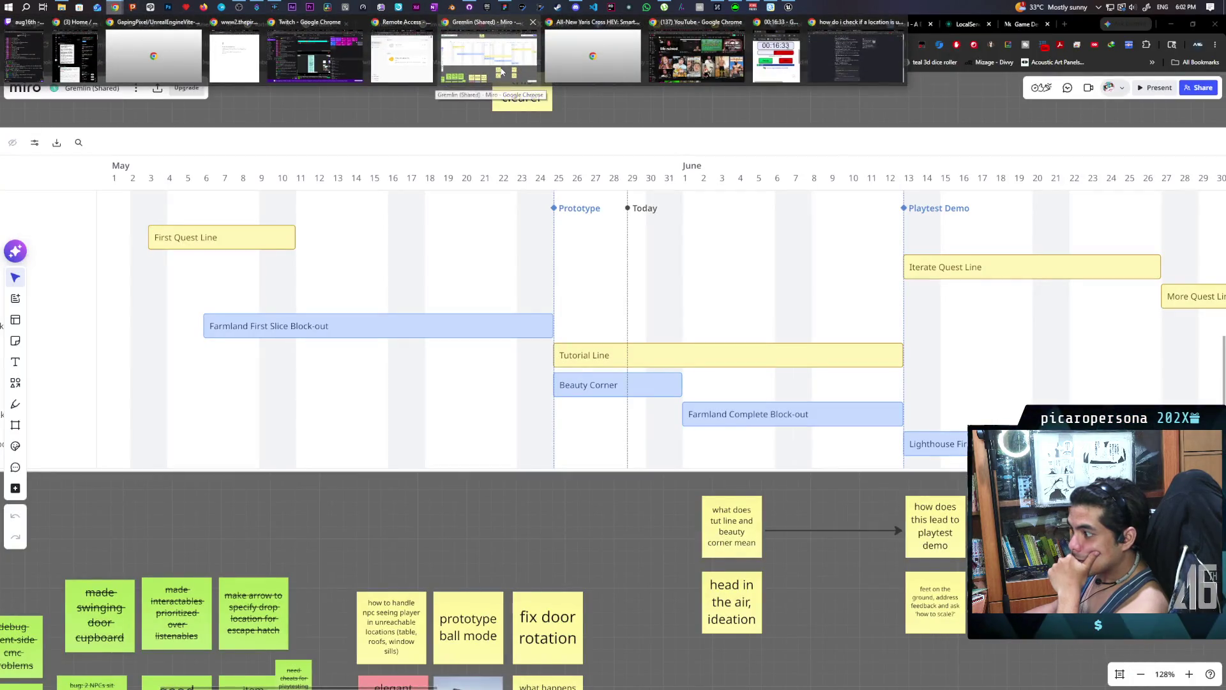
pyautogui.click(501, 71)
pyautogui.moveTo(584, 548); pyautogui.dragTo(625, 246)
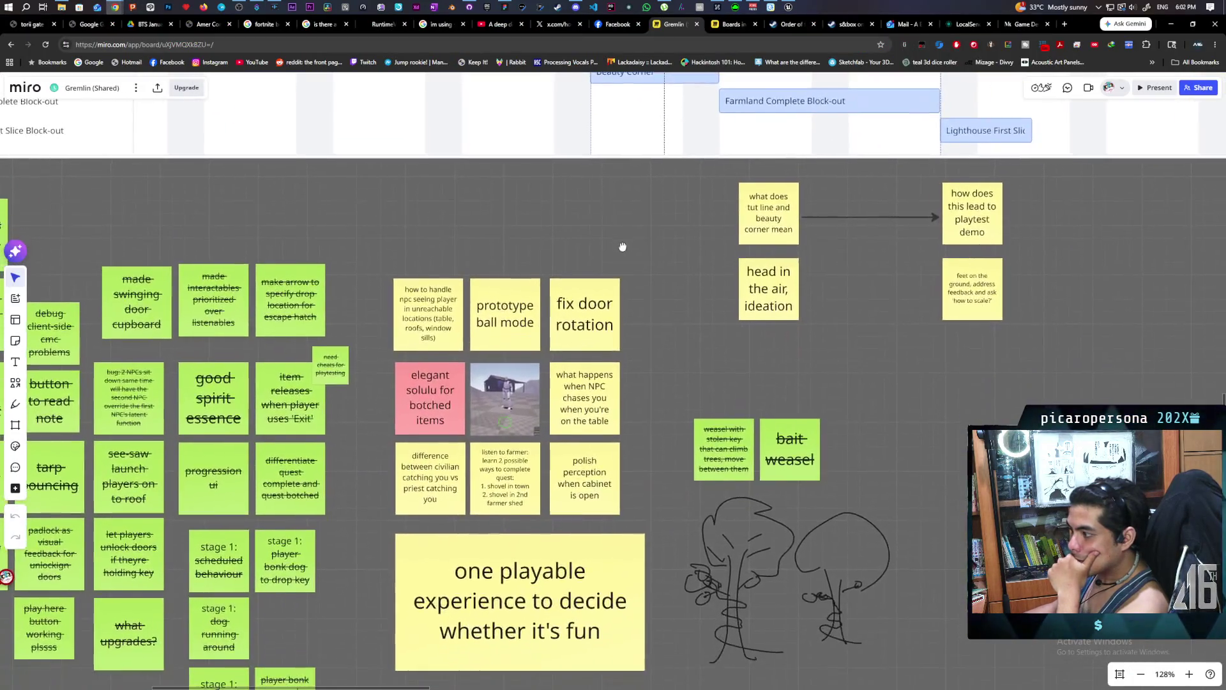
pyautogui.doubleClick(607, 303)
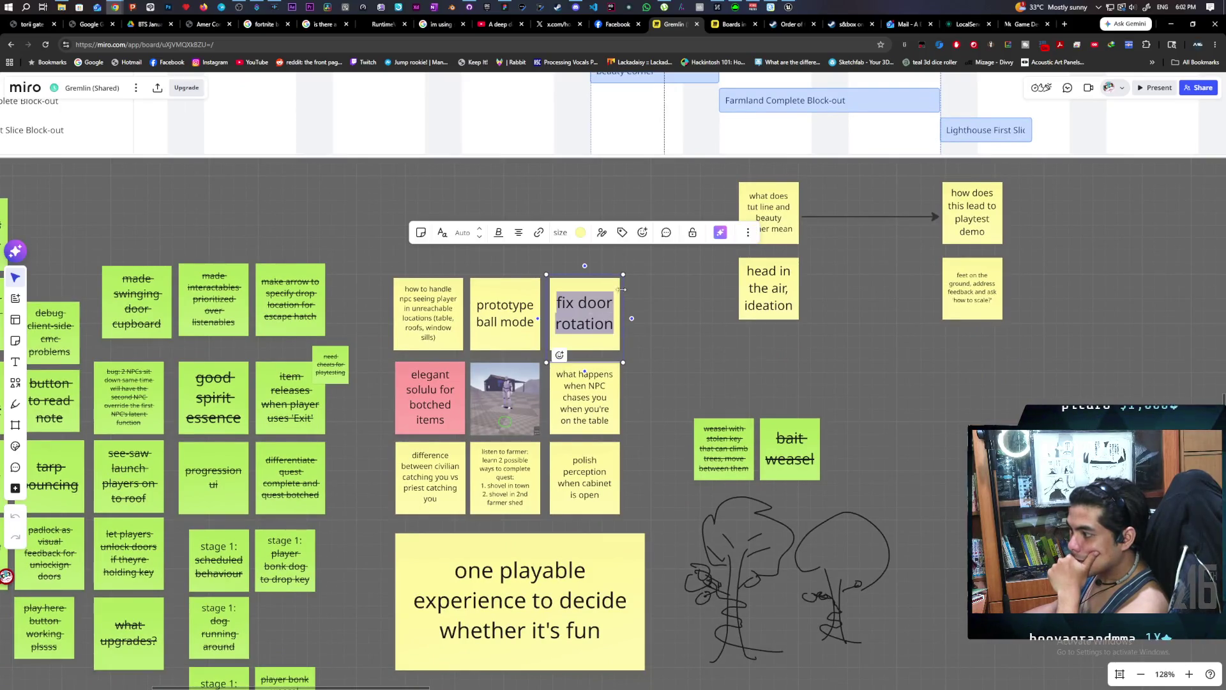
pyautogui.click(499, 233)
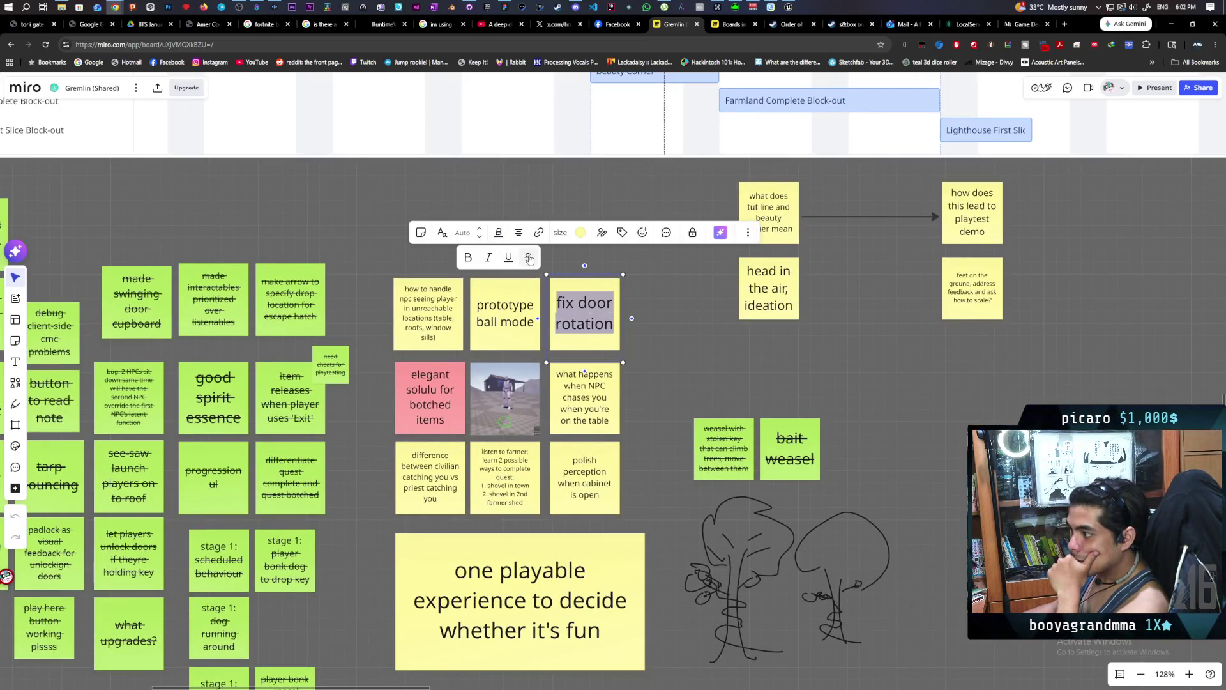
pyautogui.click(529, 257)
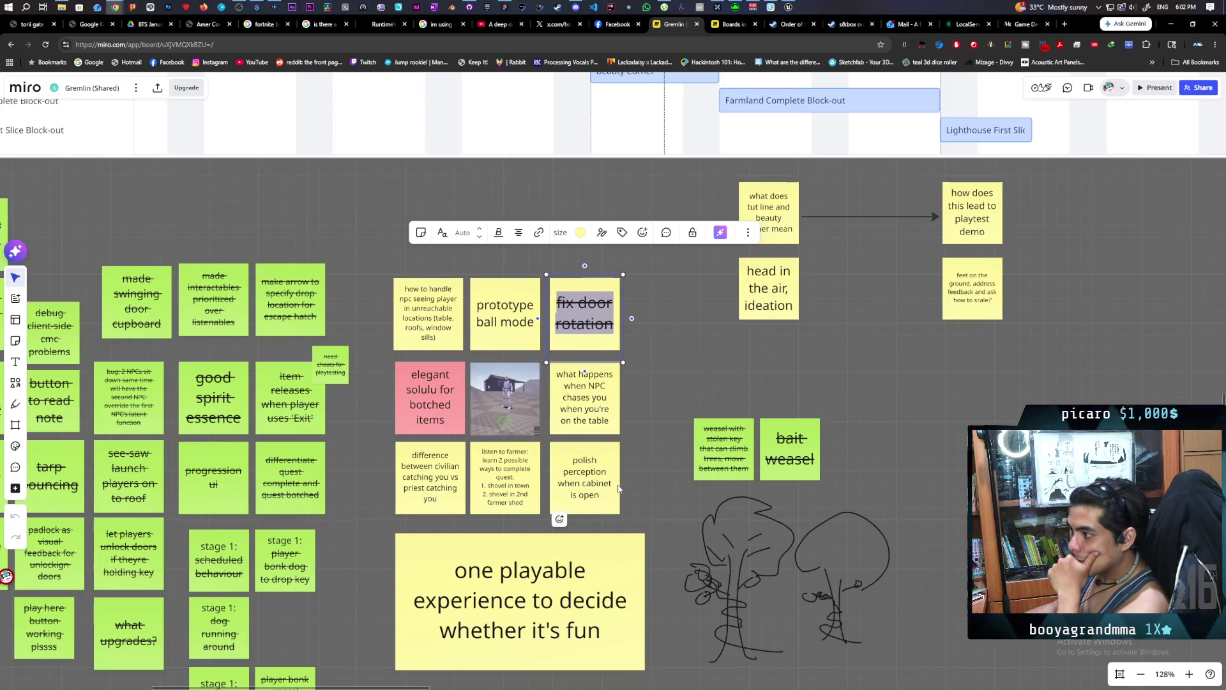
pyautogui.click(600, 425)
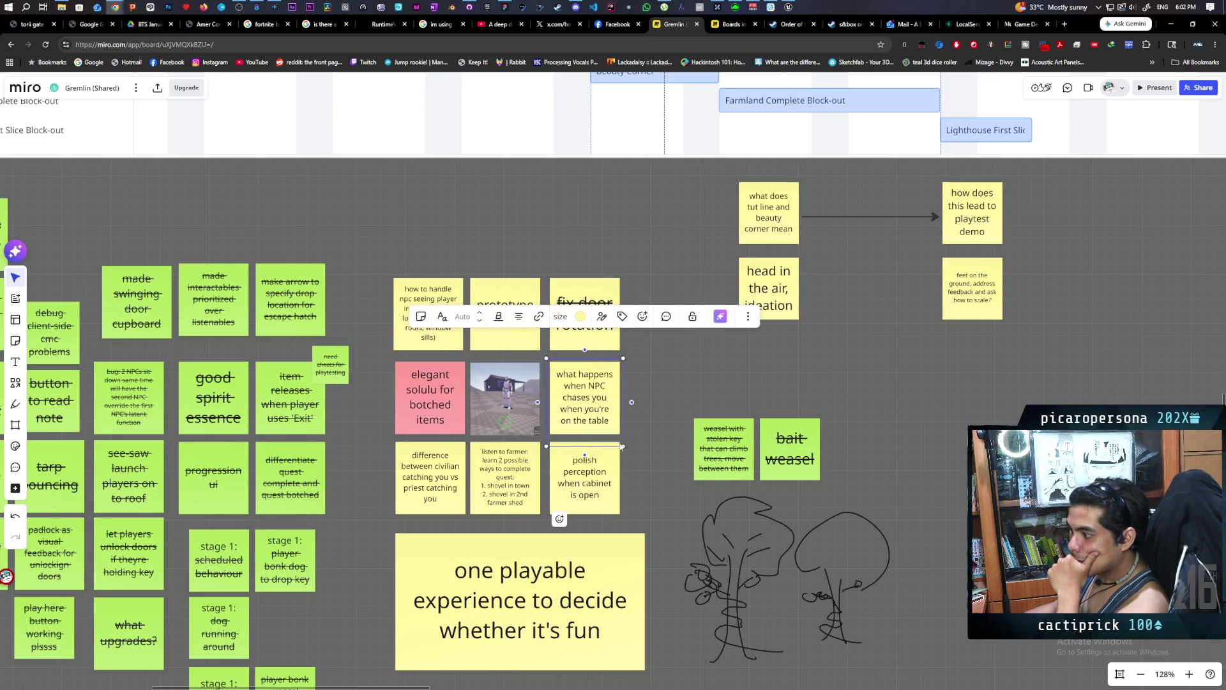
pyautogui.click(639, 469)
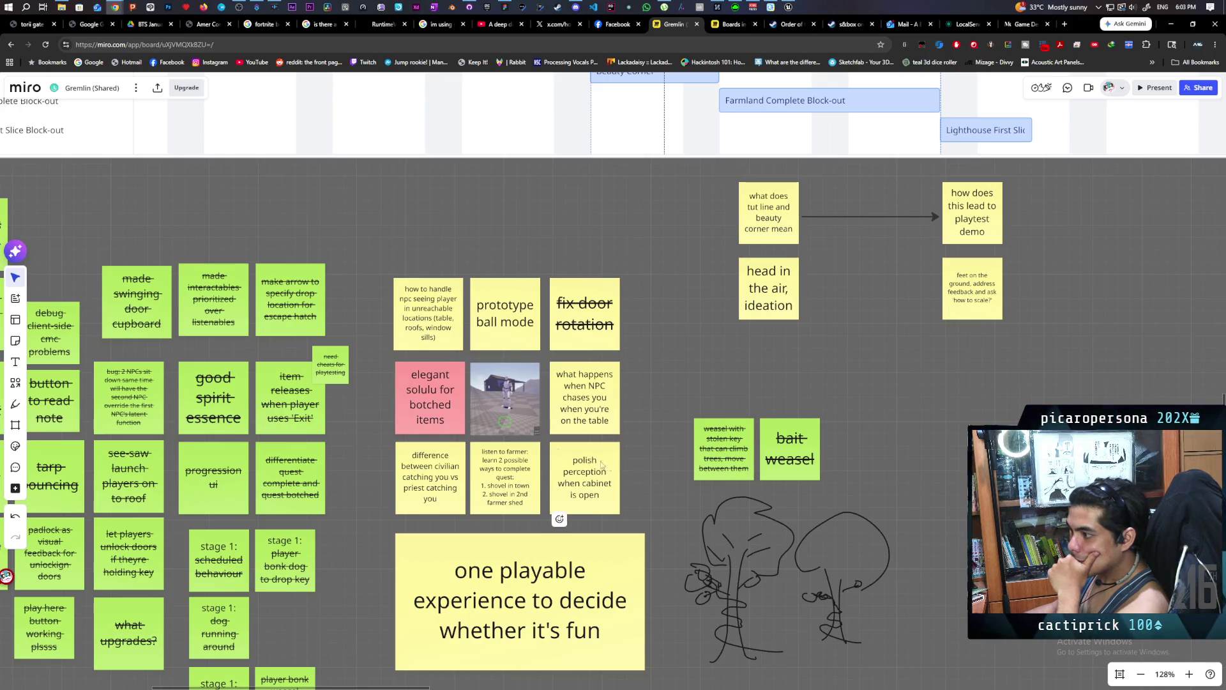
# Strike through the sticky about NPCs seeing the player in unreachable locations.
pyautogui.doubleClick(441, 333)
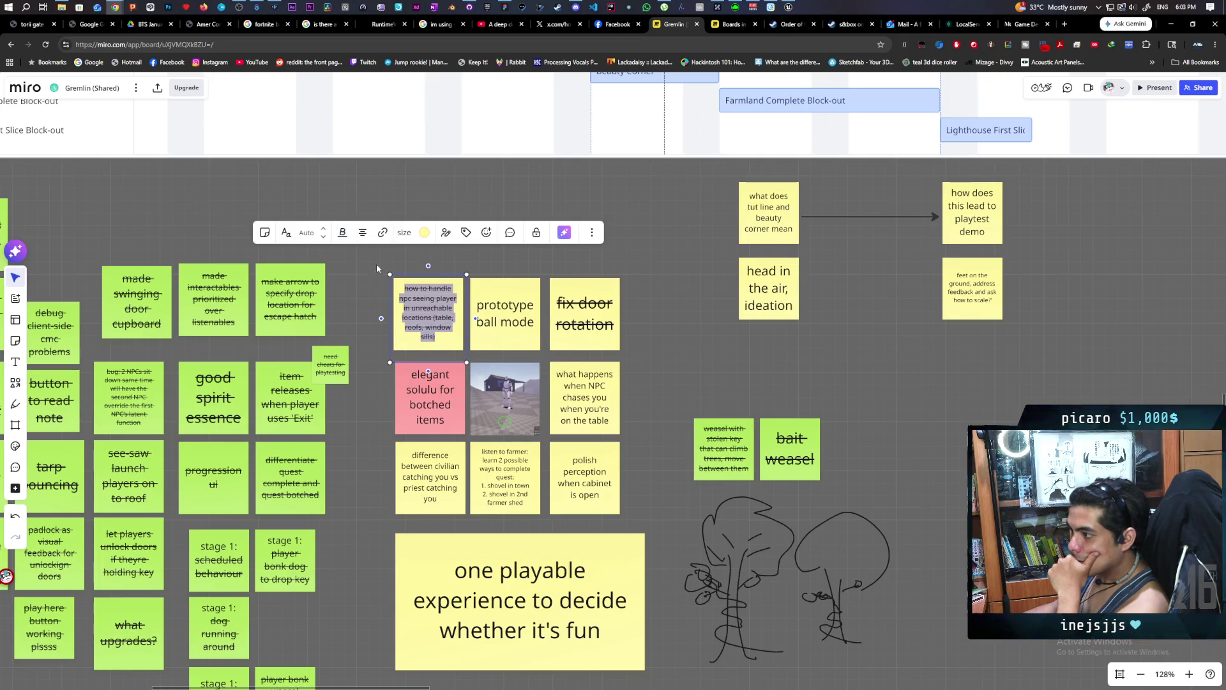
pyautogui.hotkey('ctrl', 'shift', 'x')
pyautogui.click(687, 331)
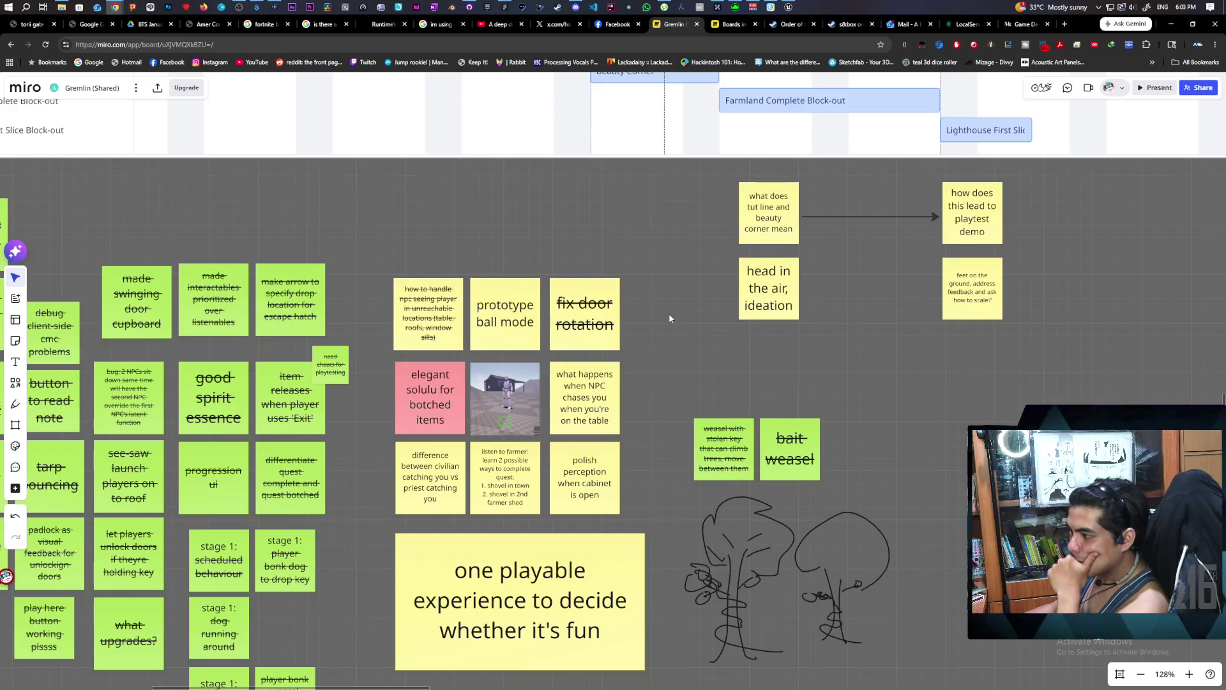
pyautogui.click(505, 313)
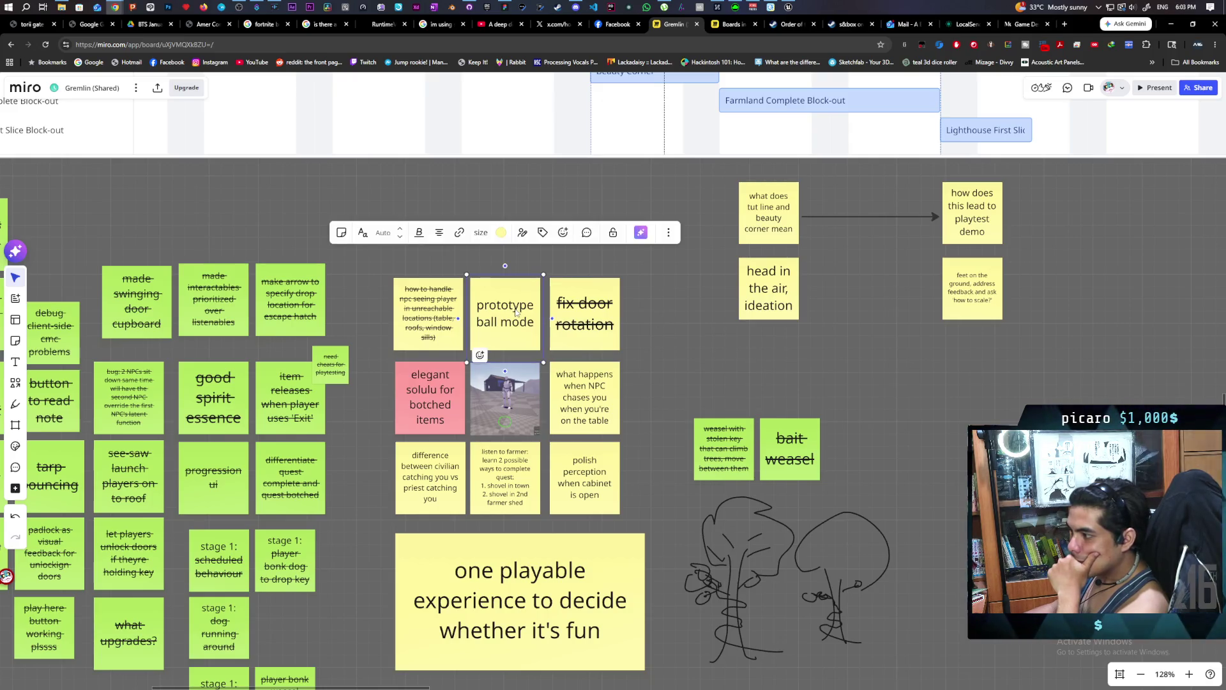
pyautogui.click(684, 347)
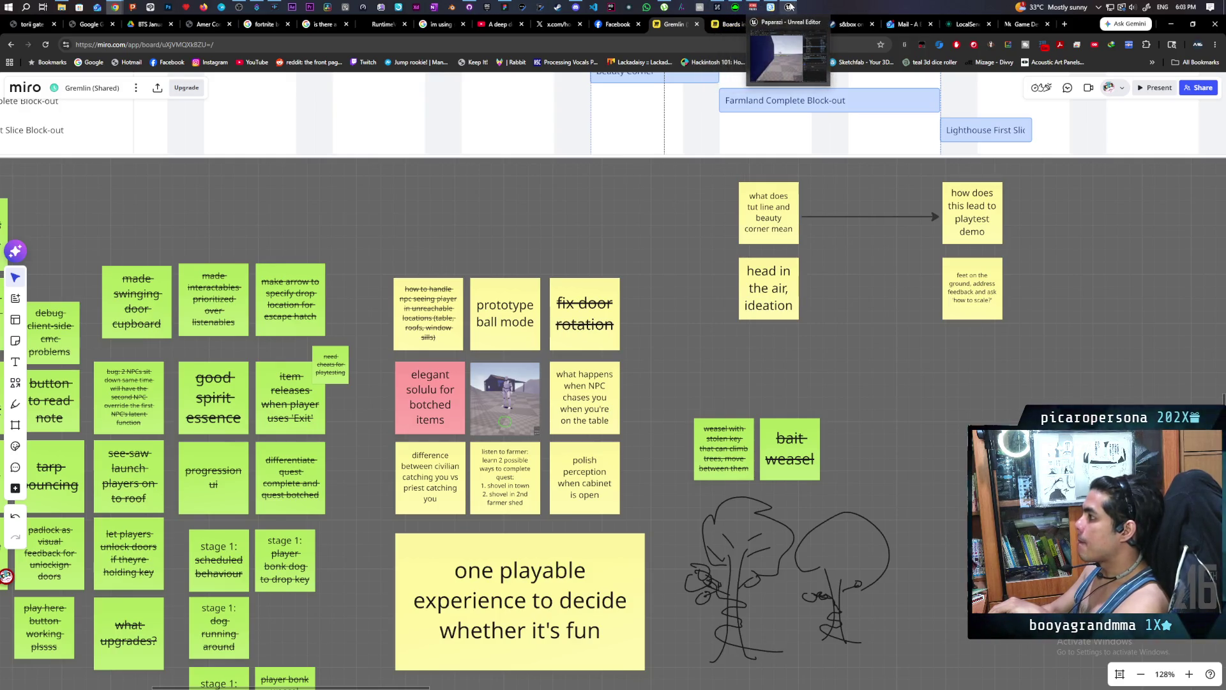
pyautogui.click(784, 26)
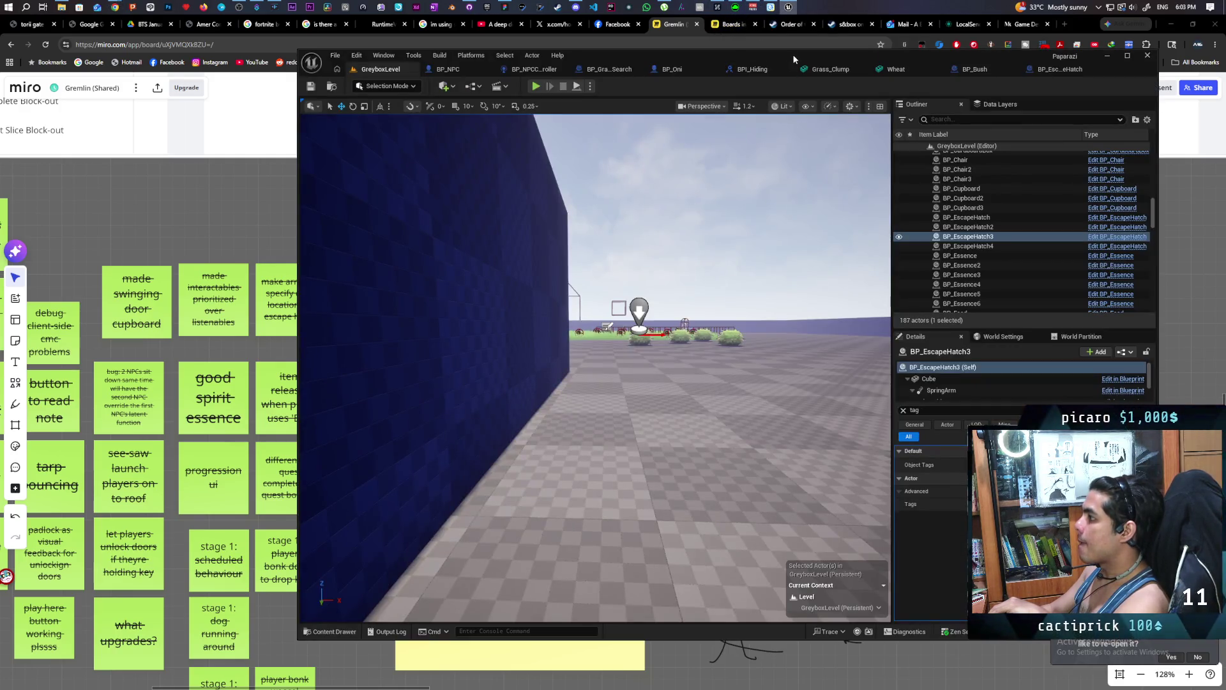
# Maximize the Unreal Editor and frame the Testing Roll section in BP_Oni's EventGraph.
pyautogui.doubleClick(779, 59)
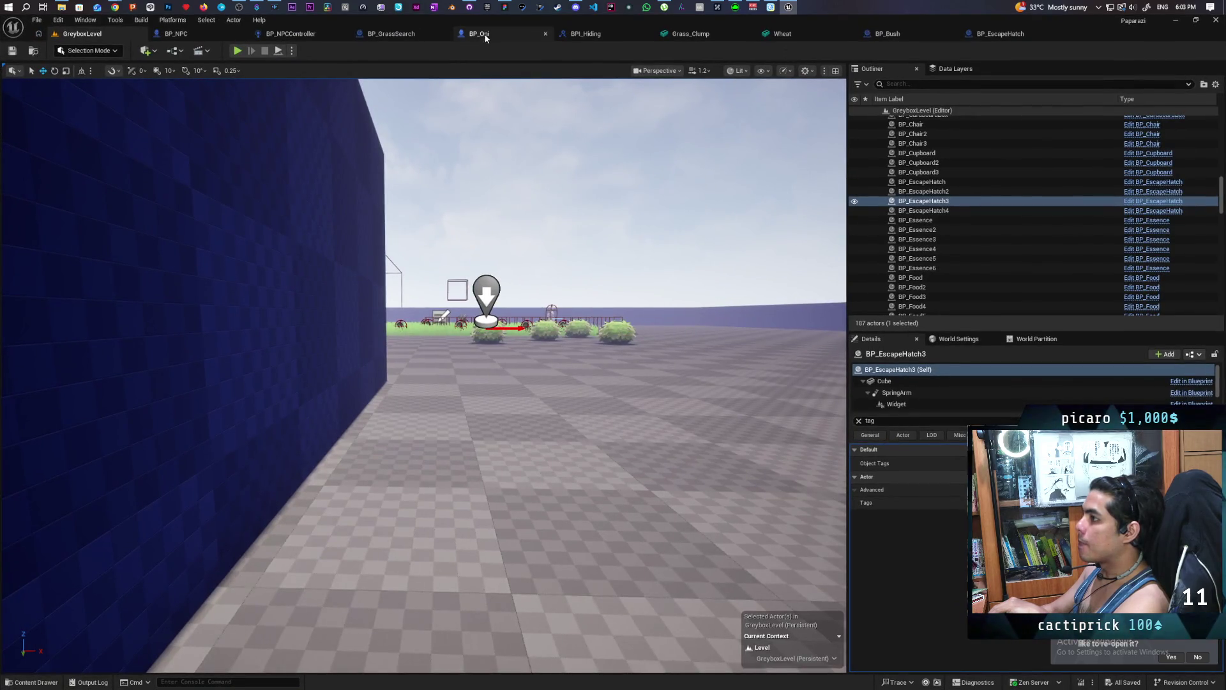
pyautogui.scroll(-5, 346, 266)
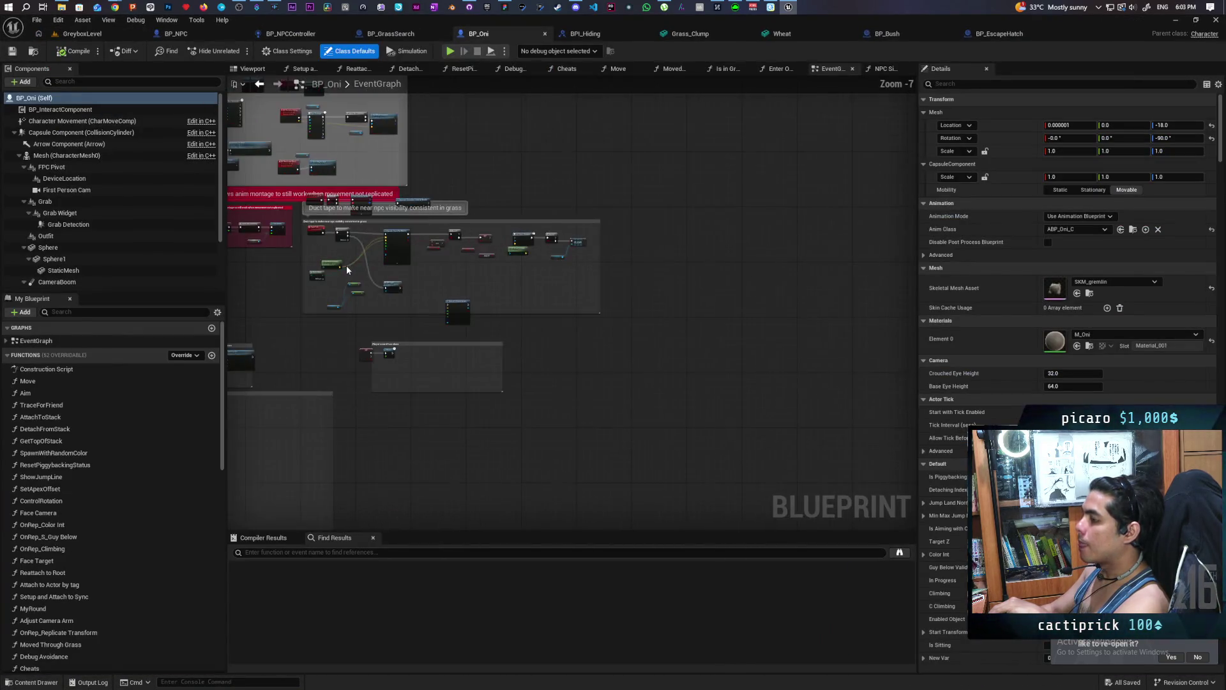
pyautogui.scroll(2, 339, 349)
pyautogui.scroll(2, 620, 400)
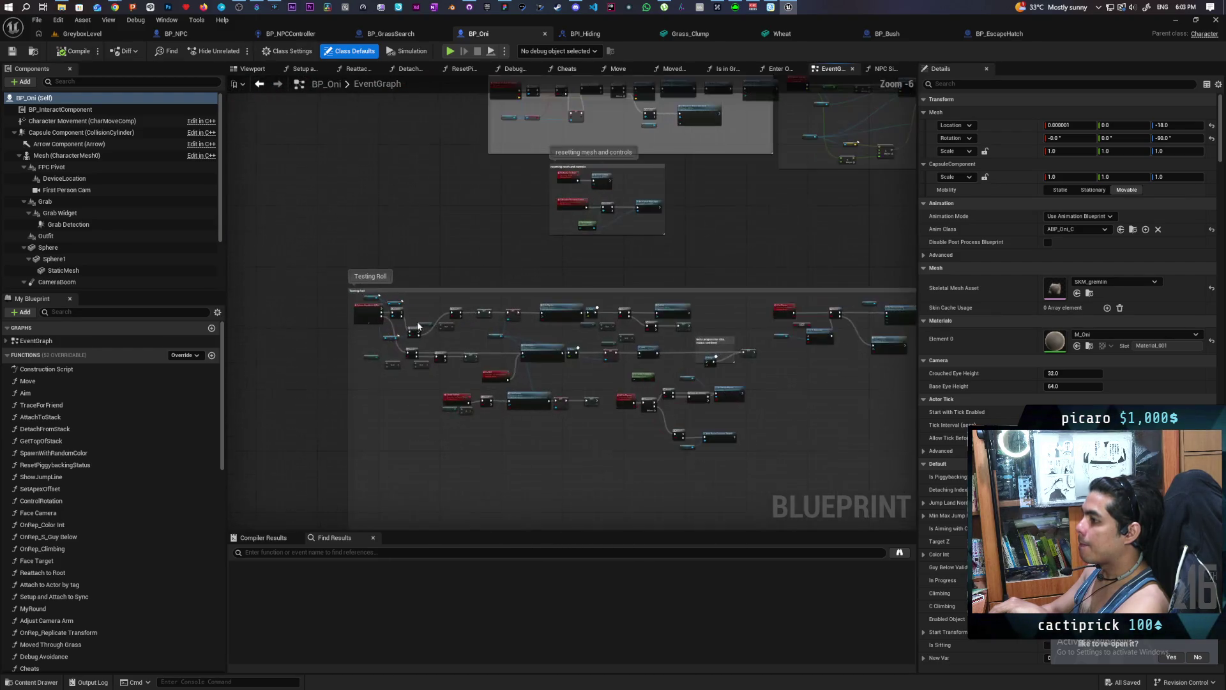
pyautogui.scroll(3, 417, 321)
pyautogui.moveTo(413, 328); pyautogui.dragTo(484, 310)
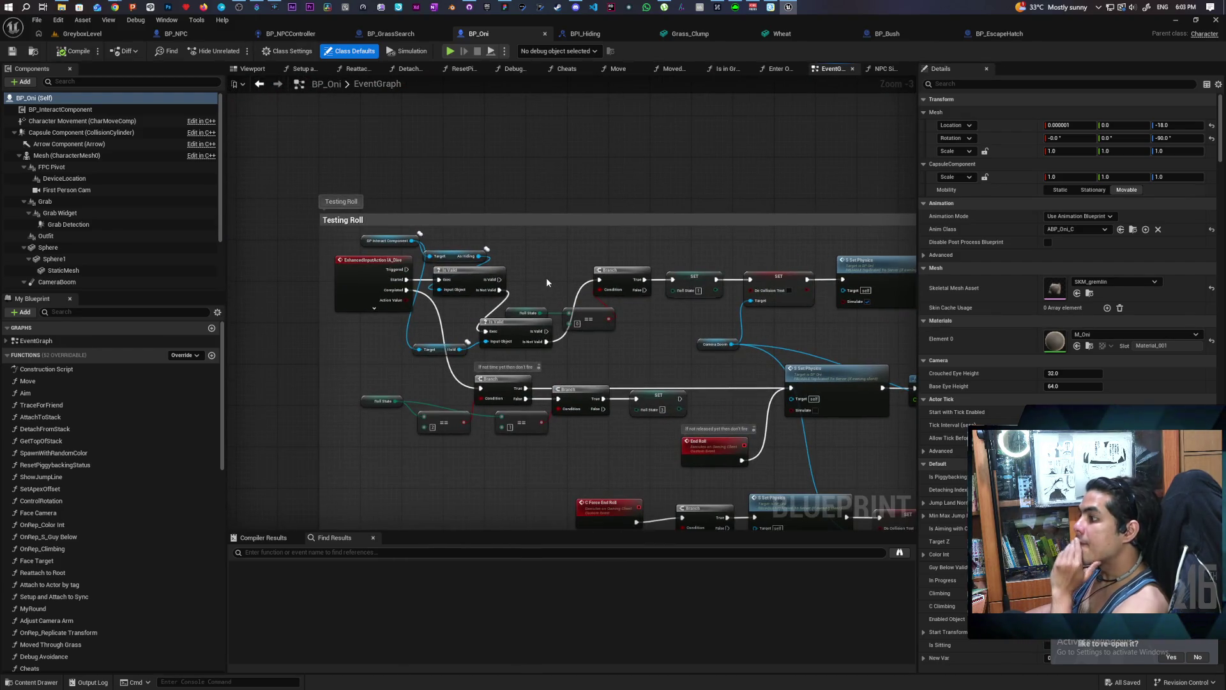
pyautogui.moveTo(546, 277); pyautogui.dragTo(637, 261)
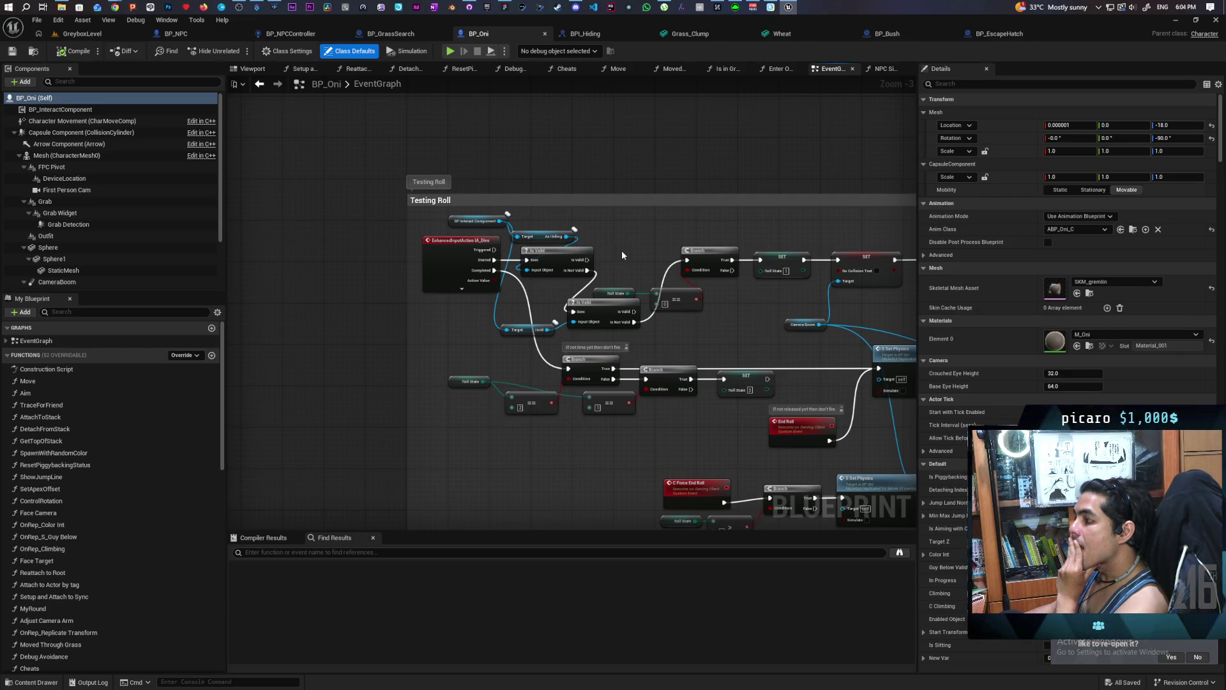
pyautogui.moveTo(622, 250); pyautogui.dragTo(450, 249)
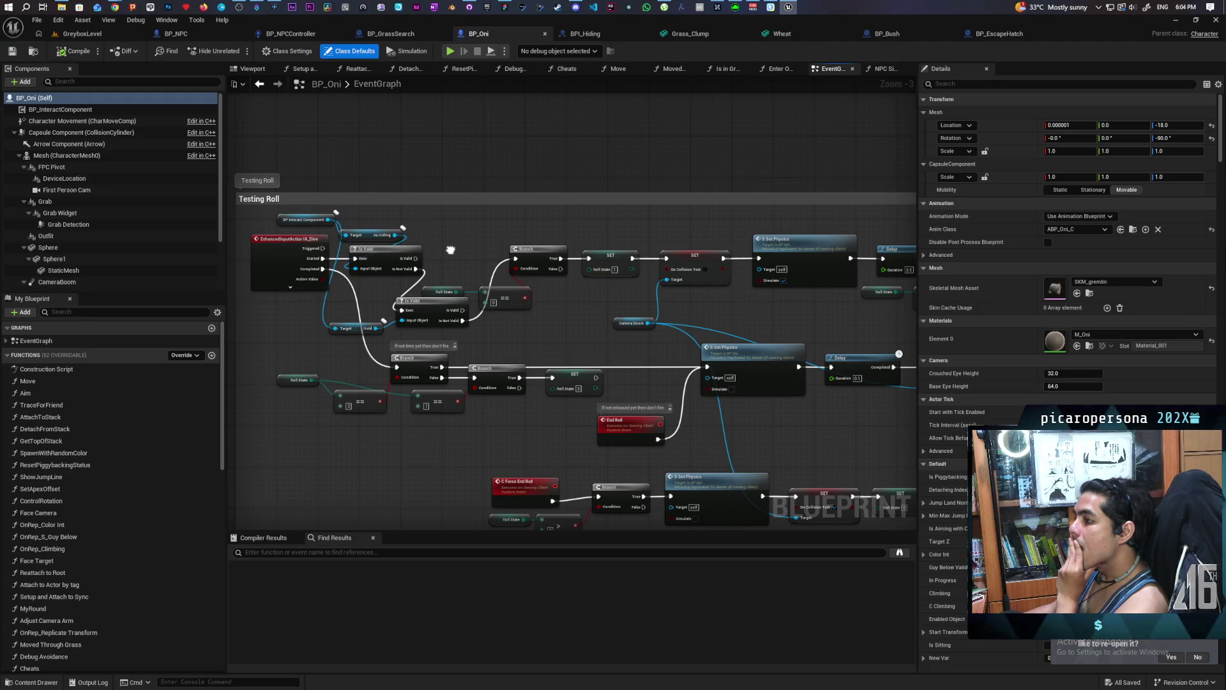
pyautogui.moveTo(450, 249); pyautogui.dragTo(510, 259)
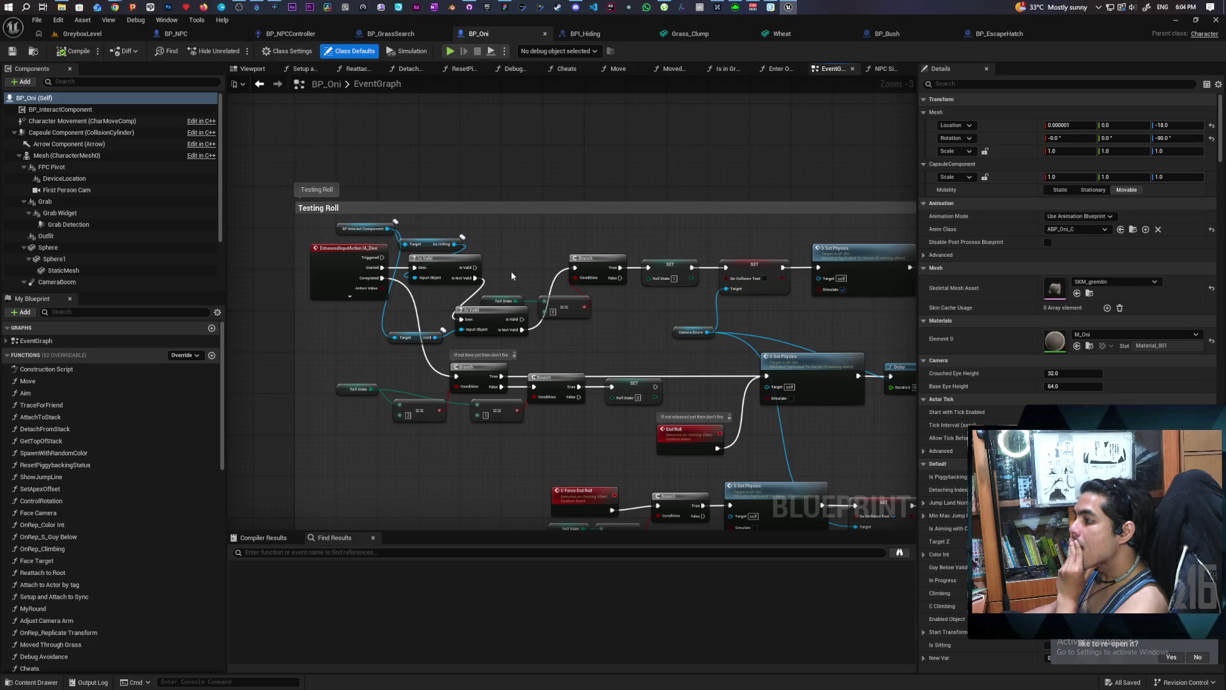
# Move the second Is Valid node beside the Branch, then confirm GitHub Desktop shows no local changes.
pyautogui.moveTo(491, 319)
pyautogui.mouseDown()
pyautogui.moveTo(512, 265)
pyautogui.moveTo(530, 260)
pyautogui.moveTo(524, 272)
pyautogui.mouseUp()
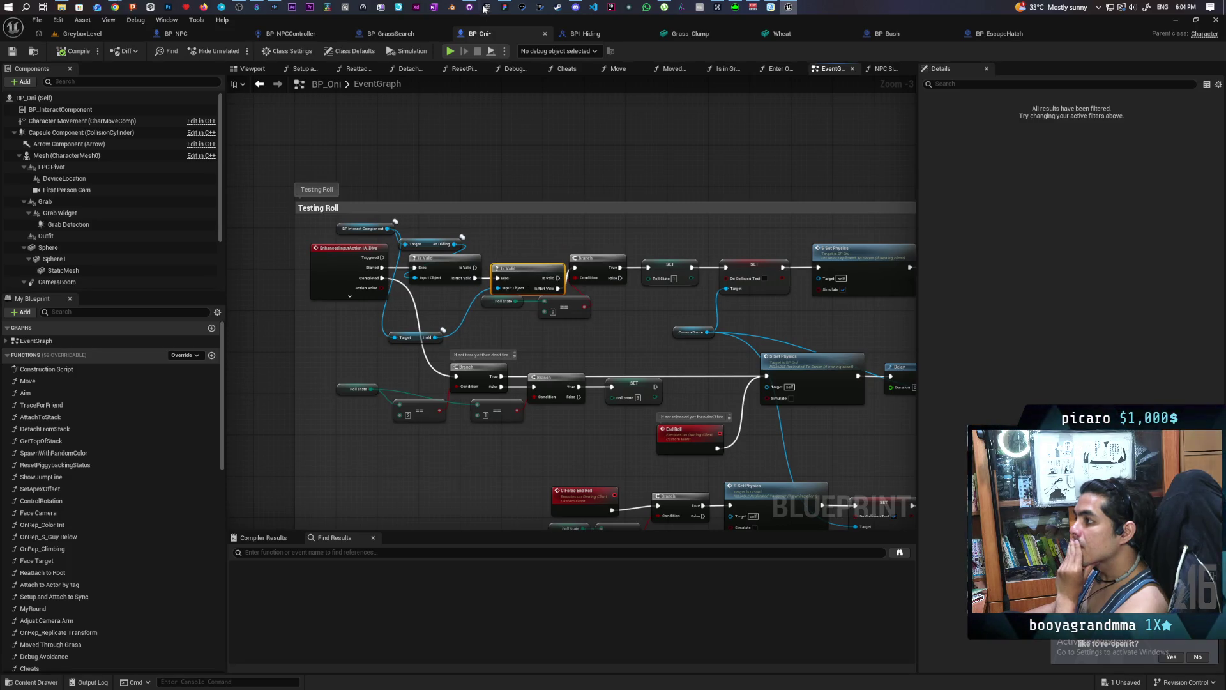
pyautogui.click(469, 7)
pyautogui.click(139, 150)
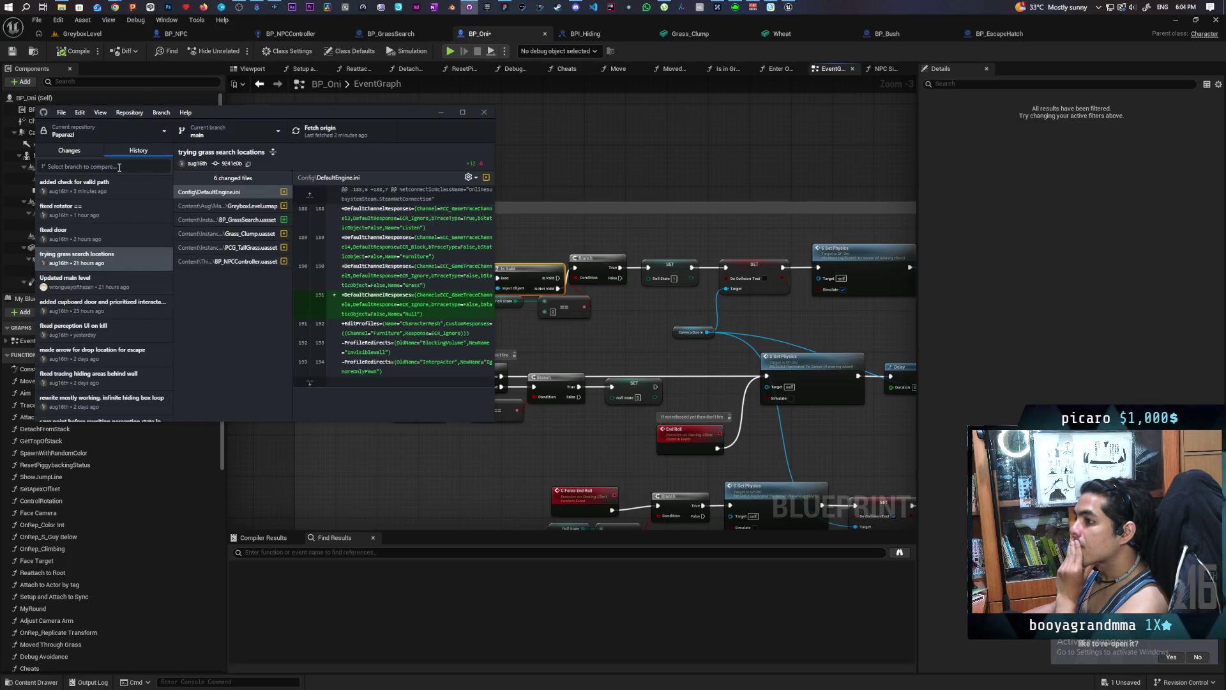
pyautogui.click(71, 151)
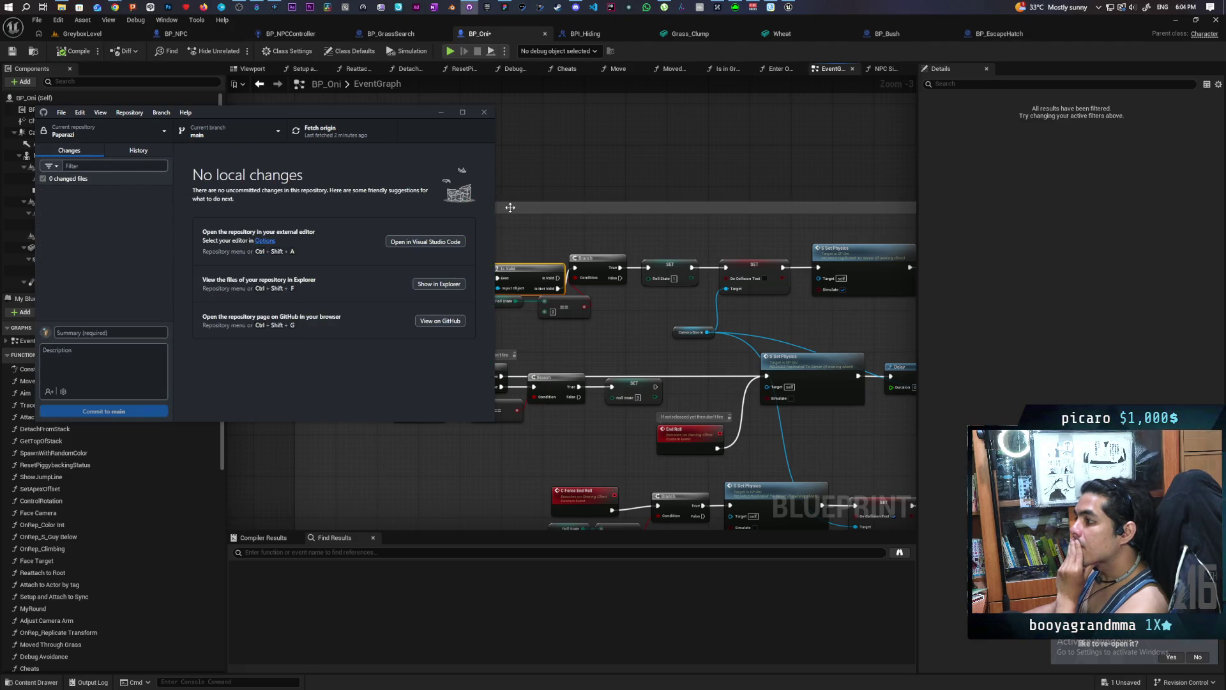
pyautogui.click(536, 175)
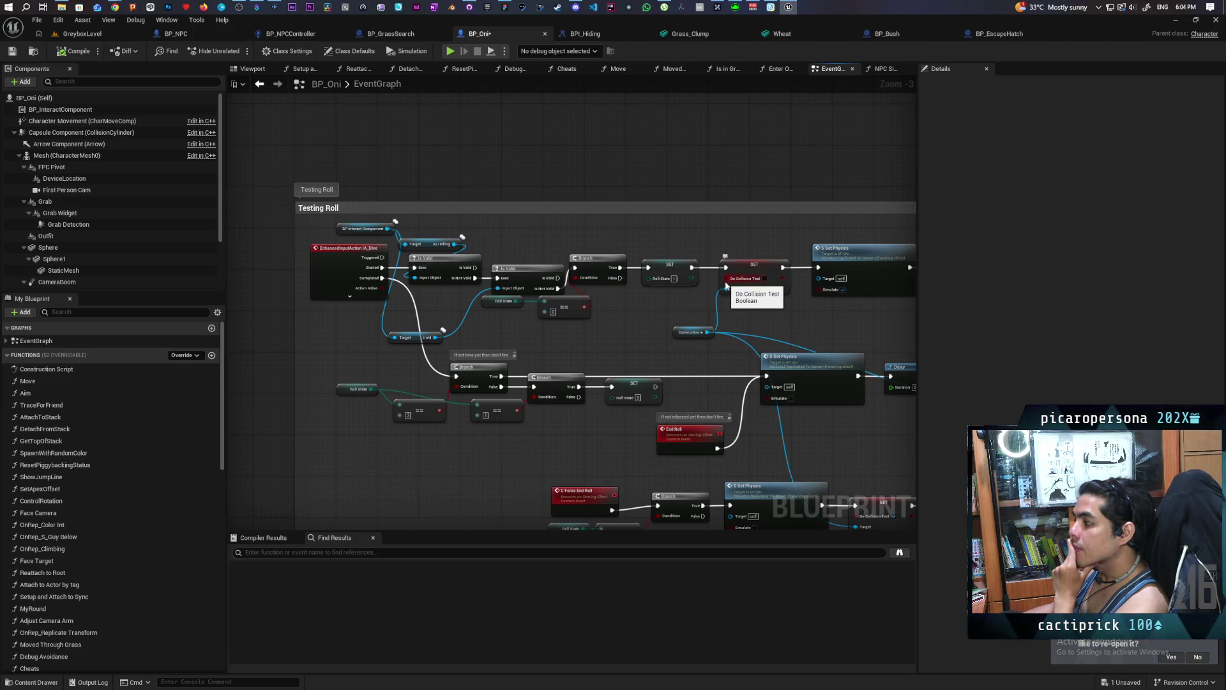
# Promote Do Collision Test's Boolean input to a new variable named Ball Mode, then disconnect it.
pyautogui.moveTo(726, 278); pyautogui.dragTo(641, 316)
pyautogui.click(677, 364)
pyautogui.write('Ba')
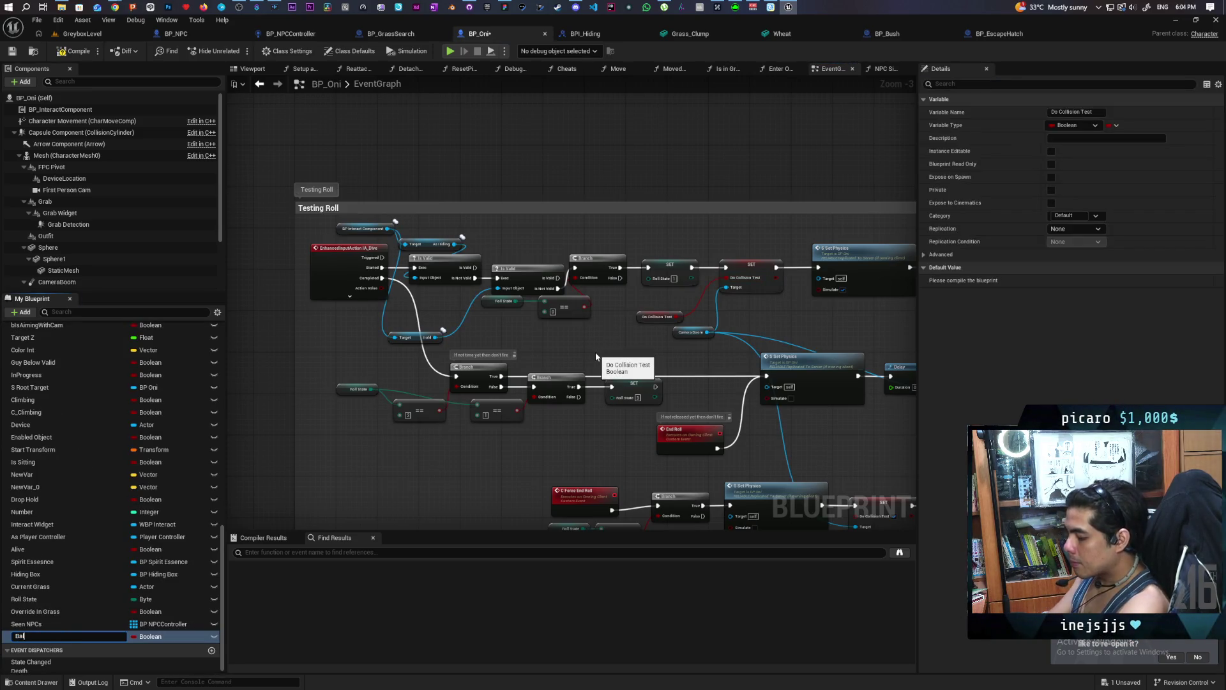
pyautogui.write('l Mode')
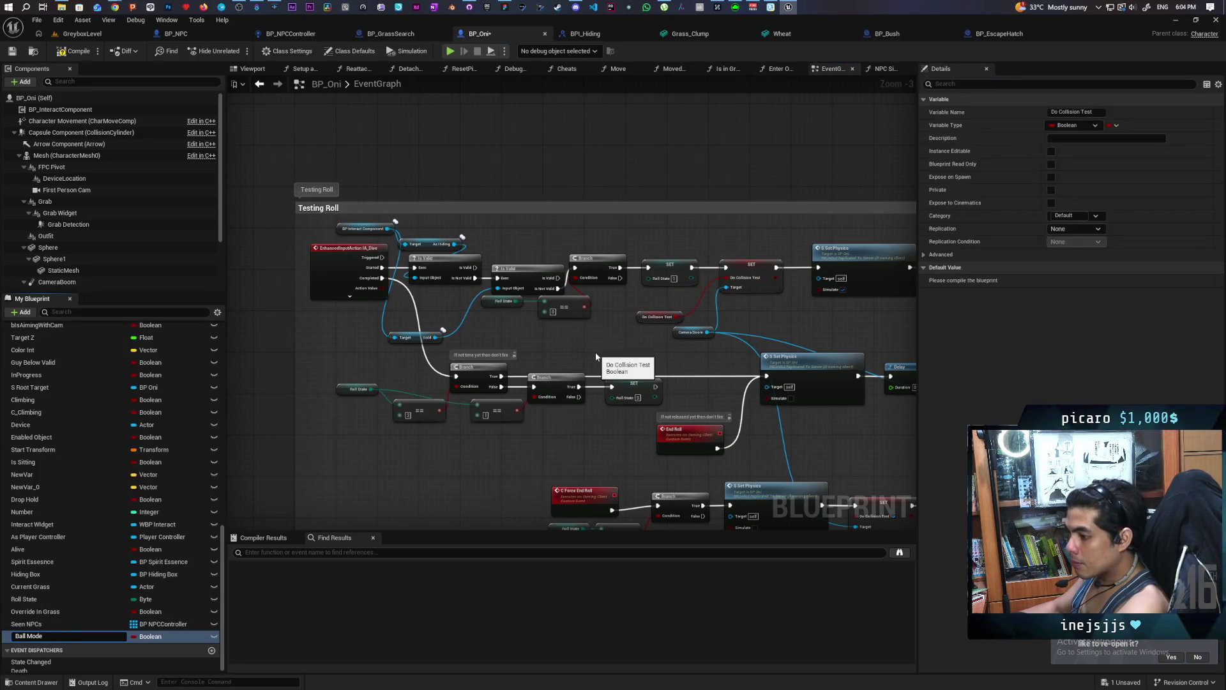
pyautogui.press('Return')
pyautogui.scroll(3, 595, 354)
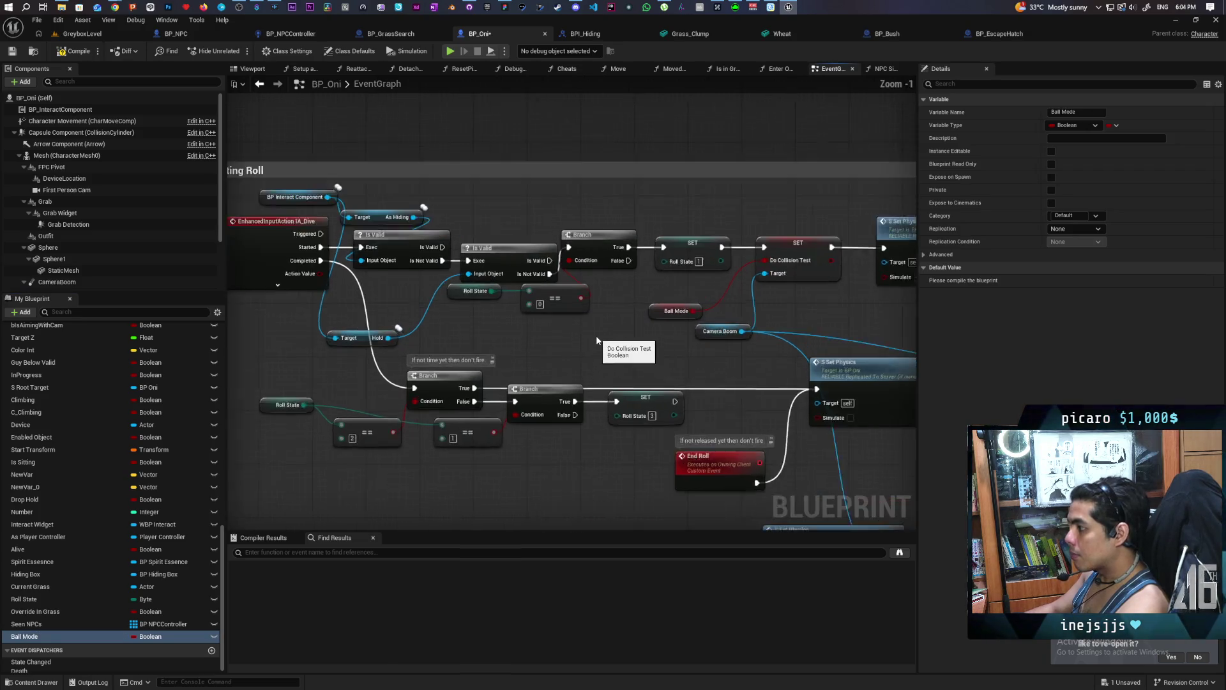
pyautogui.keyDown('alt'); pyautogui.click(707, 307); pyautogui.keyUp('alt')
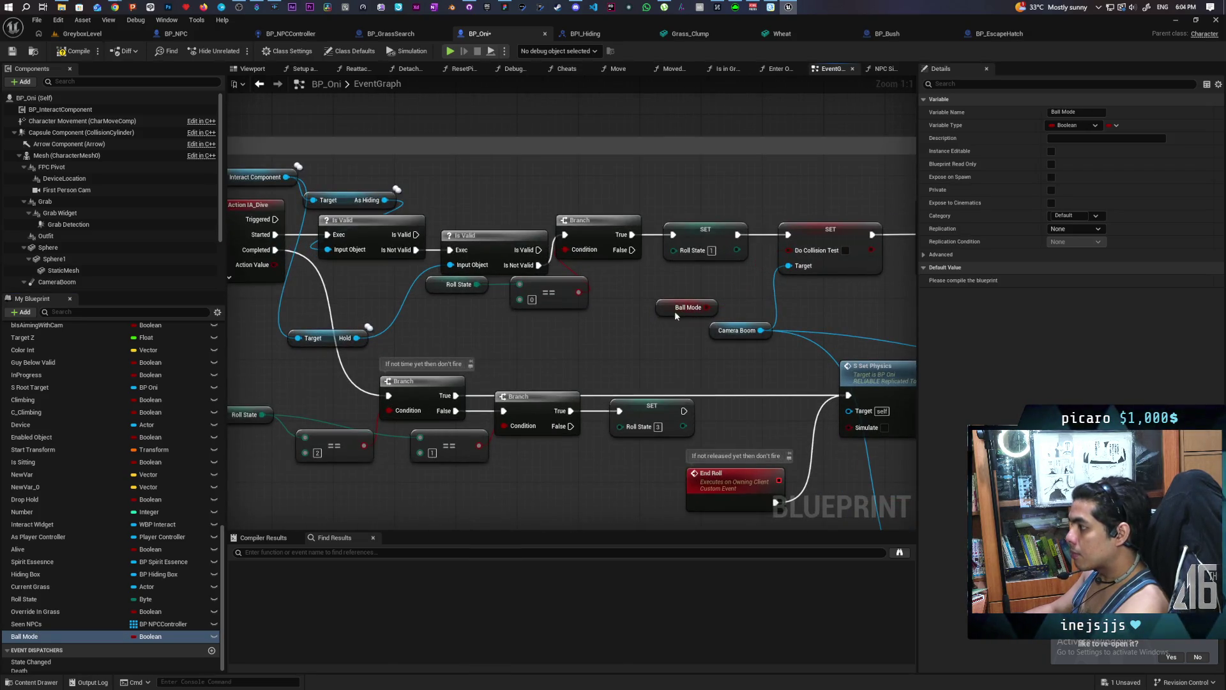
# Place the Ball Mode getter and a SET Ball Mode node above the Testing Roll comment.
pyautogui.moveTo(688, 307); pyautogui.dragTo(485, 110)
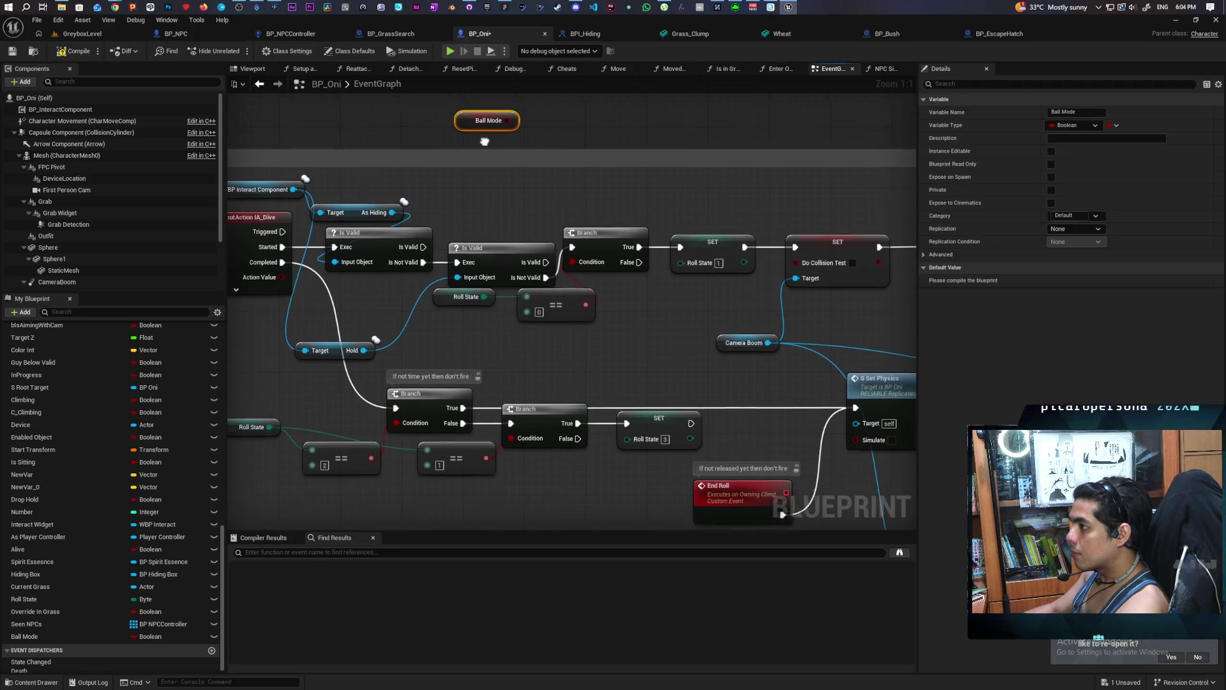
pyautogui.moveTo(571, 260); pyautogui.dragTo(570, 195)
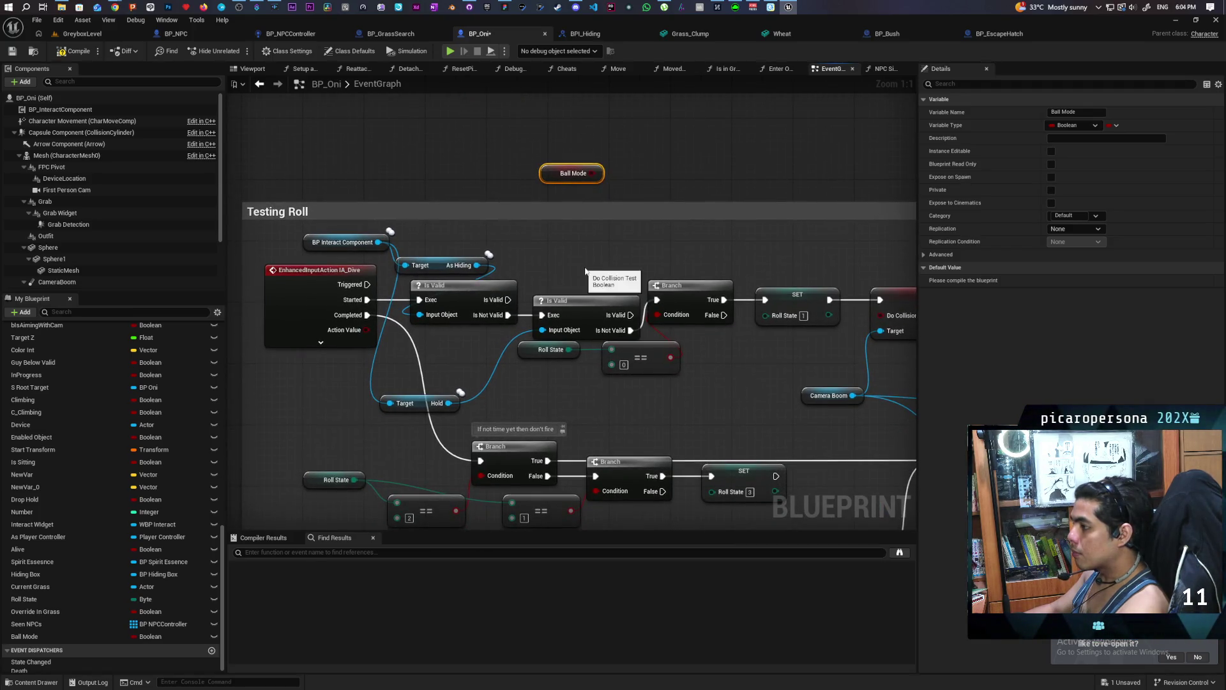
pyautogui.moveTo(24, 636)
pyautogui.mouseDown()
pyautogui.moveTo(634, 119)
pyautogui.moveTo(711, 241)
pyautogui.moveTo(727, 220)
pyautogui.moveTo(677, 224)
pyautogui.moveTo(700, 219)
pyautogui.mouseUp()
pyautogui.click(664, 146)
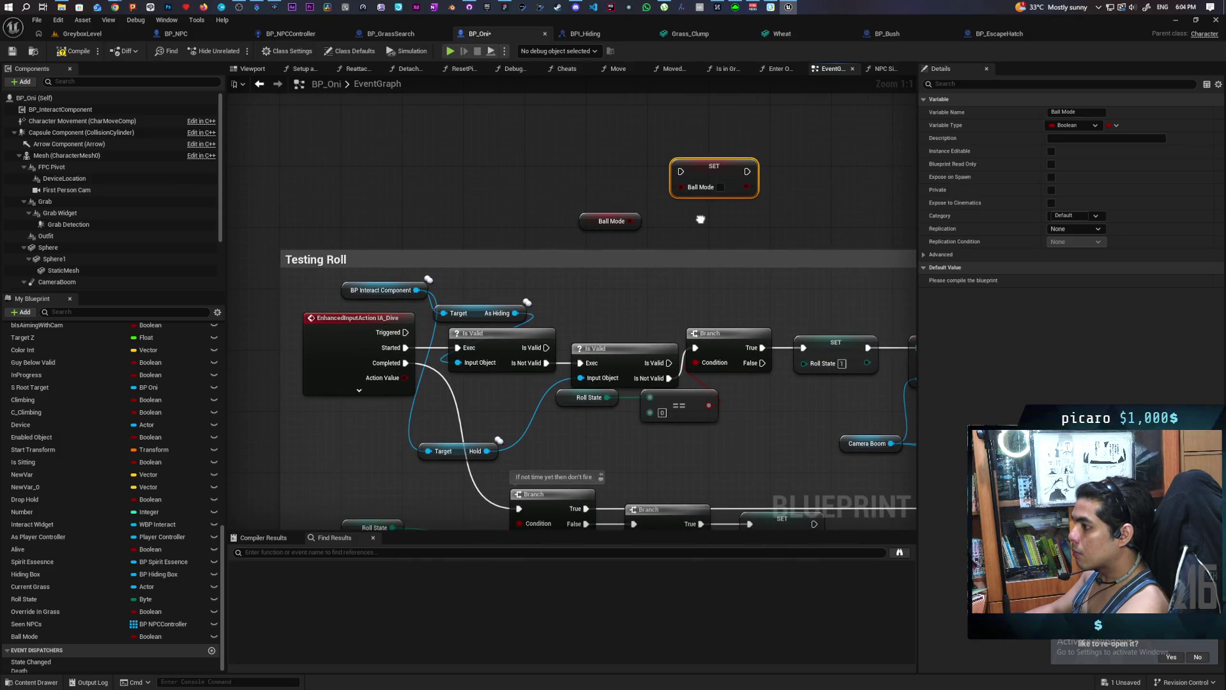
pyautogui.scroll(-2, 619, 235)
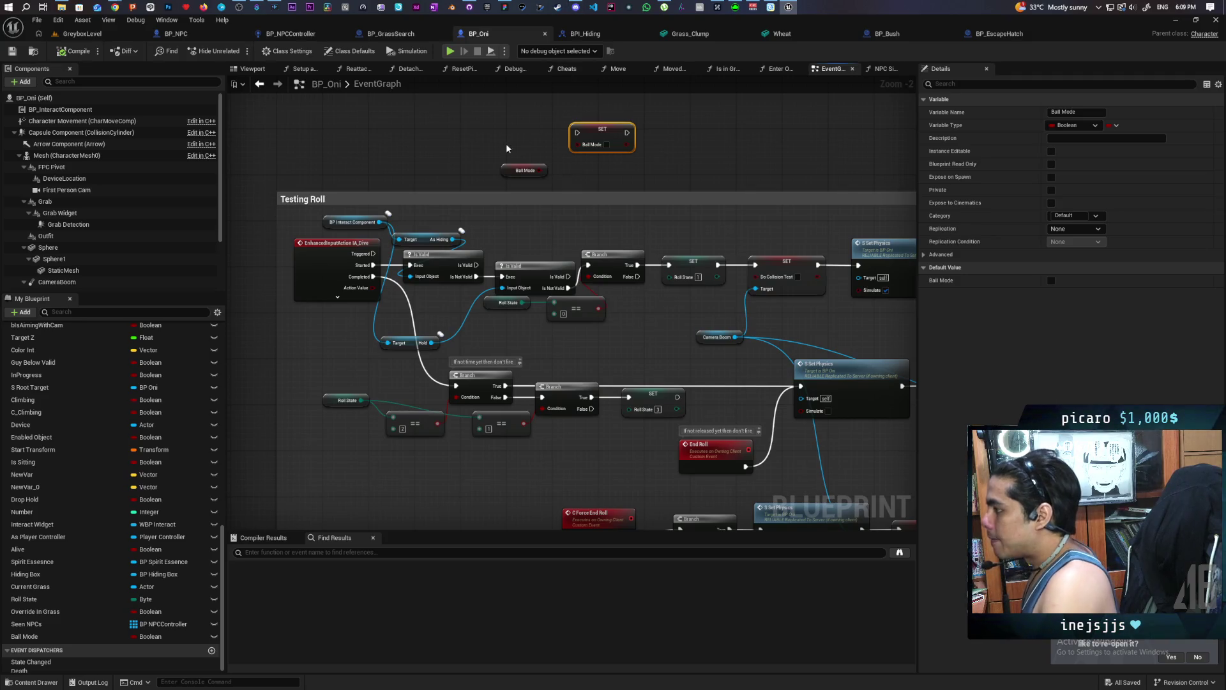
# Zoom the graph in on the unwired Ball Mode nodes above Testing Roll.
pyautogui.scroll(3, 486, 214)
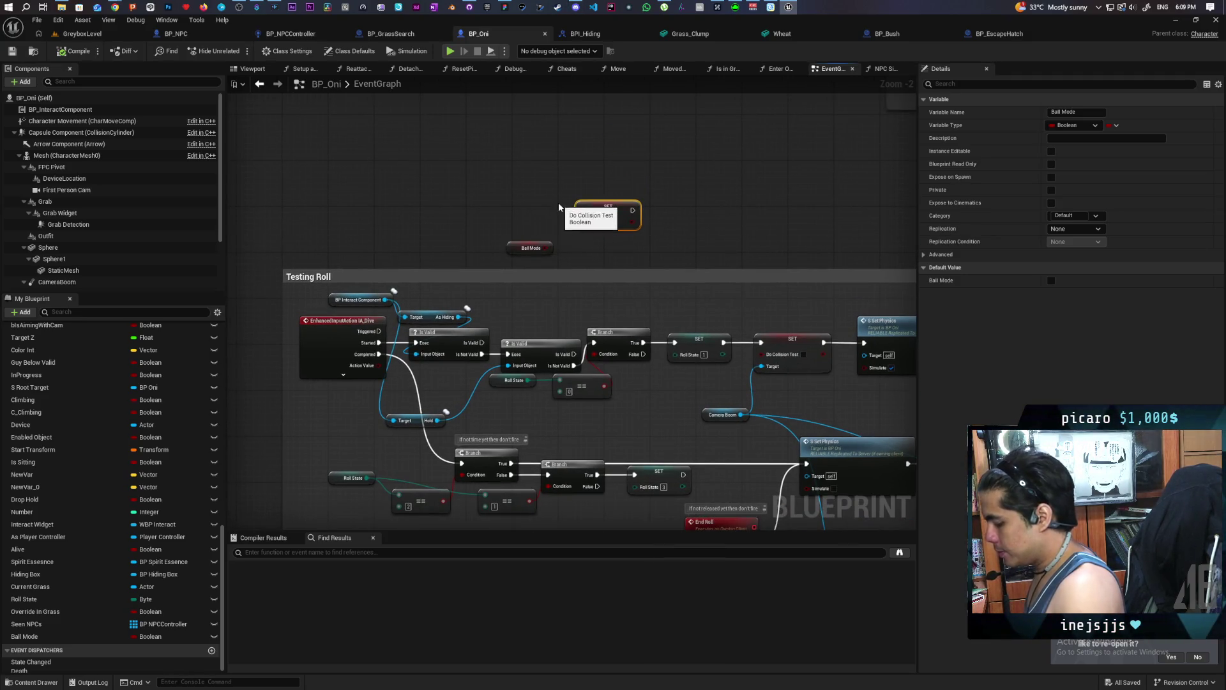
# Add a custom event named S Ball Mode set to Run on Server.
pyautogui.hotkey('ctrl', 'v')
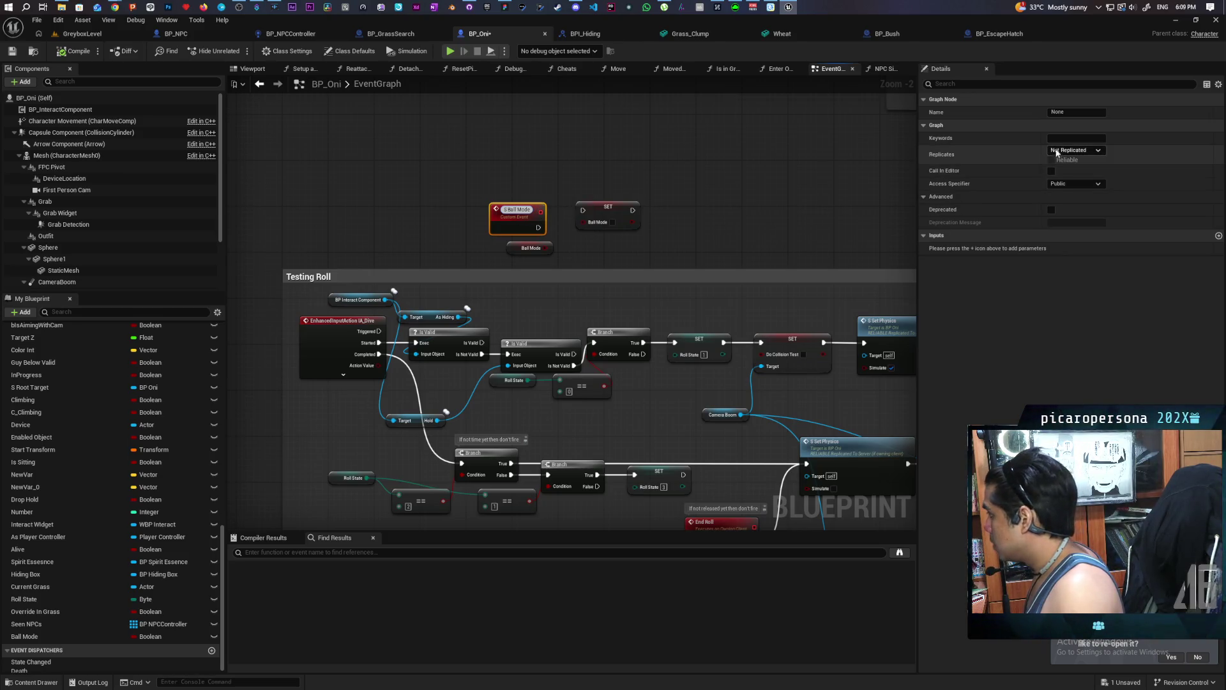
pyautogui.click(1098, 151)
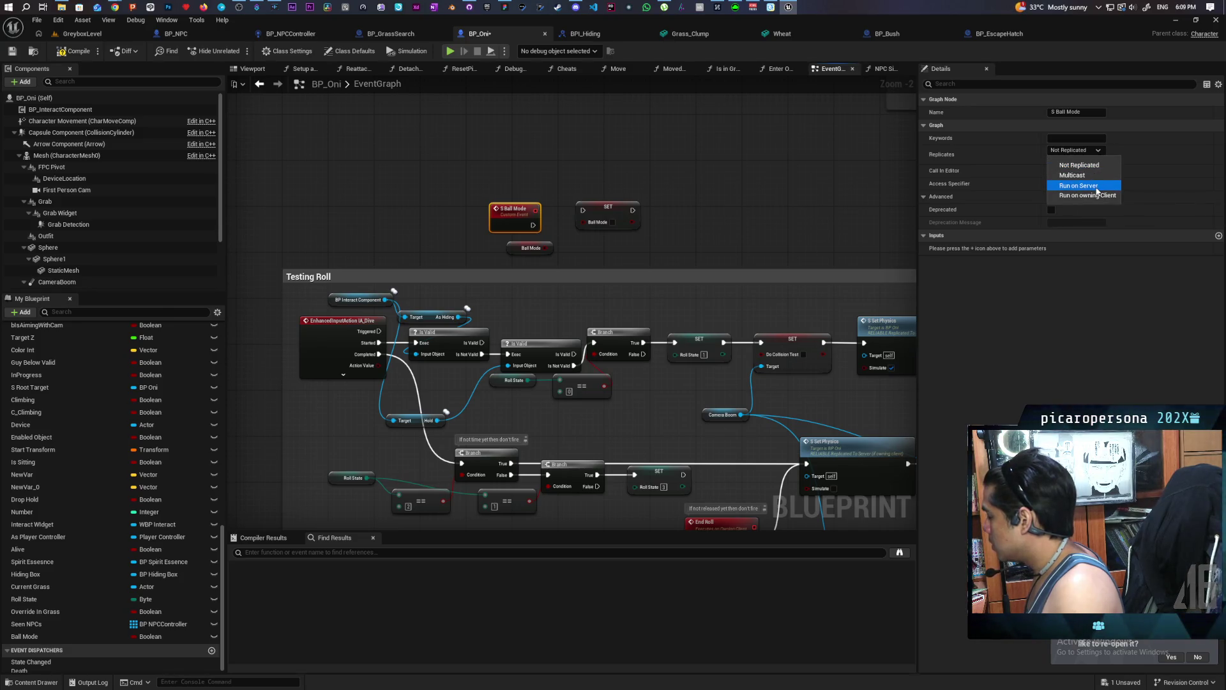
pyautogui.click(1084, 185)
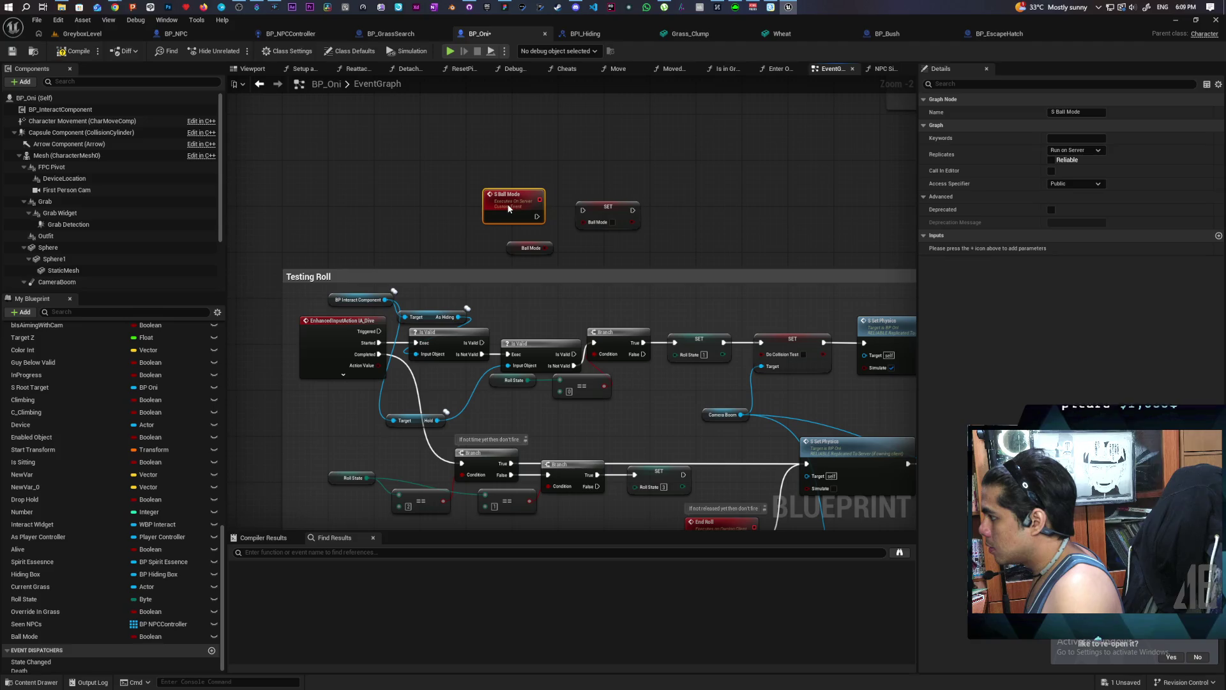
pyautogui.moveTo(509, 208); pyautogui.dragTo(502, 206)
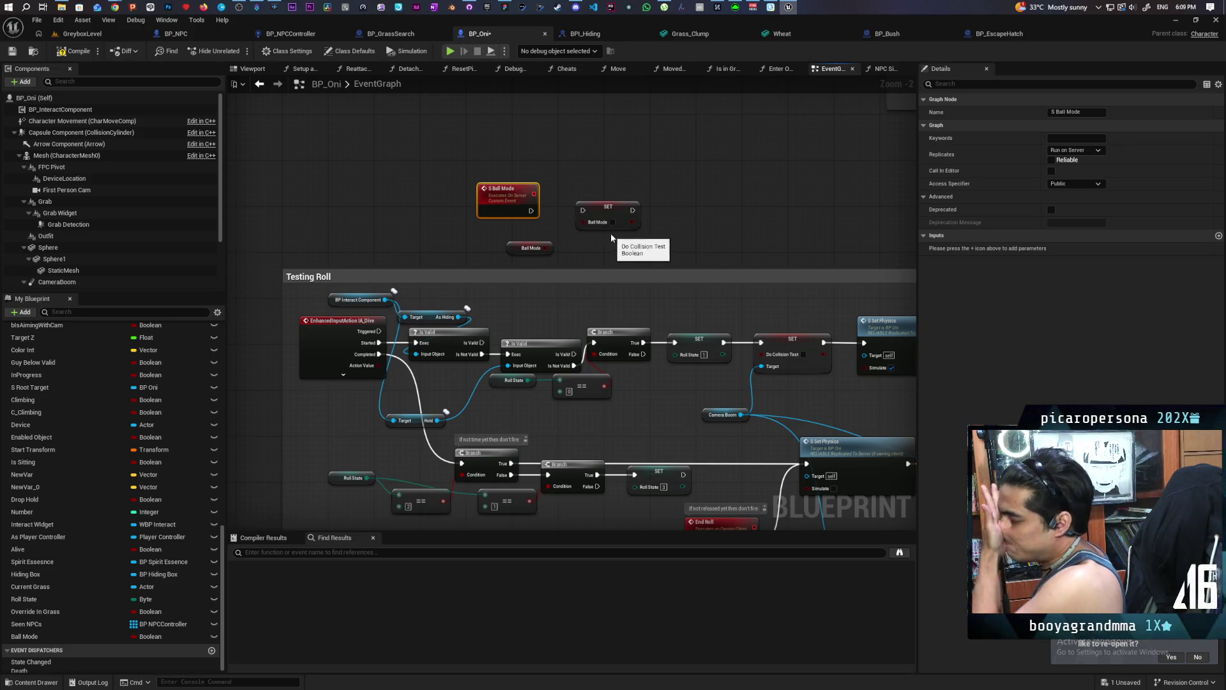
# Make the Ball Mode variable Replicated and wire S Ball Mode into SET Ball Mode.
pyautogui.click(607, 217)
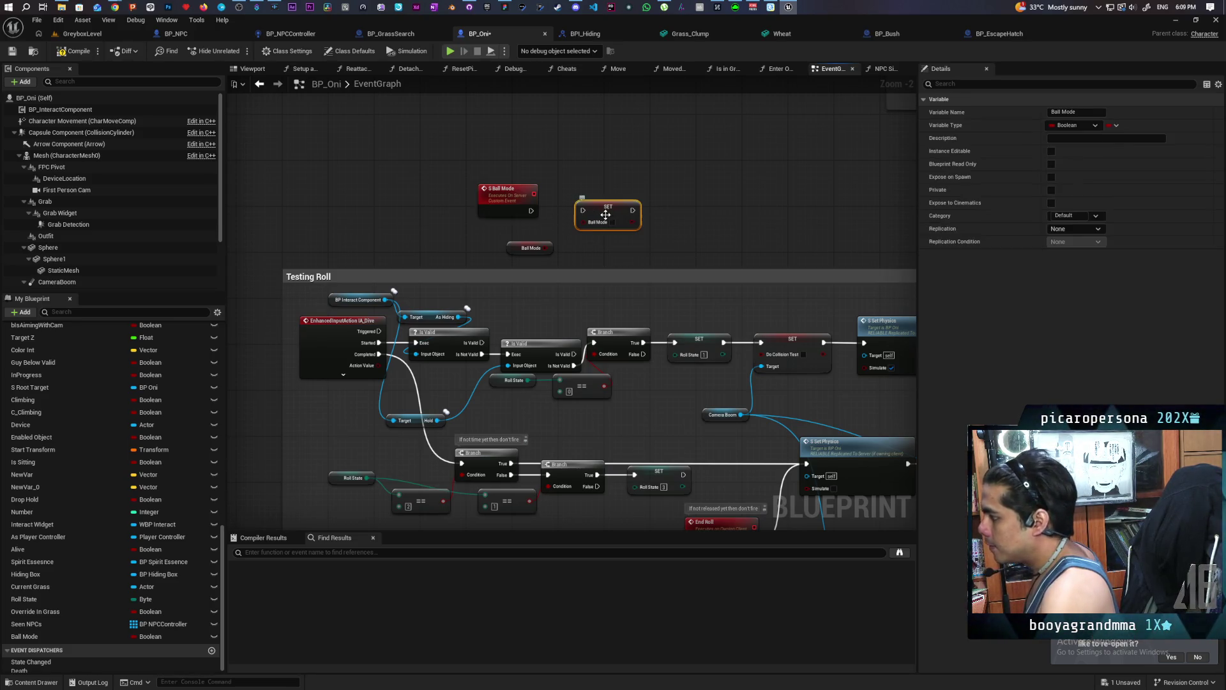
pyautogui.click(1085, 229)
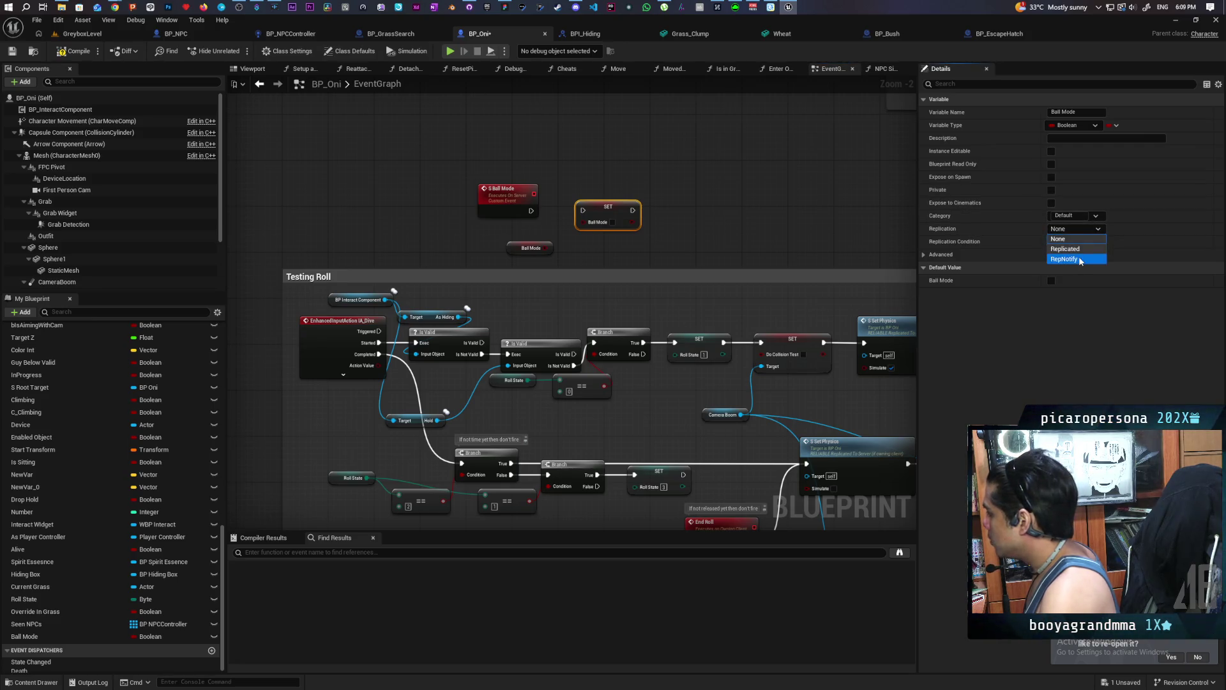
pyautogui.click(1086, 248)
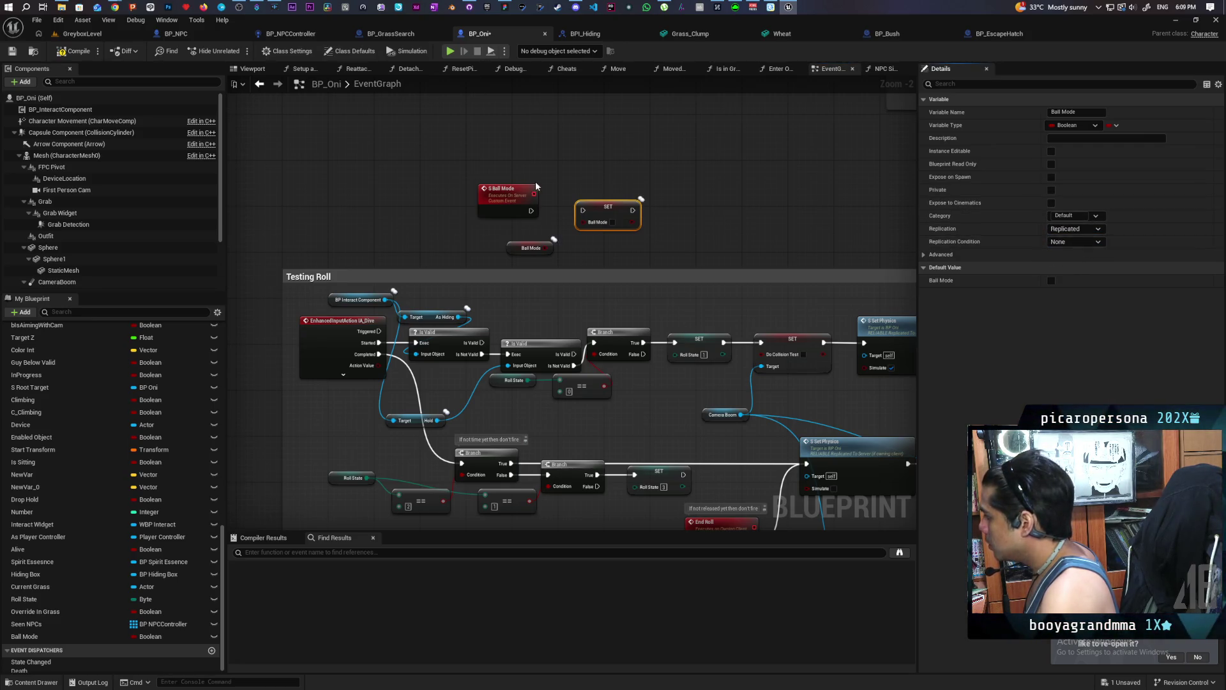
pyautogui.moveTo(534, 211)
pyautogui.mouseDown()
pyautogui.moveTo(582, 211)
pyautogui.moveTo(509, 215)
pyautogui.mouseUp()
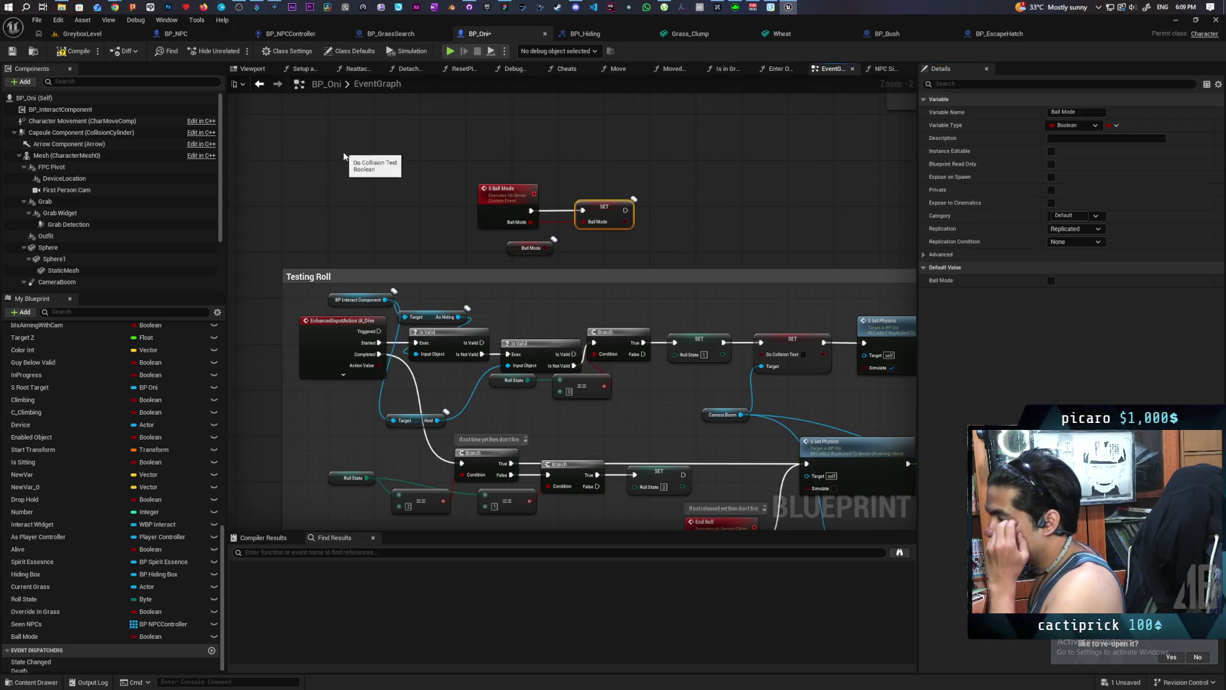
pyautogui.rightClick(506, 291)
pyautogui.click(698, 222)
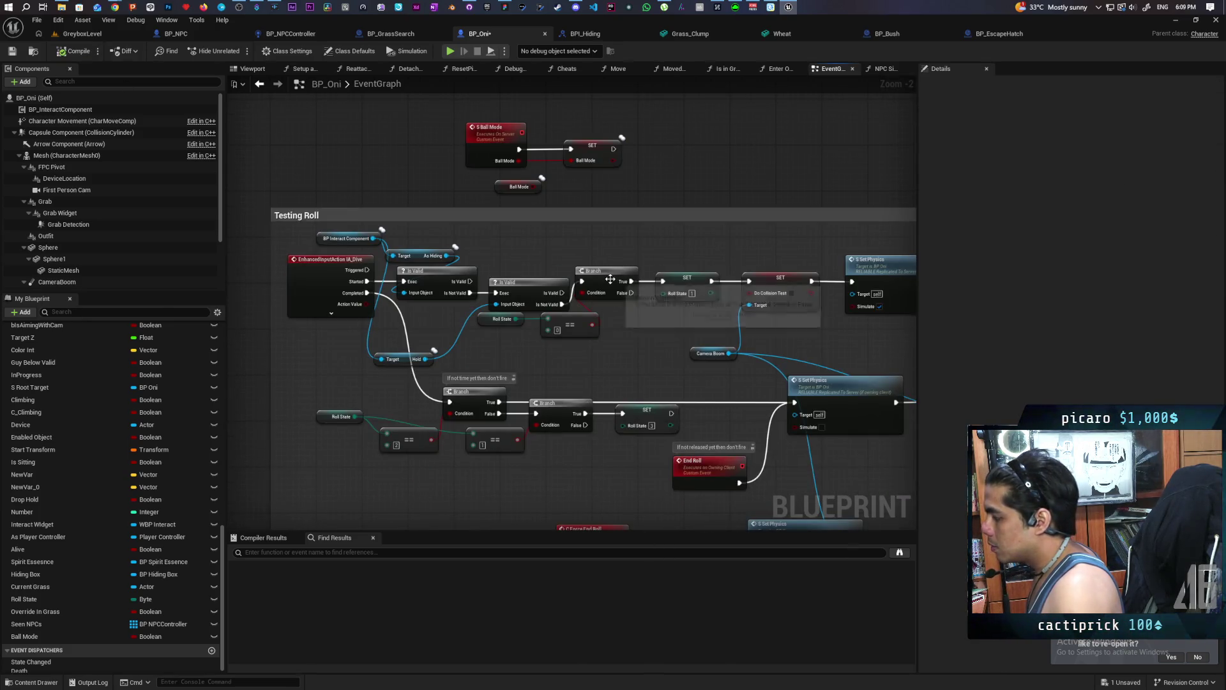
pyautogui.moveTo(610, 279)
pyautogui.mouseDown()
pyautogui.moveTo(655, 328)
pyautogui.moveTo(570, 238)
pyautogui.mouseUp()
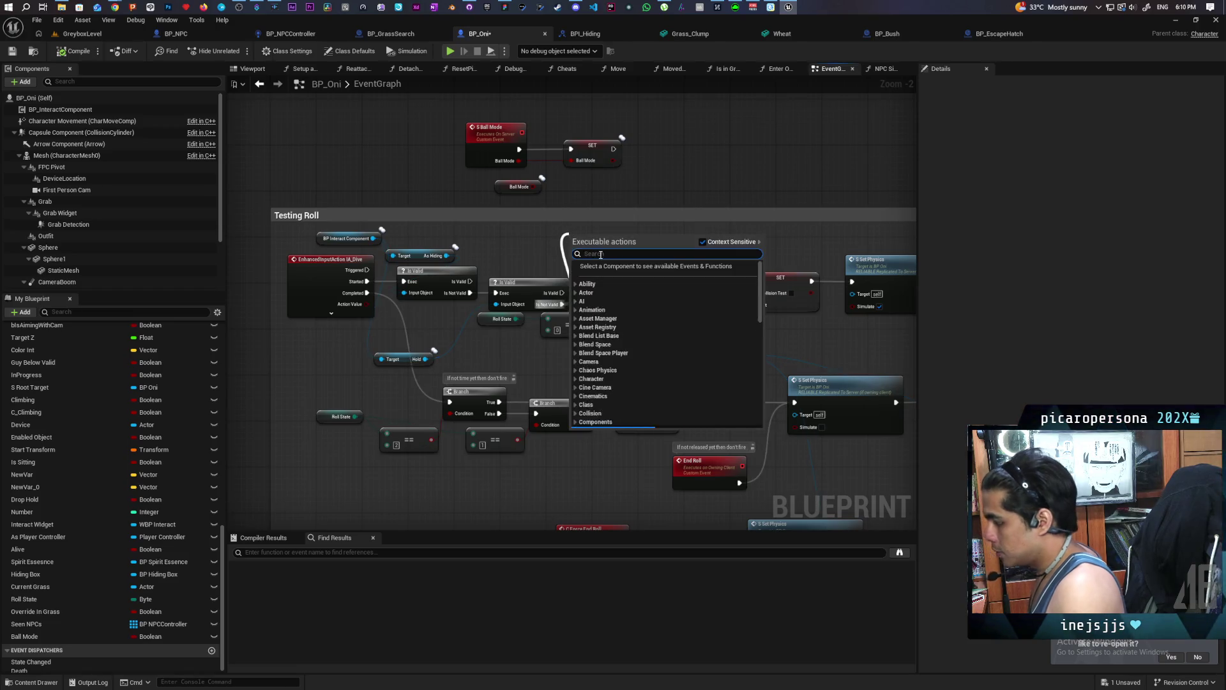
# Call S Ball Mode with Ball Mode ticked at the roll start, and save.
pyautogui.write('s ball mode')
pyautogui.press('Return')
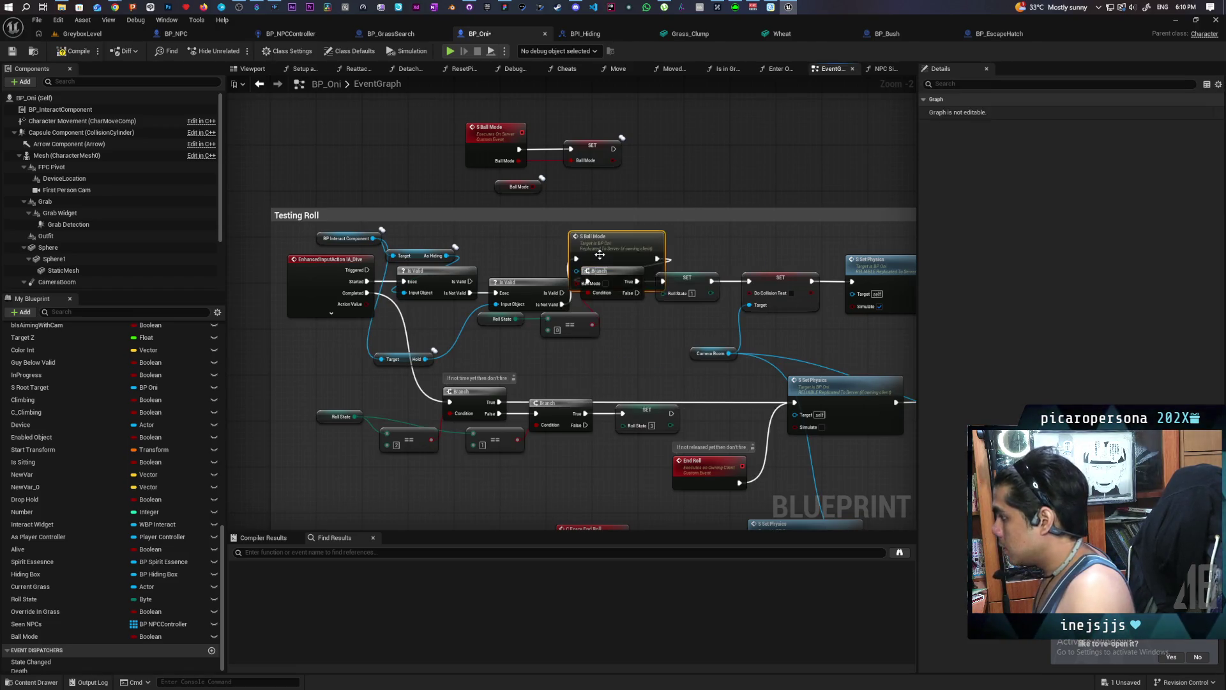
pyautogui.moveTo(613, 249); pyautogui.dragTo(569, 211)
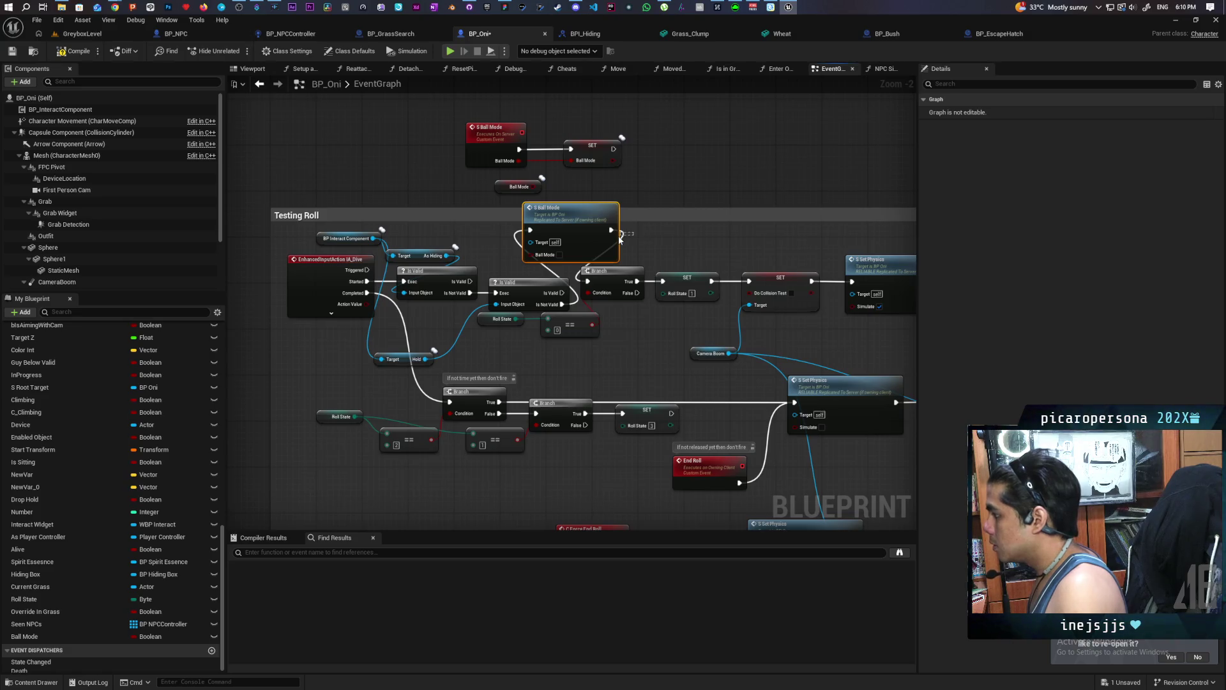
pyautogui.click(561, 255)
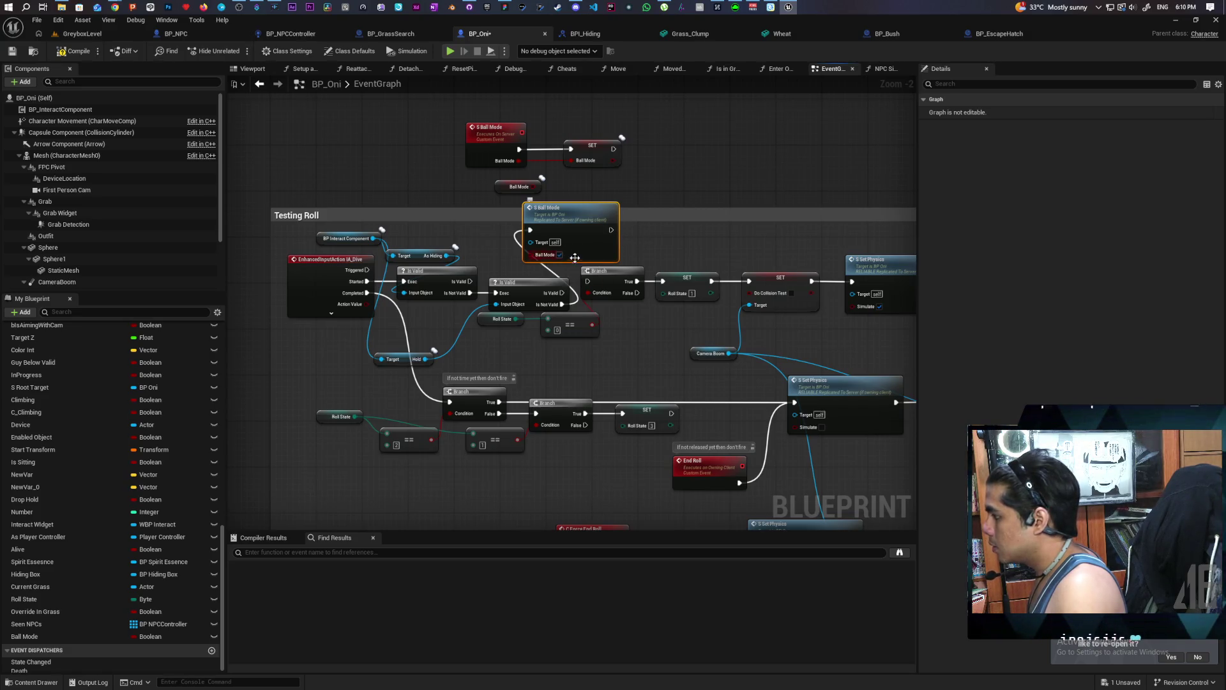
pyautogui.hotkey('ctrl', 's')
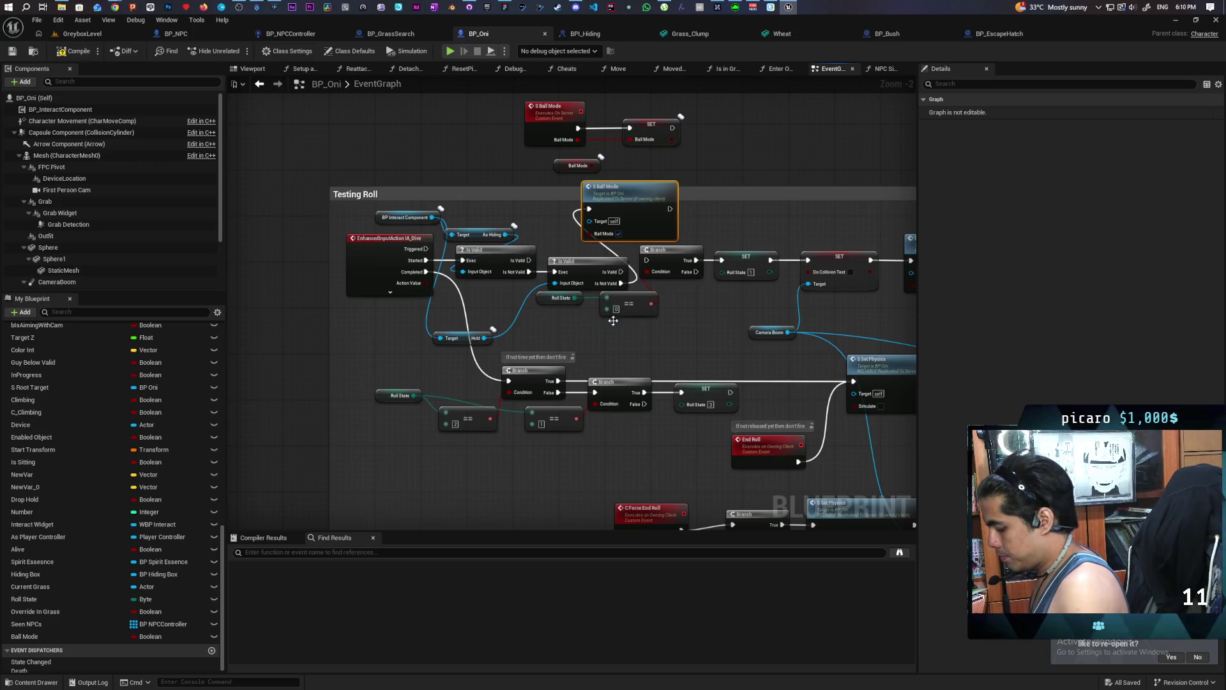
# Run a copy of S Ball Mode, unticked, from the roll's Completed output and save.
pyautogui.moveTo(613, 321); pyautogui.dragTo(518, 386)
pyautogui.hotkey('ctrl', 'v')
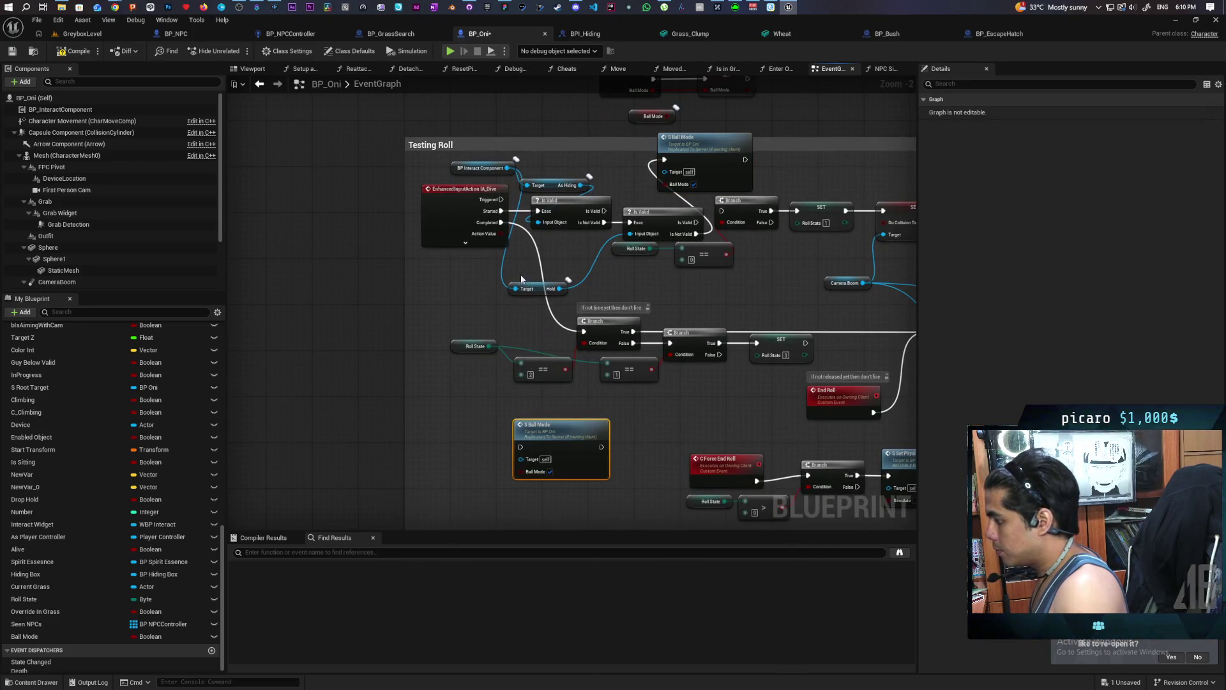
pyautogui.moveTo(501, 222); pyautogui.dragTo(522, 447)
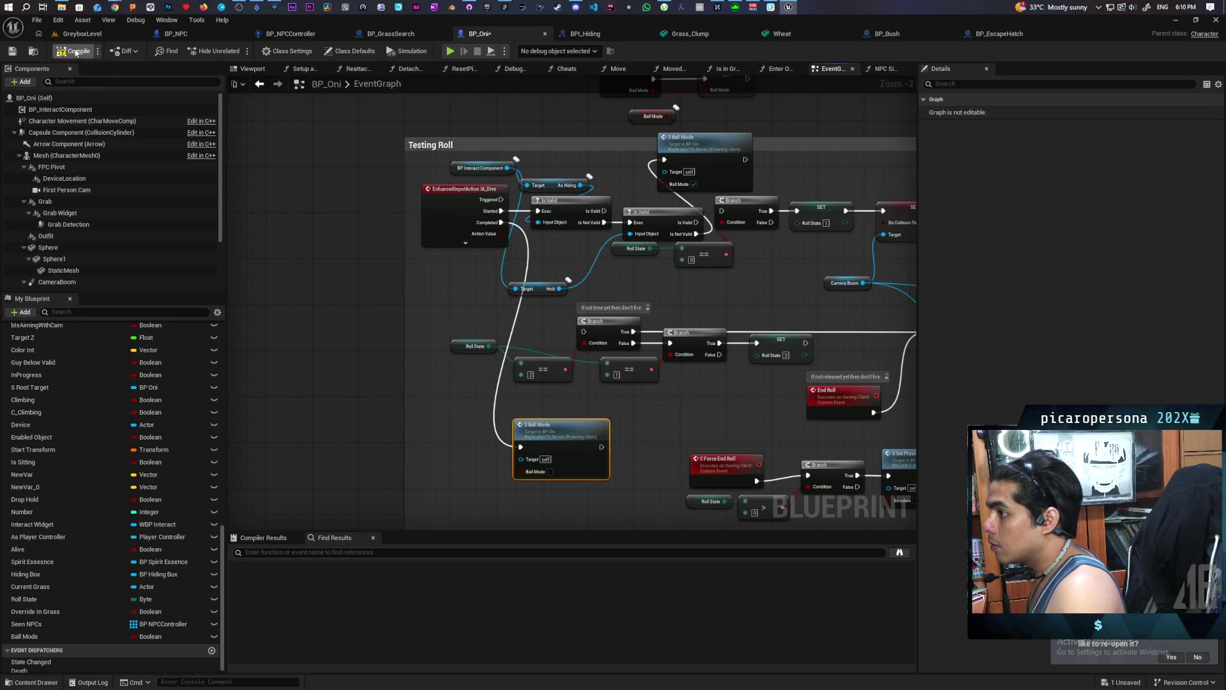
pyautogui.hotkey('ctrl', 's')
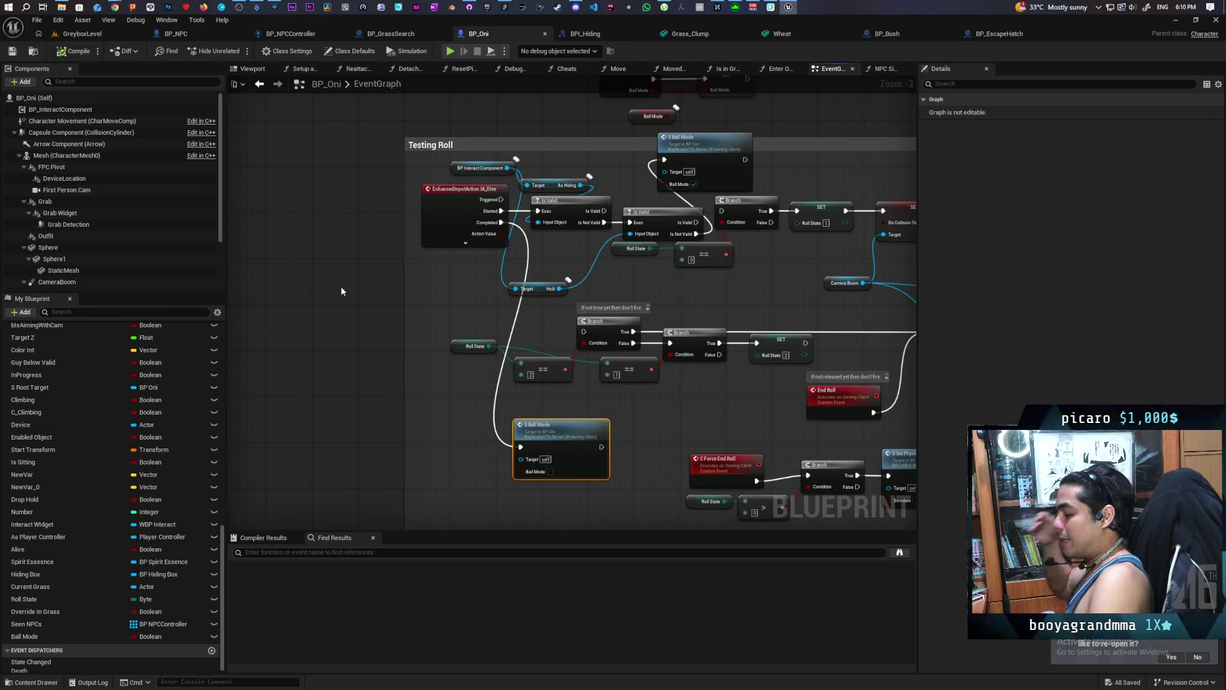
pyautogui.moveTo(721, 439); pyautogui.dragTo(481, 317)
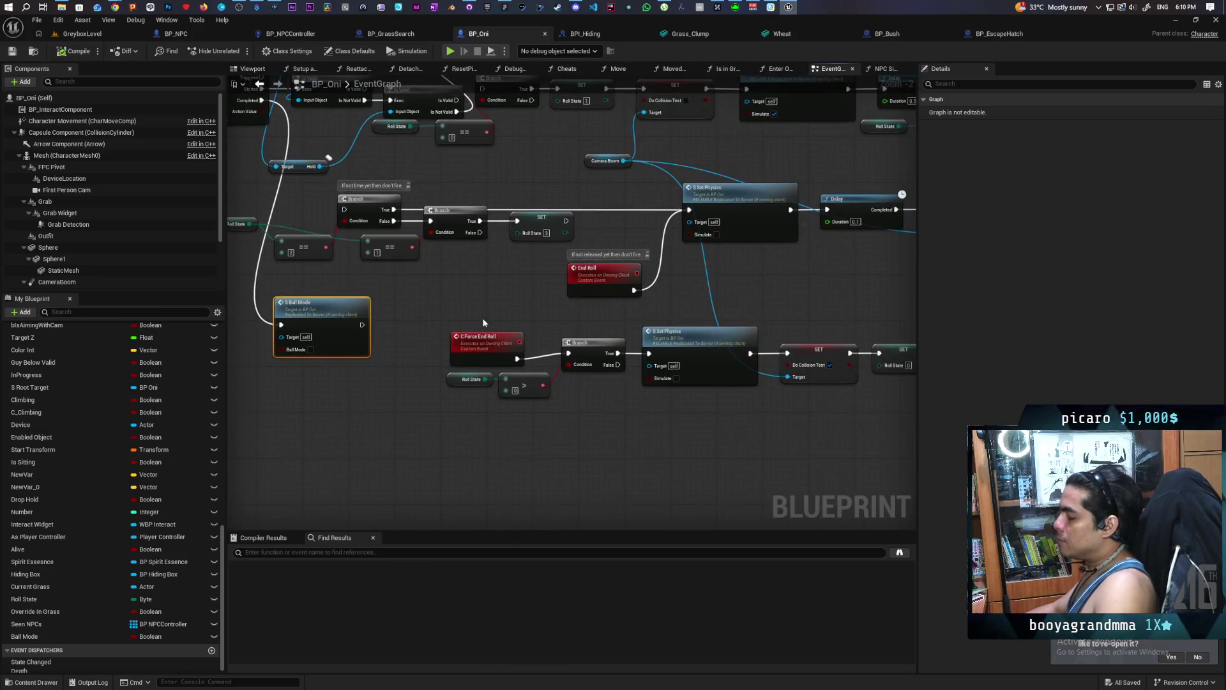
pyautogui.moveTo(696, 408)
pyautogui.mouseDown()
pyautogui.moveTo(539, 364)
pyautogui.moveTo(614, 372)
pyautogui.mouseUp()
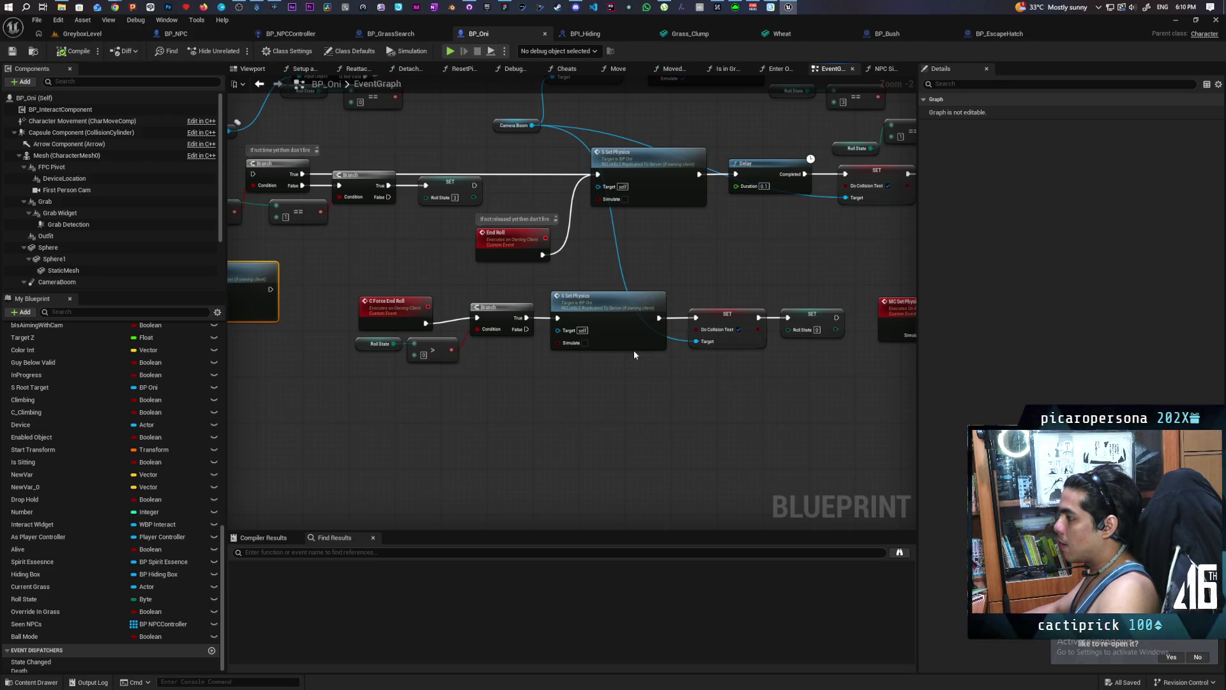
pyautogui.moveTo(573, 377)
pyautogui.mouseDown()
pyautogui.moveTo(591, 449)
pyautogui.moveTo(640, 487)
pyautogui.moveTo(686, 465)
pyautogui.moveTo(696, 486)
pyautogui.mouseUp()
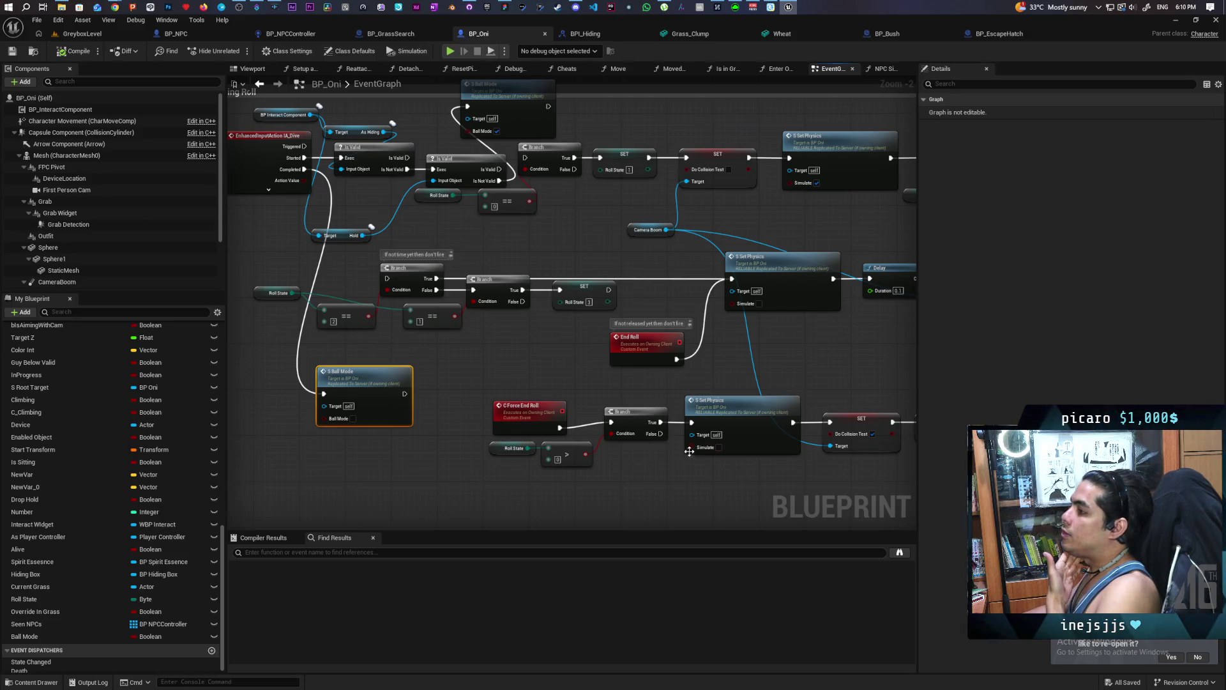
pyautogui.moveTo(604, 305)
pyautogui.mouseDown()
pyautogui.moveTo(577, 363)
pyautogui.moveTo(541, 374)
pyautogui.moveTo(445, 347)
pyautogui.moveTo(593, 343)
pyautogui.moveTo(415, 344)
pyautogui.moveTo(402, 318)
pyautogui.mouseUp()
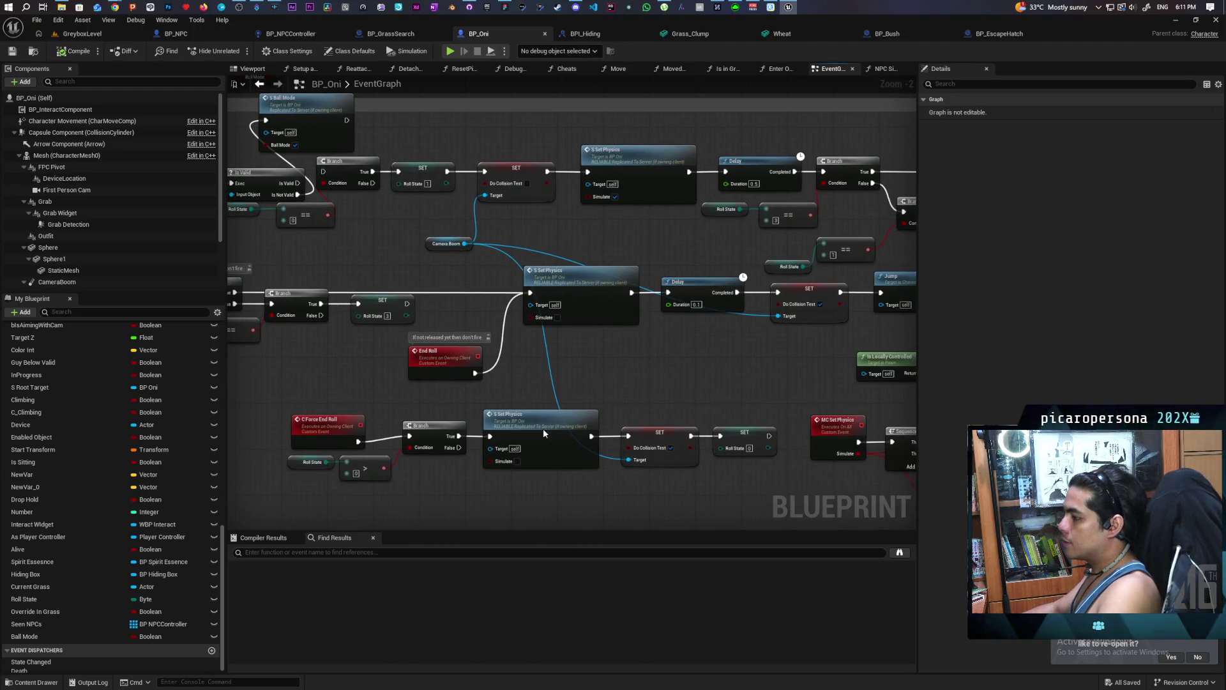
# Jump from the S Set Physics call to its event, then to the MC Set Physics multicast event.
pyautogui.doubleClick(543, 428)
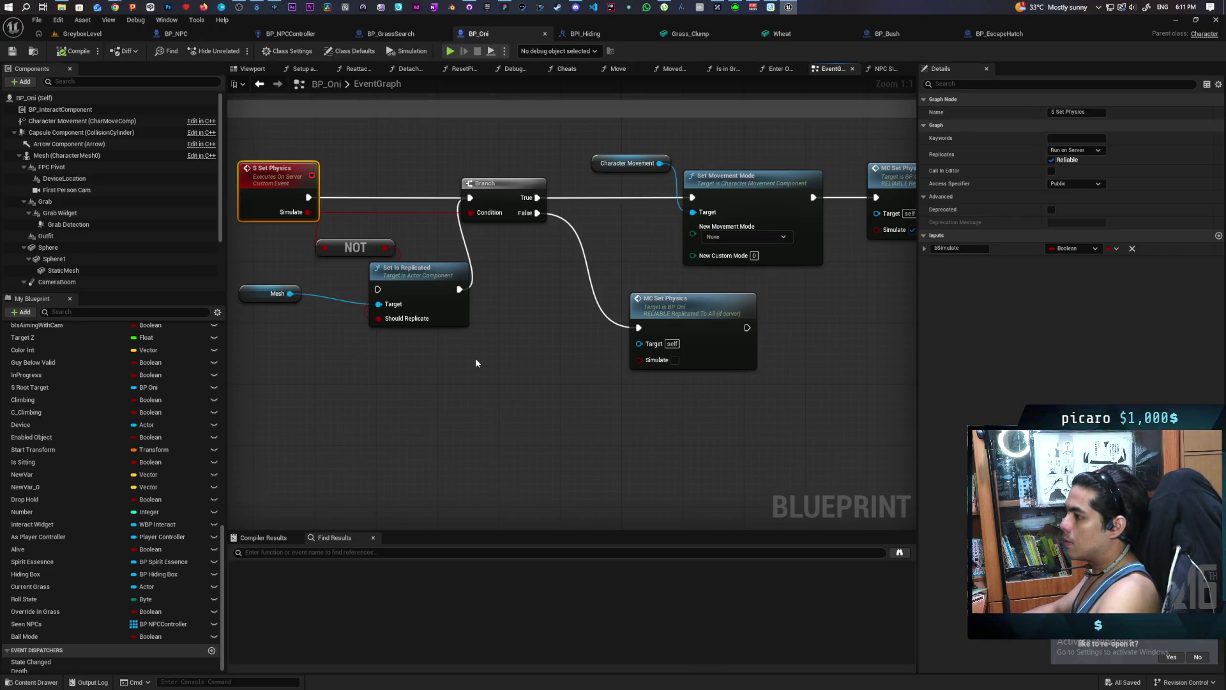
pyautogui.scroll(-1, 477, 359)
pyautogui.scroll(-3, 545, 368)
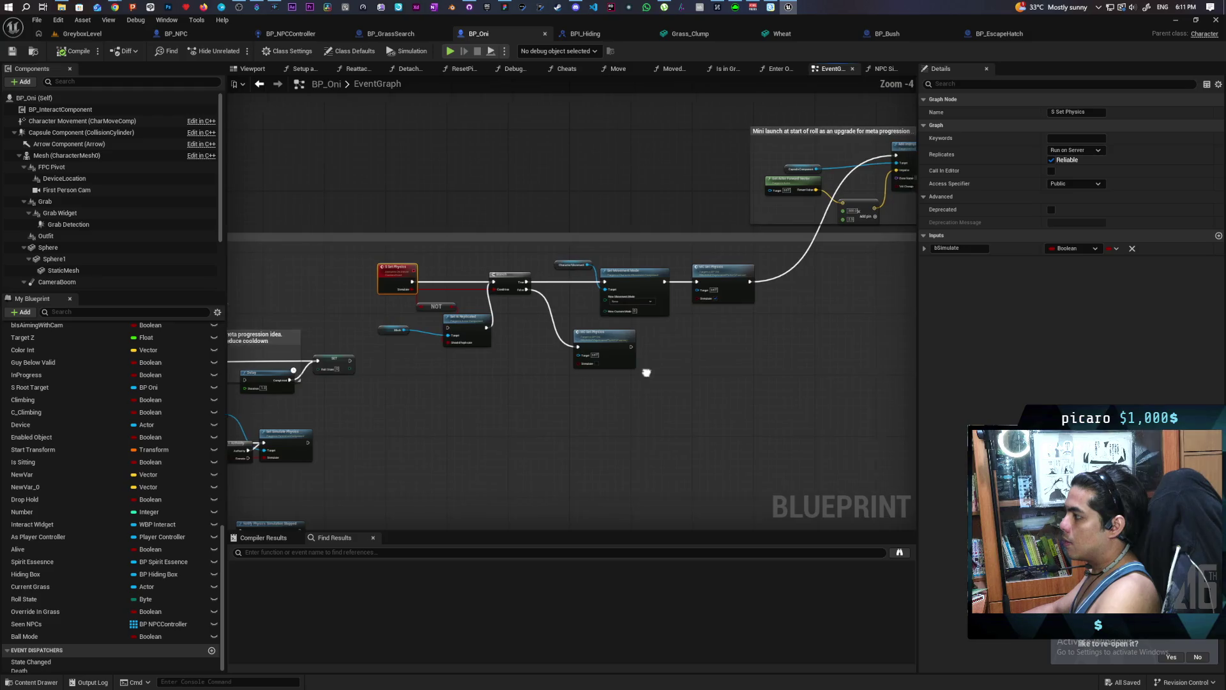
pyautogui.scroll(2, 618, 349)
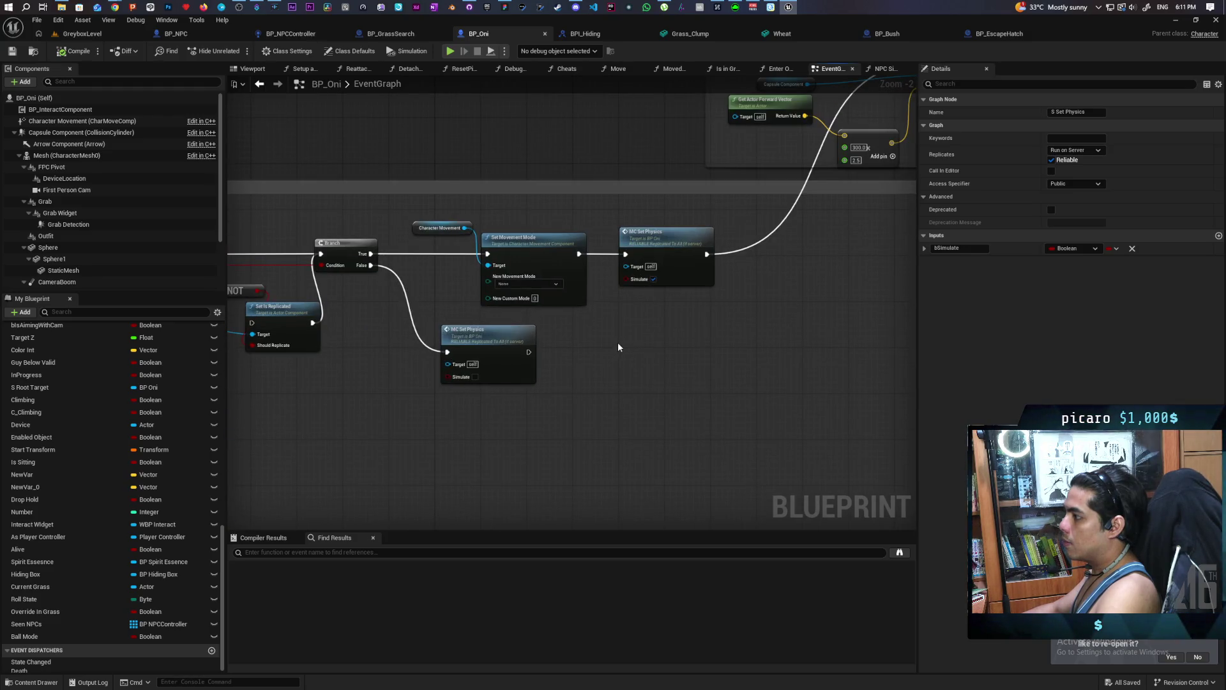
pyautogui.scroll(-2, 650, 320)
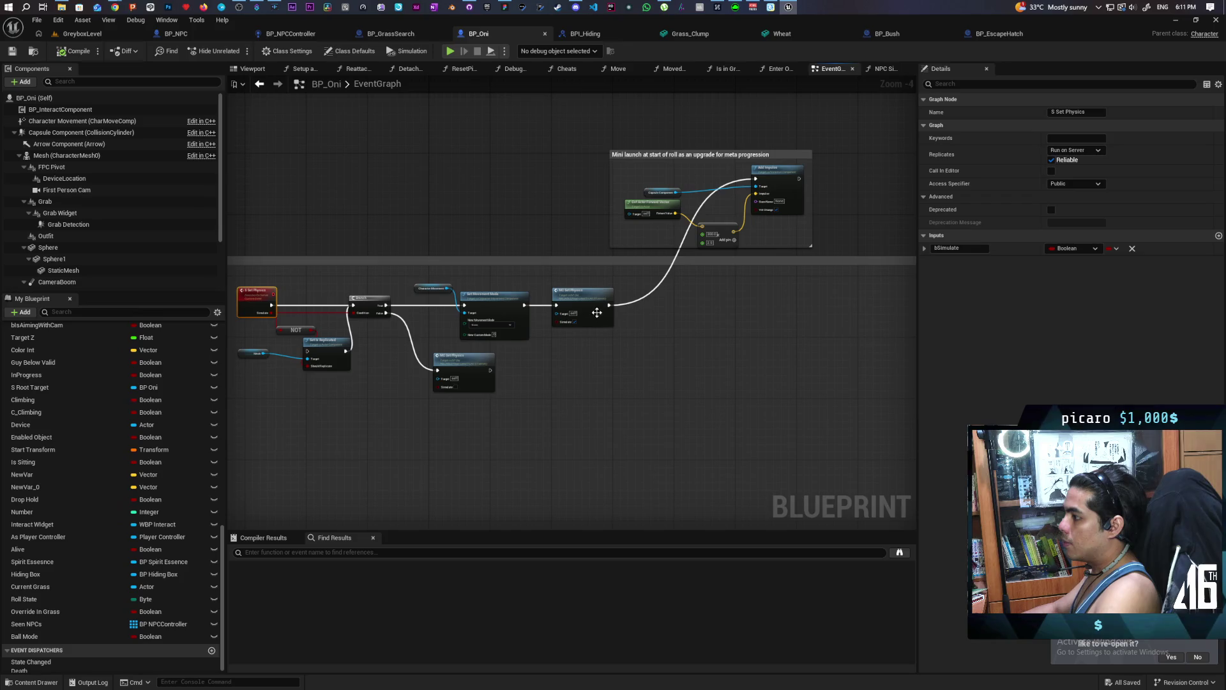
pyautogui.click(596, 313)
pyautogui.scroll(5, 596, 315)
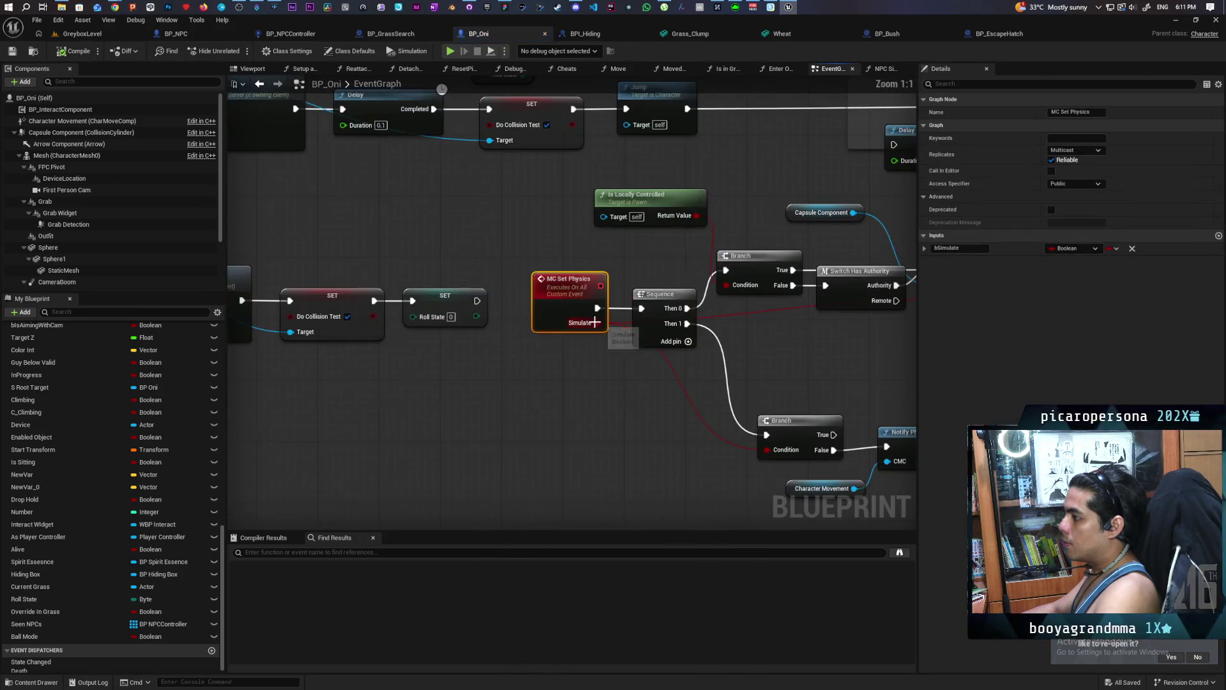
pyautogui.scroll(-1, 622, 386)
pyautogui.moveTo(623, 386)
pyautogui.mouseDown()
pyautogui.moveTo(416, 377)
pyautogui.moveTo(706, 369)
pyautogui.mouseUp()
pyautogui.moveTo(447, 383); pyautogui.dragTo(688, 375)
pyautogui.moveTo(220, 461)
pyautogui.mouseDown()
pyautogui.moveTo(499, 427)
pyautogui.moveTo(597, 527)
pyautogui.moveTo(583, 590)
pyautogui.moveTo(441, 623)
pyautogui.moveTo(455, 638)
pyautogui.mouseUp()
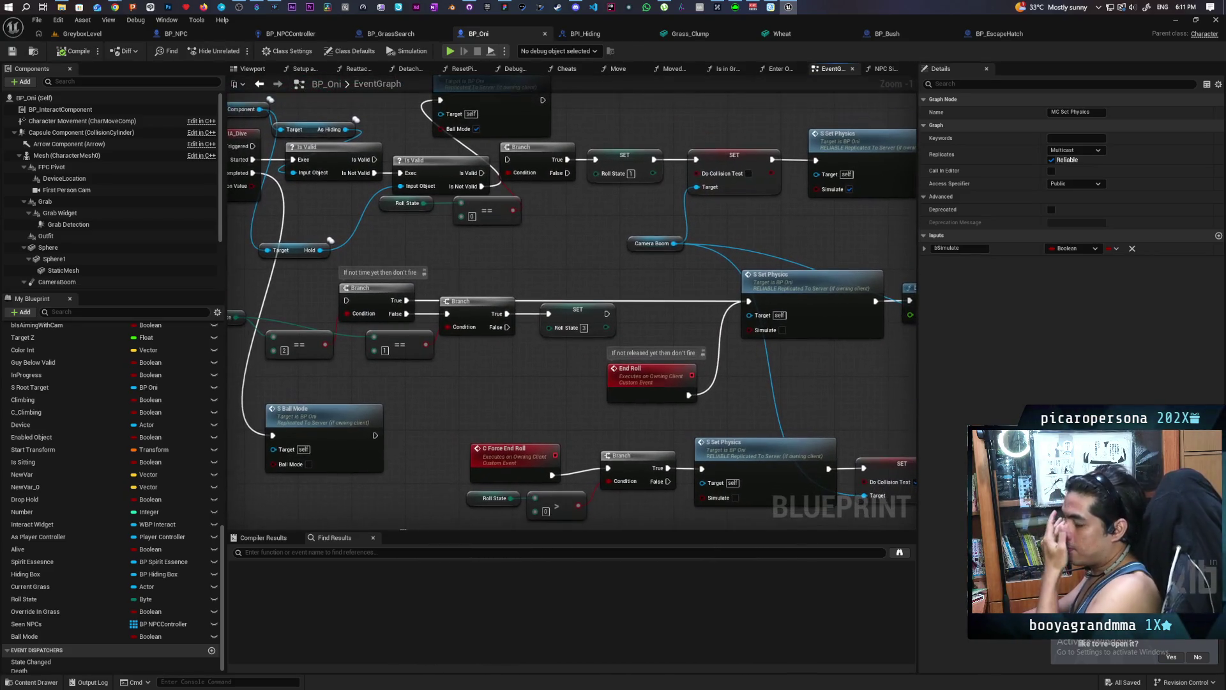
pyautogui.moveTo(380, 449)
pyautogui.mouseDown()
pyautogui.moveTo(434, 478)
pyautogui.moveTo(457, 518)
pyautogui.mouseUp()
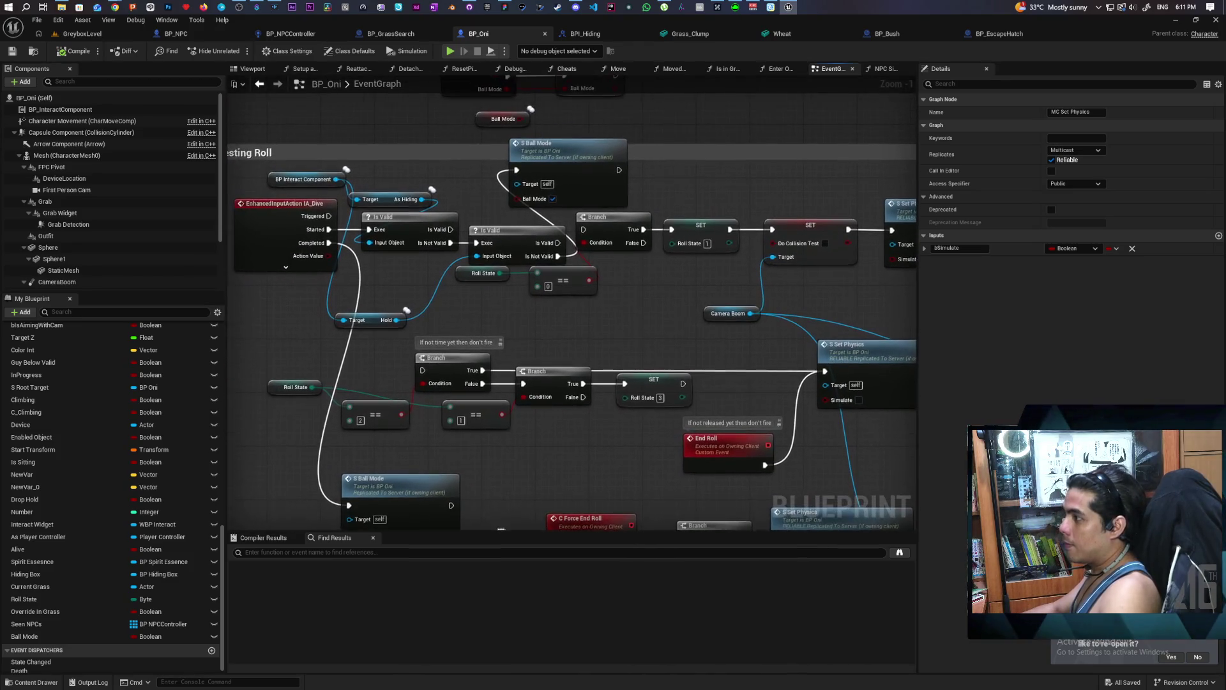
pyautogui.moveTo(531, 492)
pyautogui.mouseDown()
pyautogui.moveTo(531, 538)
pyautogui.moveTo(467, 354)
pyautogui.moveTo(441, 383)
pyautogui.mouseUp()
pyautogui.scroll(-2, 665, 396)
pyautogui.moveTo(665, 396); pyautogui.dragTo(543, 485)
pyautogui.click(646, 301)
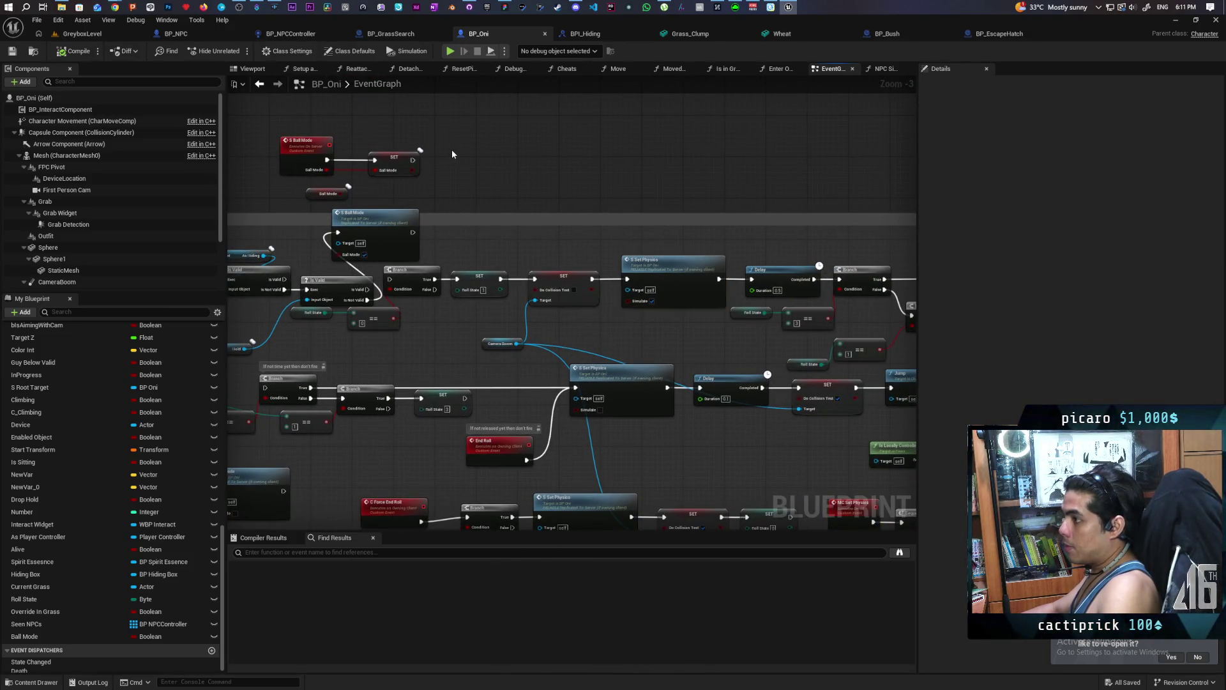
# Call S Set Physics after SET Ball Mode with Ball Mode feeding Simulate, and save.
pyautogui.hotkey('ctrl', 'v')
pyautogui.click(413, 159)
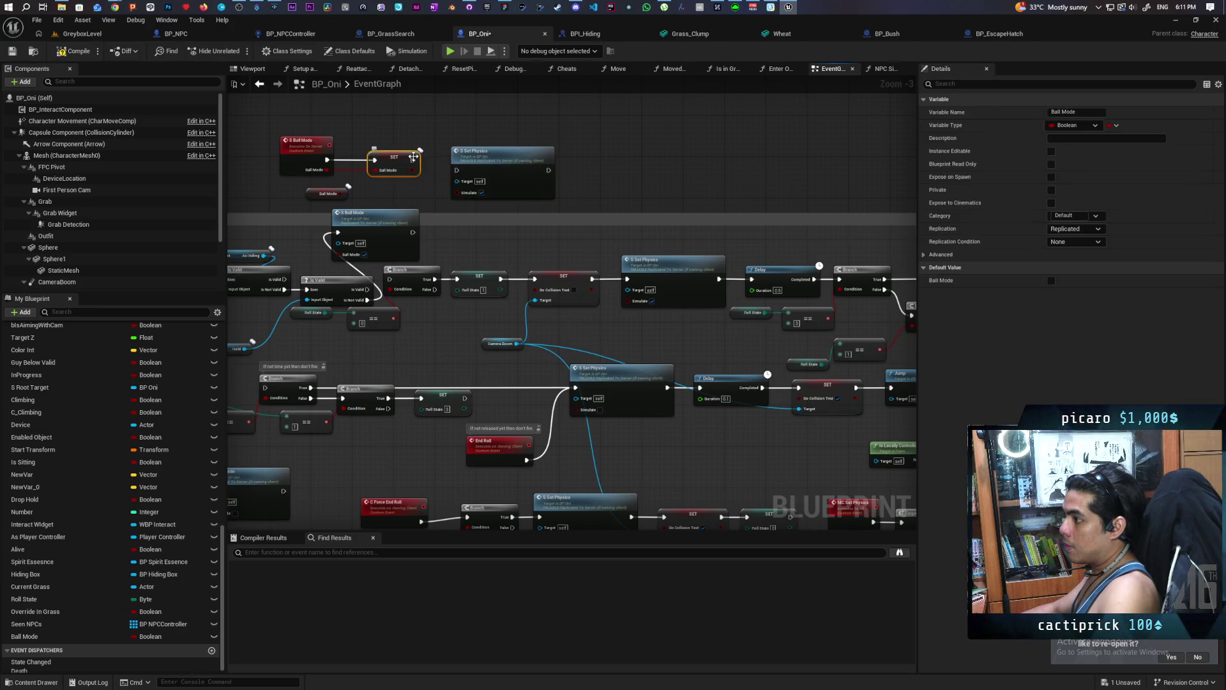
pyautogui.moveTo(416, 169)
pyautogui.mouseDown()
pyautogui.moveTo(459, 181)
pyautogui.moveTo(458, 195)
pyautogui.mouseUp()
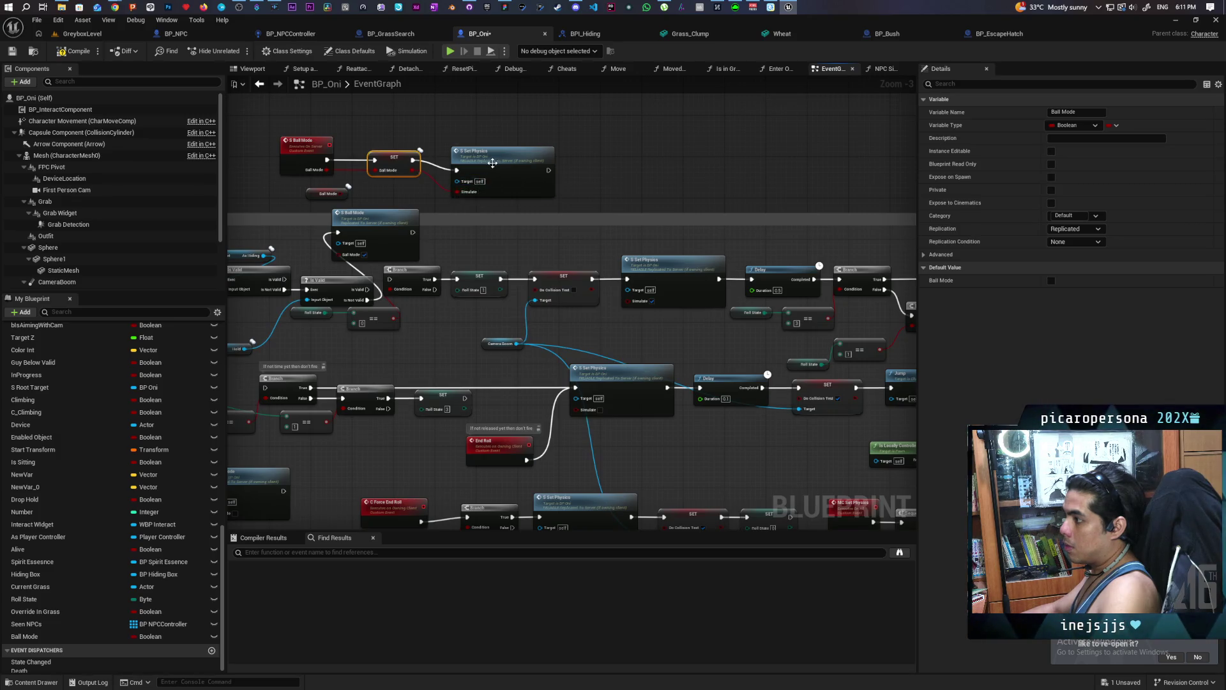
pyautogui.moveTo(485, 153); pyautogui.dragTo(475, 143)
pyautogui.hotkey('ctrl', 's')
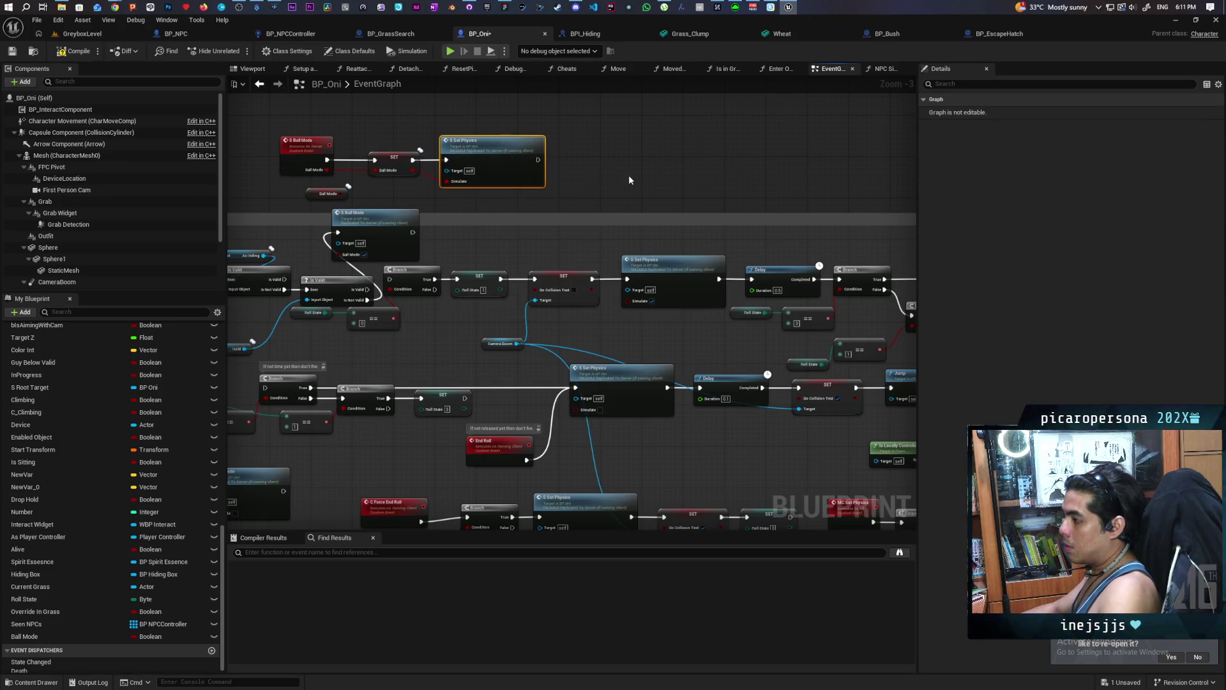
# Open the S Set Physics server event definition to view its Set Movement Mode branch.
pyautogui.moveTo(714, 172)
pyautogui.mouseDown()
pyautogui.moveTo(504, 135)
pyautogui.moveTo(833, 182)
pyautogui.mouseUp()
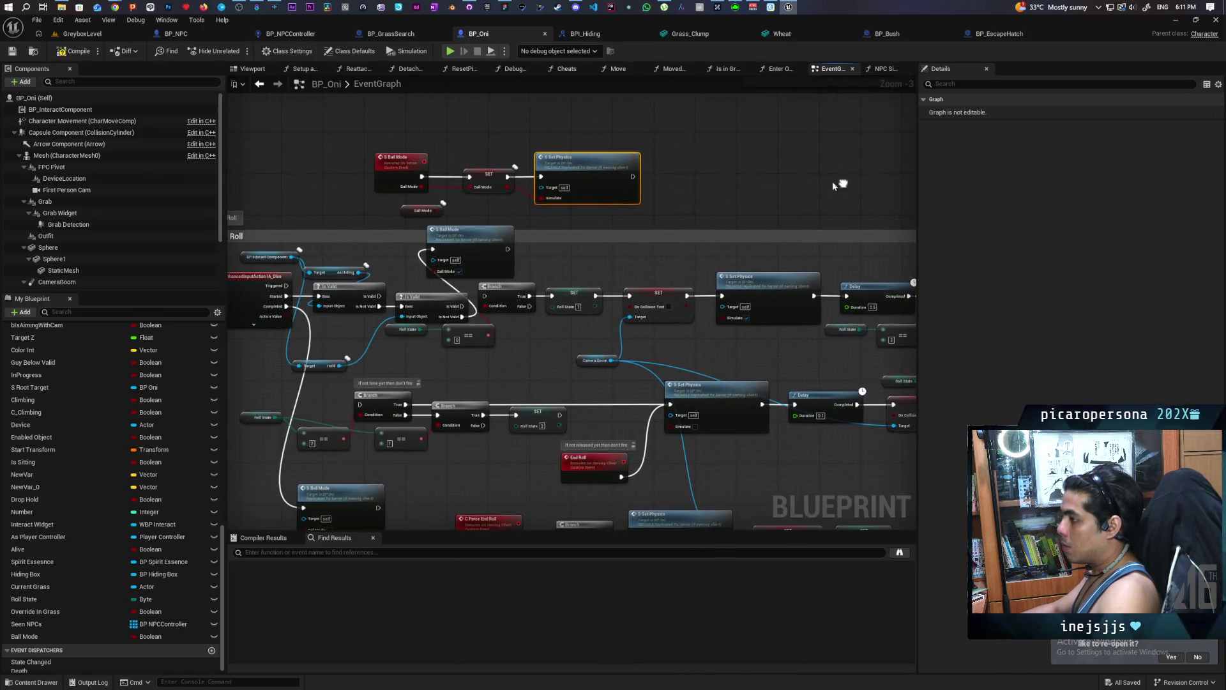
pyautogui.moveTo(370, 136); pyautogui.dragTo(586, 192)
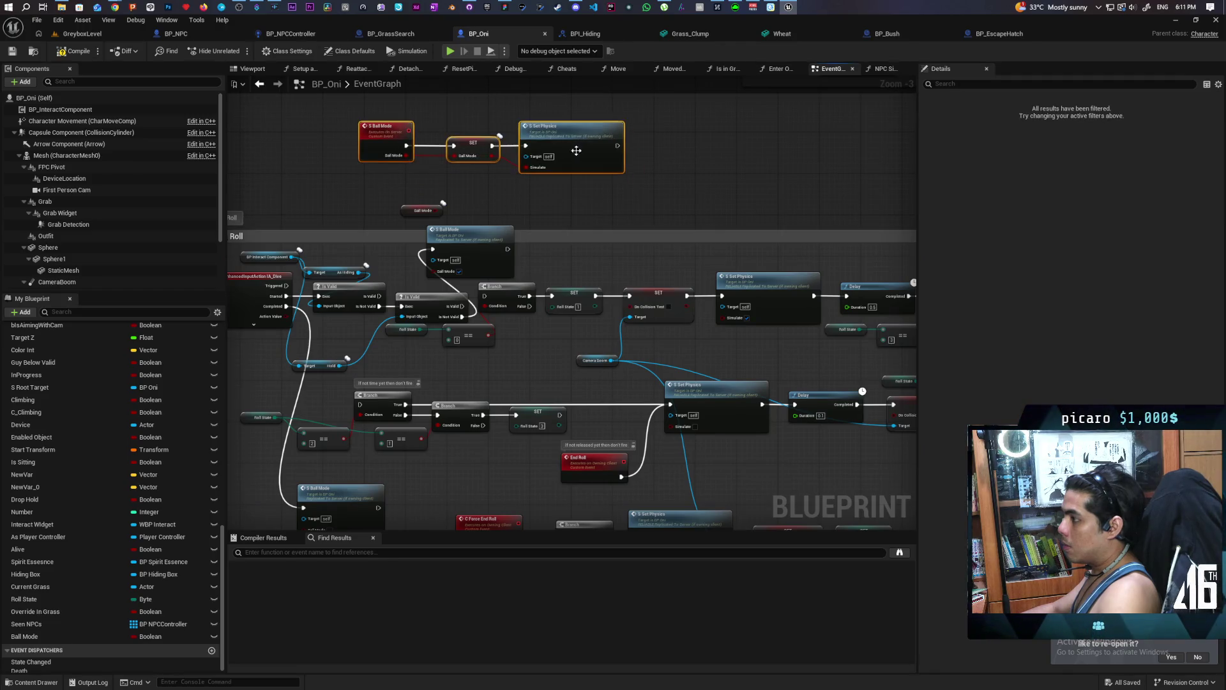
pyautogui.doubleClick(602, 183)
pyautogui.moveTo(677, 174); pyautogui.dragTo(552, 203)
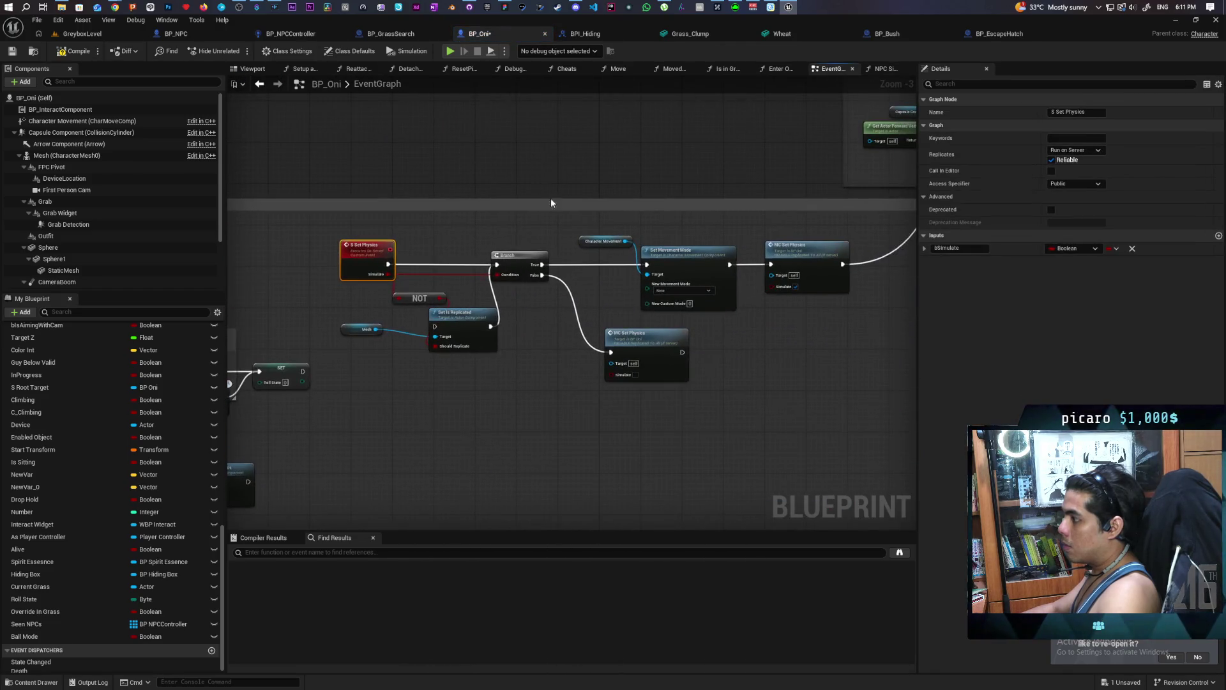
# Disconnect MC Set Physics's exec wire from the mini launch Add Impulse node.
pyautogui.moveTo(677, 389)
pyautogui.mouseDown()
pyautogui.moveTo(479, 452)
pyautogui.moveTo(637, 433)
pyautogui.moveTo(733, 438)
pyautogui.moveTo(806, 415)
pyautogui.moveTo(791, 411)
pyautogui.mouseUp()
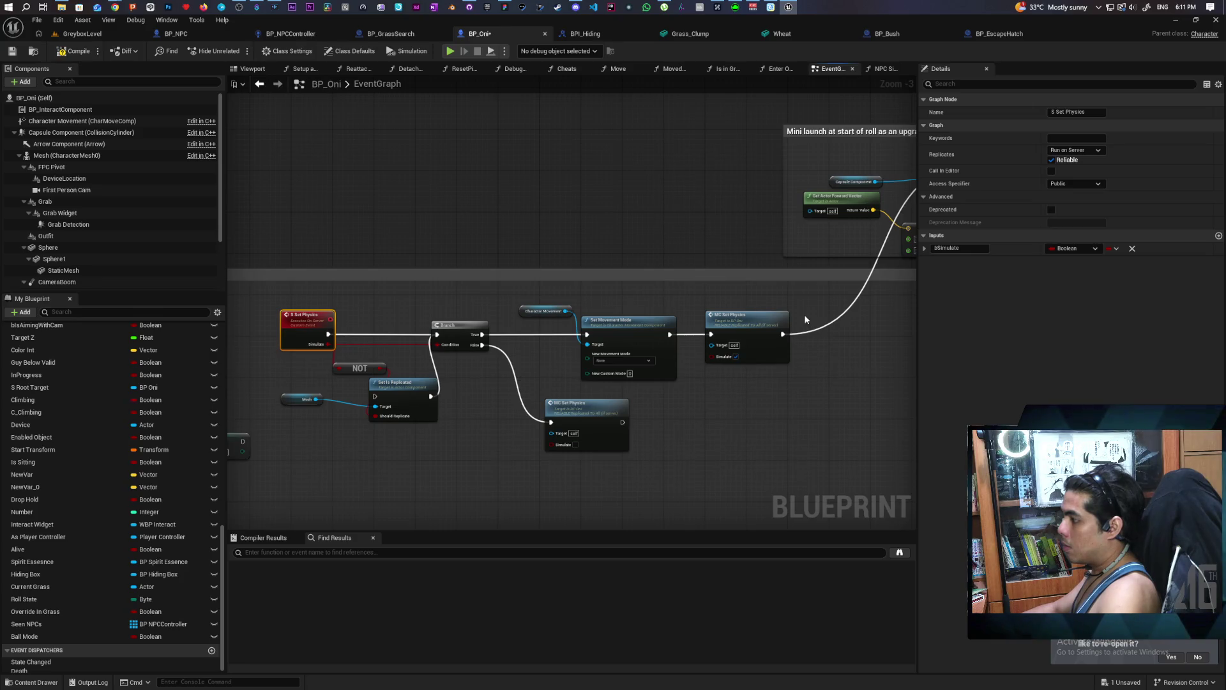
pyautogui.keyDown('alt'); pyautogui.click(783, 333); pyautogui.keyUp('alt')
pyautogui.moveTo(829, 347)
pyautogui.mouseDown()
pyautogui.moveTo(682, 392)
pyautogui.moveTo(698, 394)
pyautogui.mouseUp()
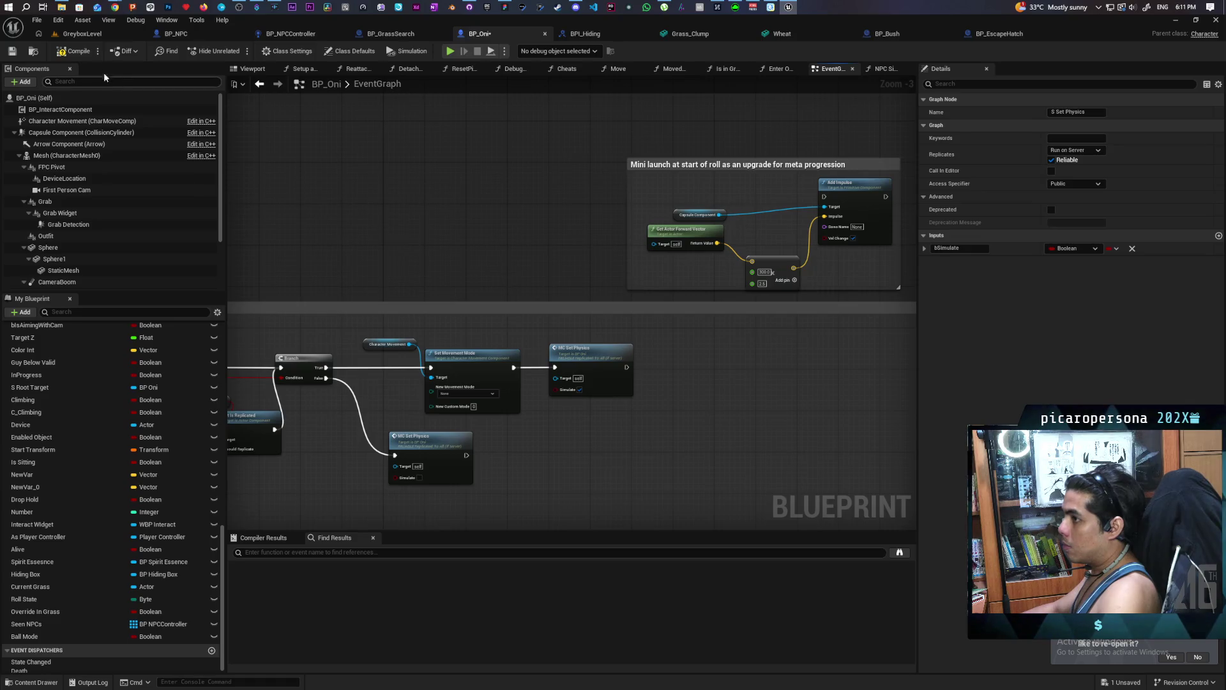
# Compile BP_Oni with F7 and return to the GreyboxLevel map.
pyautogui.press('F7')
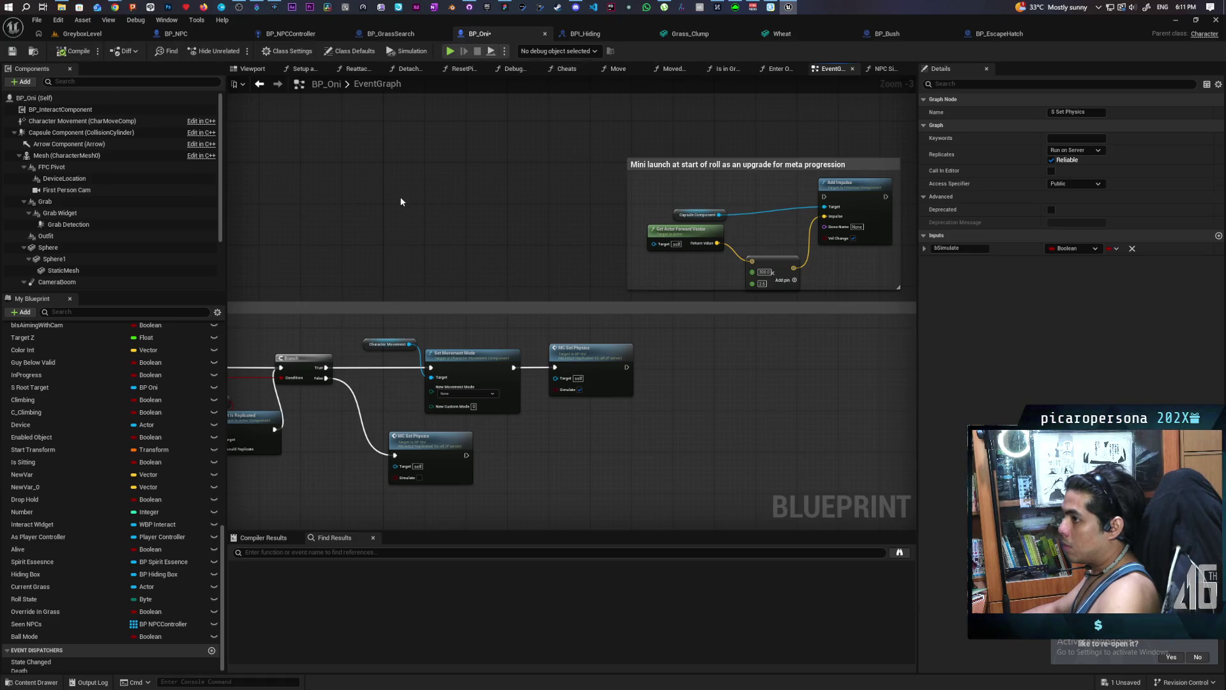
pyautogui.scroll(-1, 400, 200)
pyautogui.moveTo(400, 200); pyautogui.dragTo(620, 206)
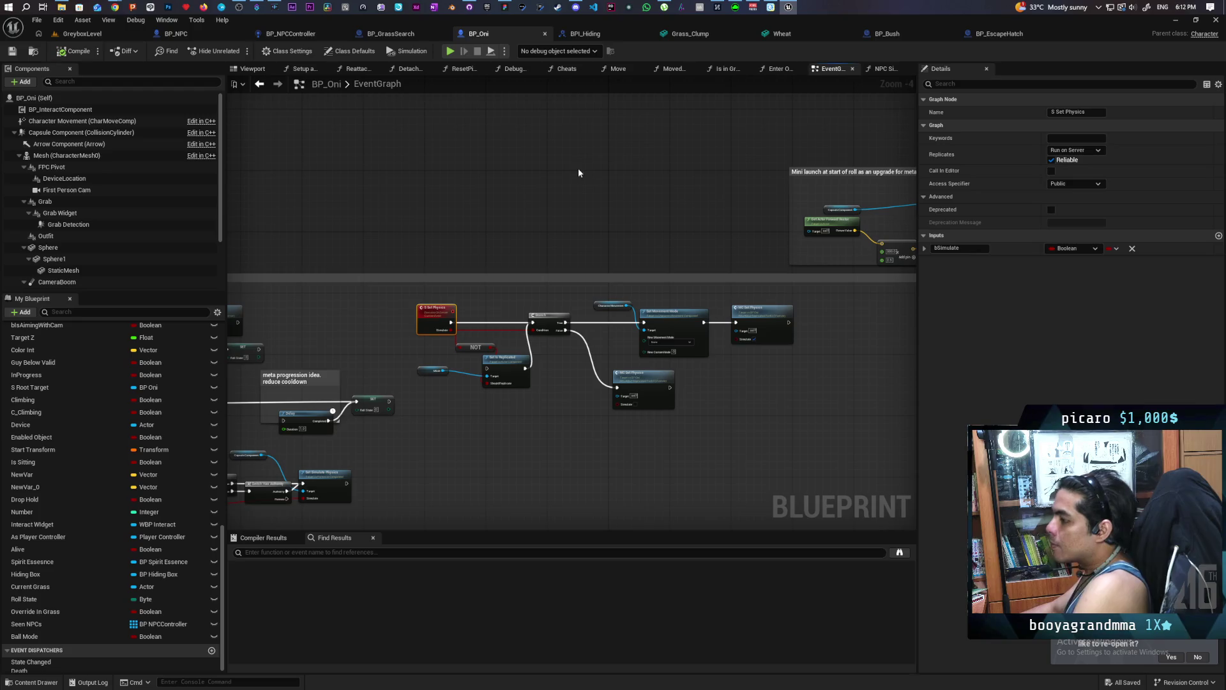
pyautogui.scroll(-2, 592, 205)
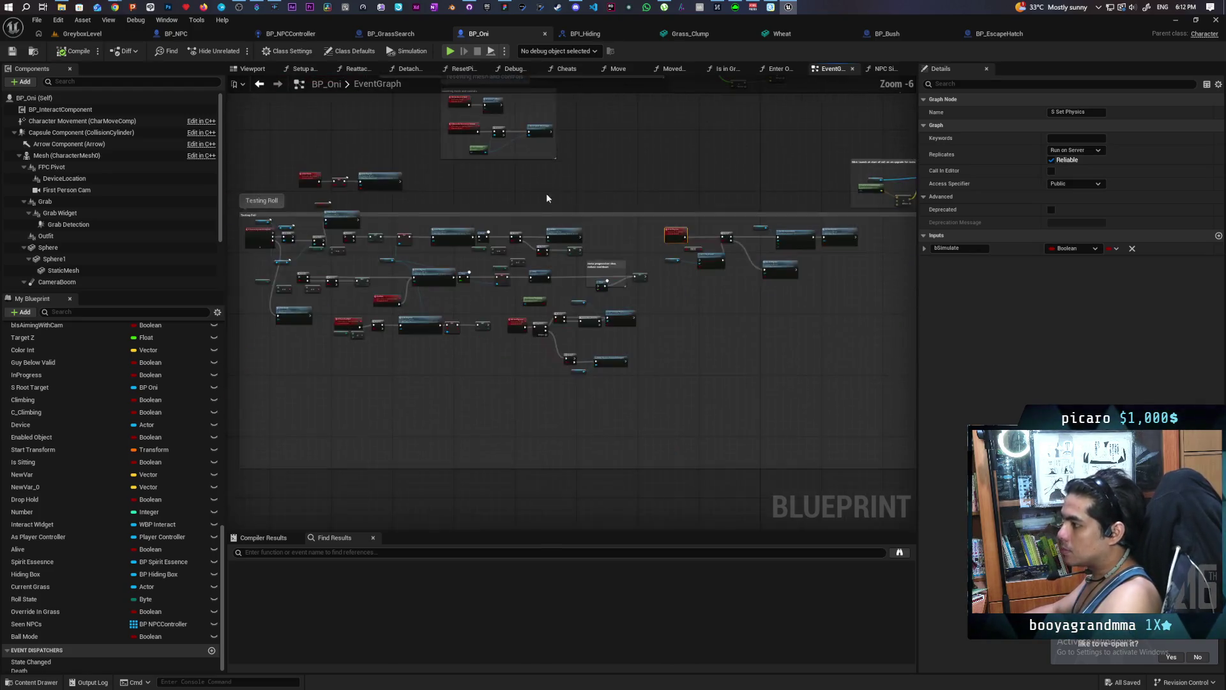
pyautogui.scroll(2, 557, 203)
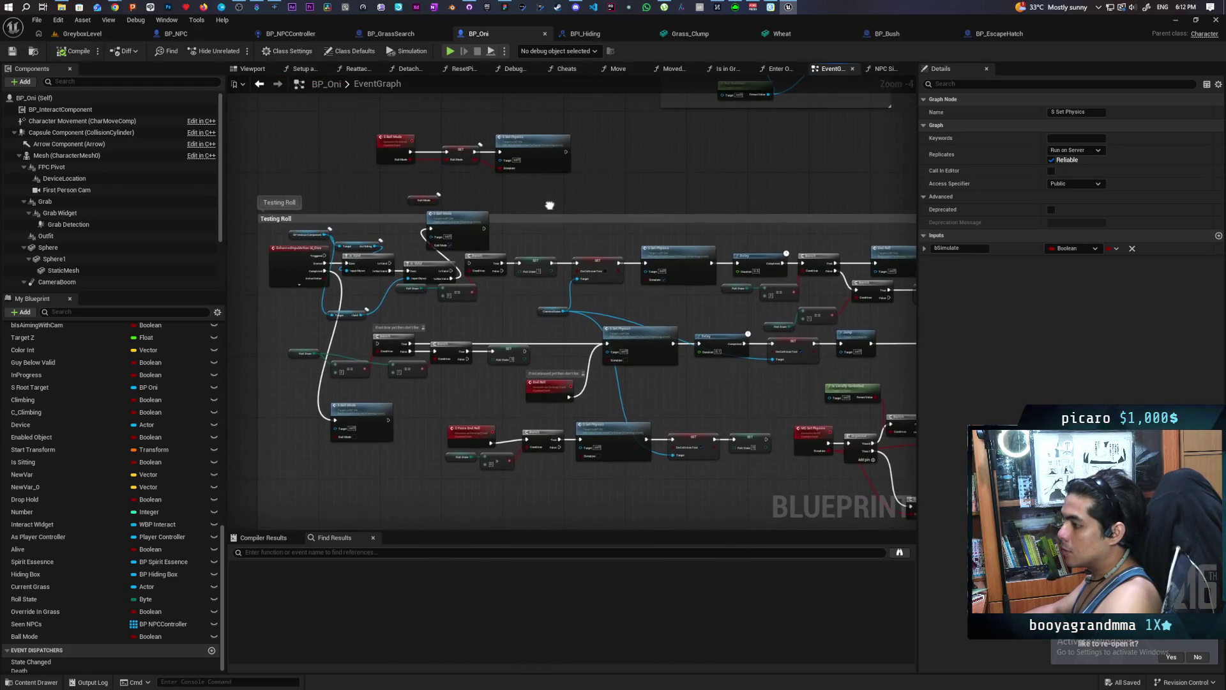
pyautogui.click(102, 34)
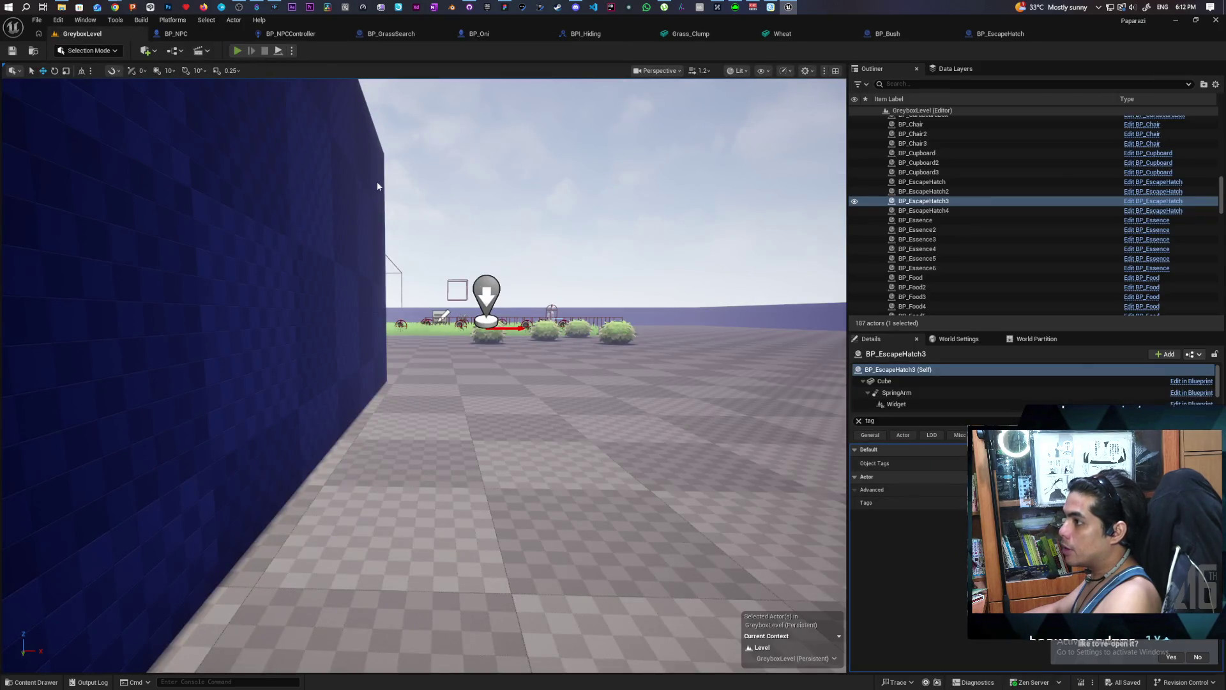
# Play-test GreyboxLevel, walking the Oni forward, then stop and go back to BP_Oni's graph.
pyautogui.hotkey('alt', 'p')
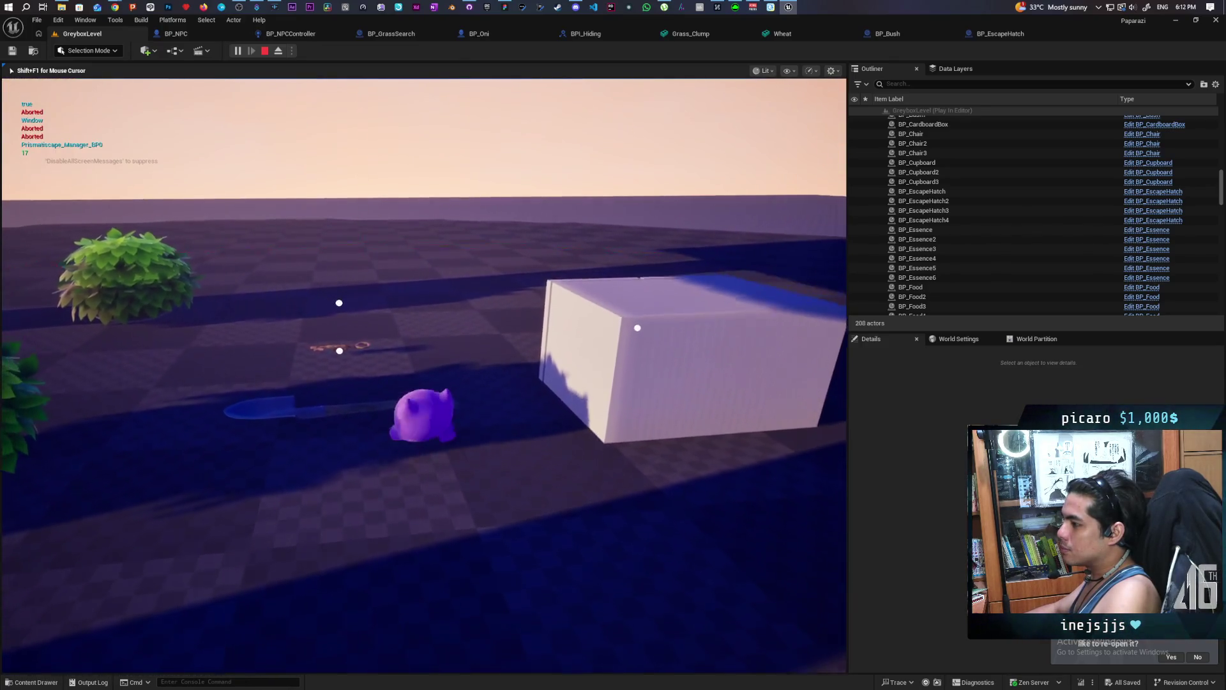
pyautogui.press('w')
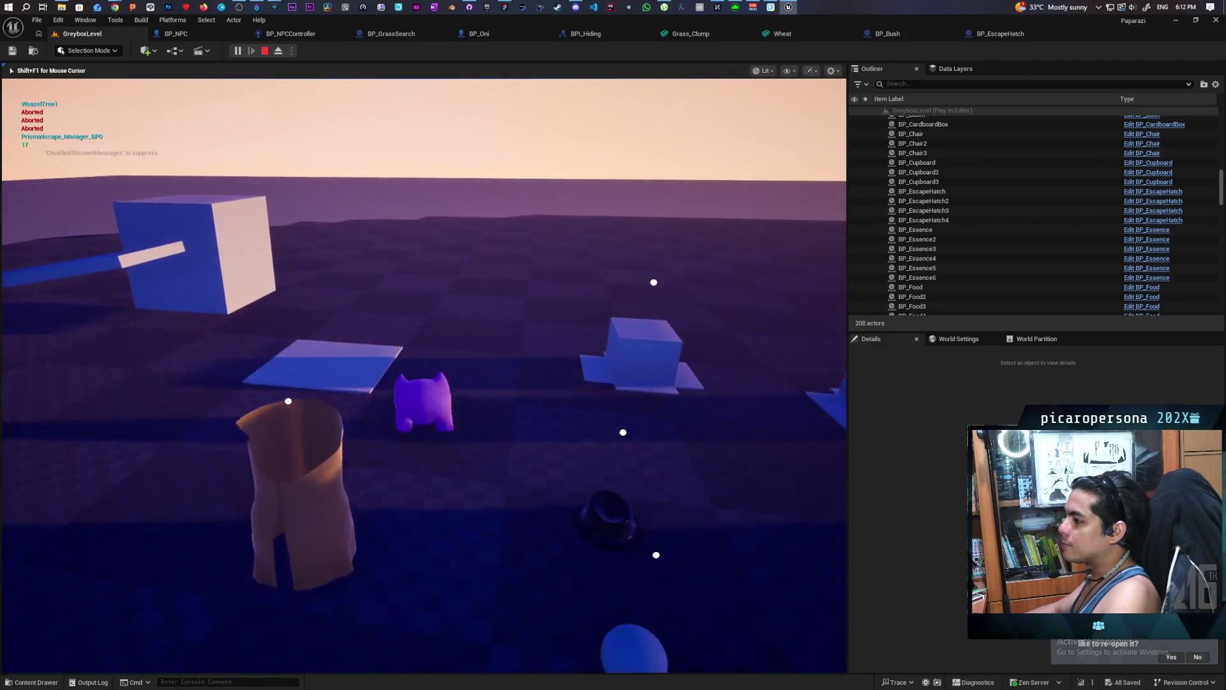
pyautogui.press('Escape')
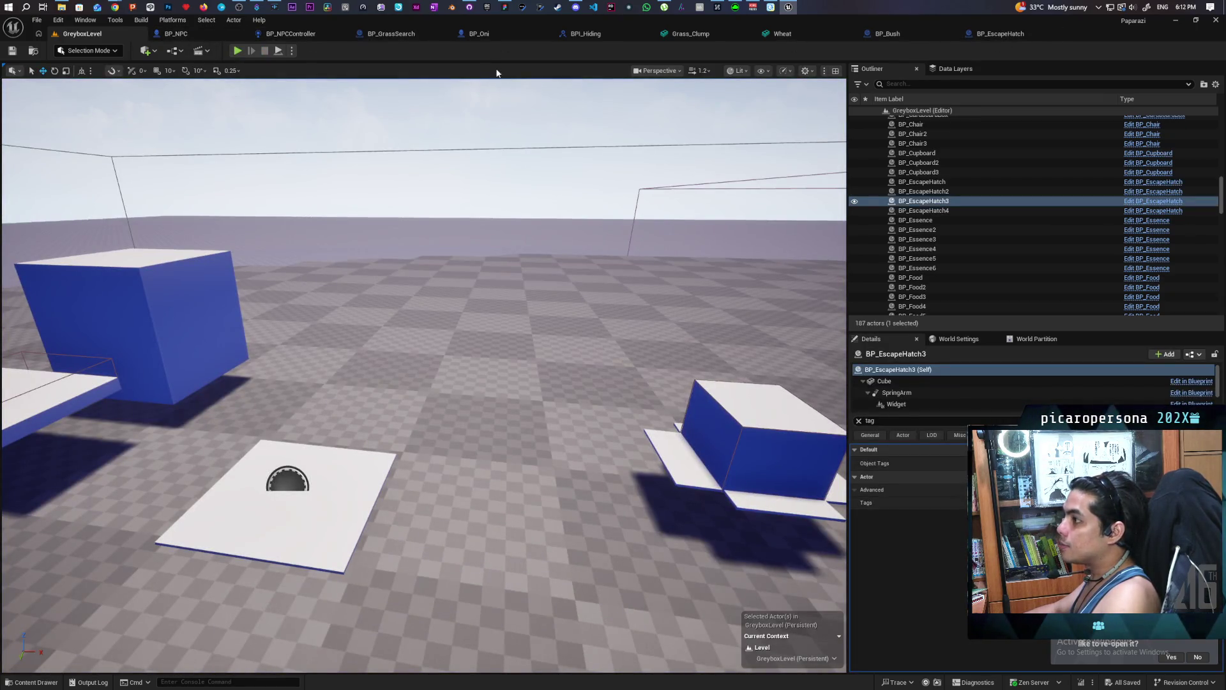
pyautogui.click(481, 36)
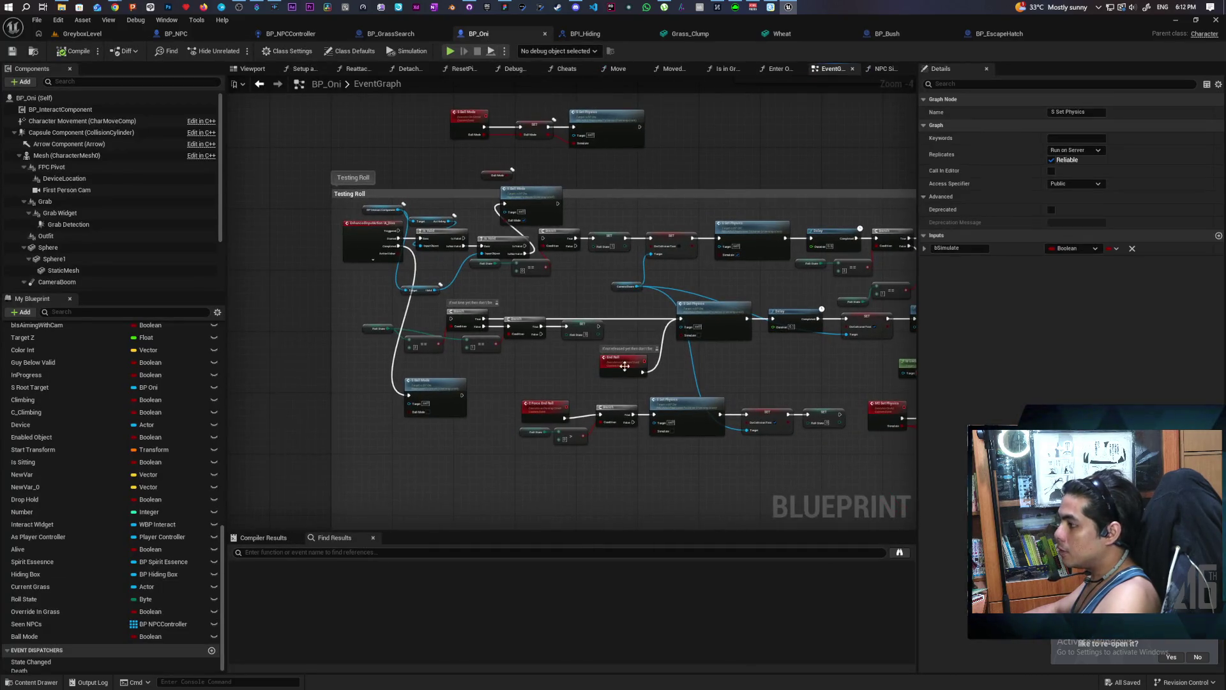
# Select the Camera Boom getter and SET Do Collision Test setter and duplicate them.
pyautogui.scroll(1, 634, 311)
pyautogui.moveTo(635, 311); pyautogui.dragTo(730, 250)
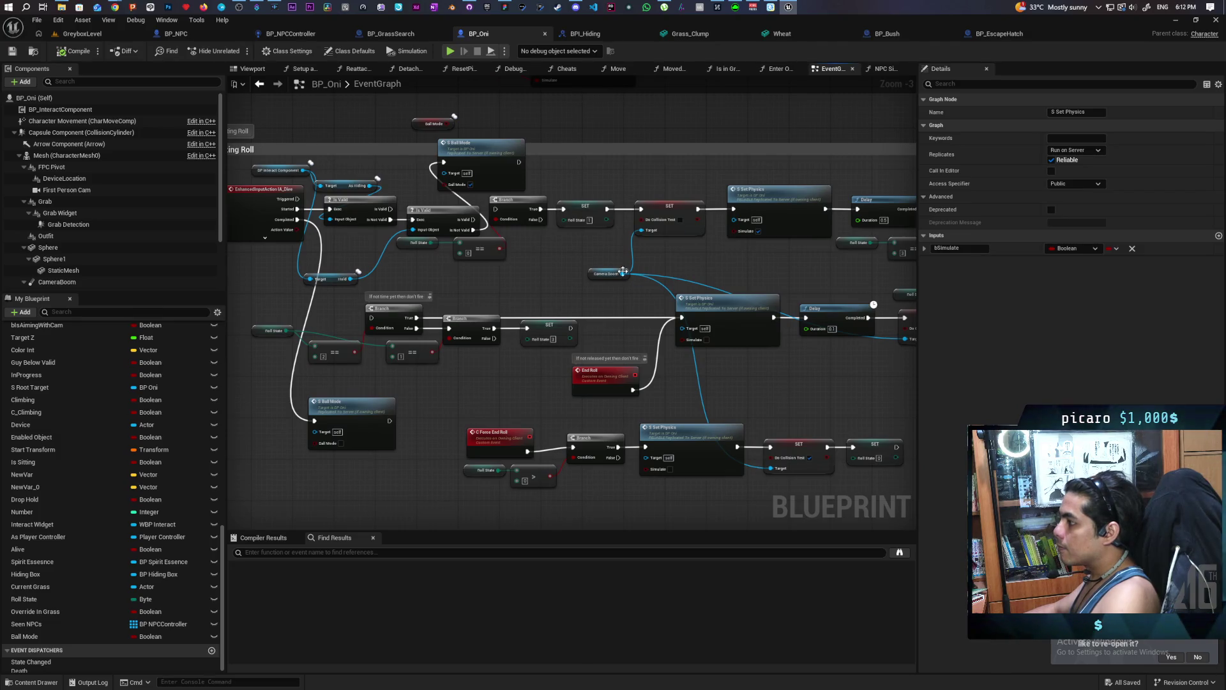
pyautogui.click(623, 271)
pyautogui.keyDown('ctrl'); pyautogui.click(665, 222); pyautogui.keyUp('ctrl')
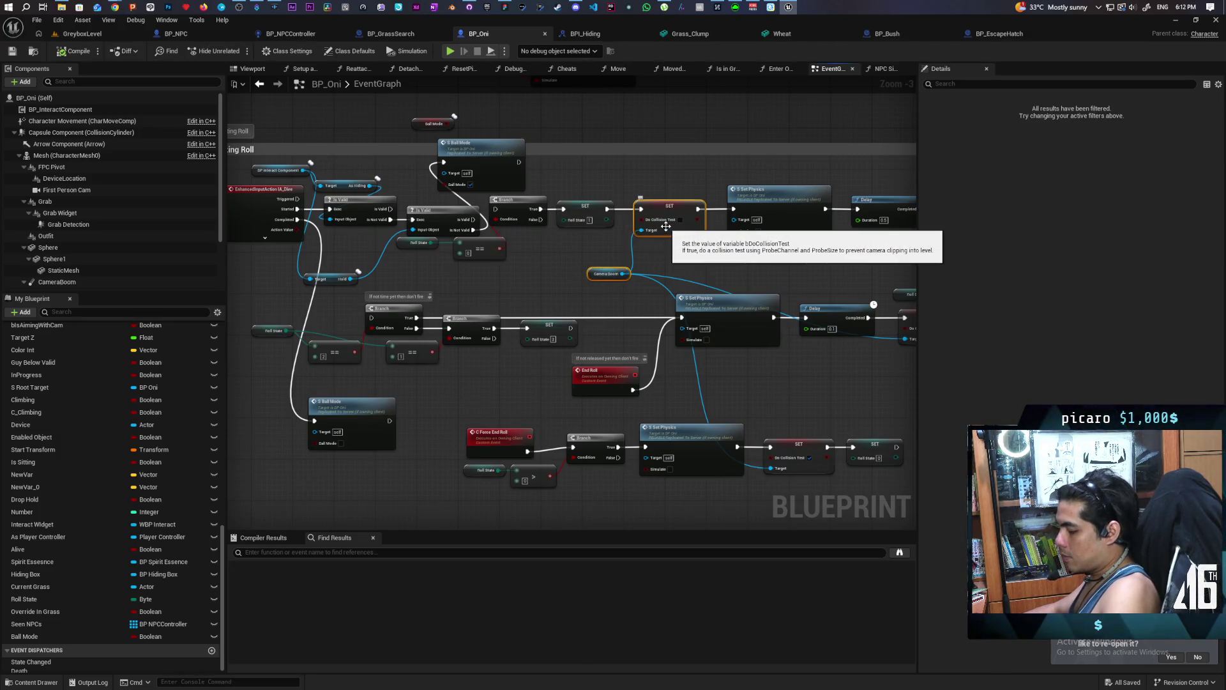
pyautogui.moveTo(577, 243); pyautogui.dragTo(628, 361)
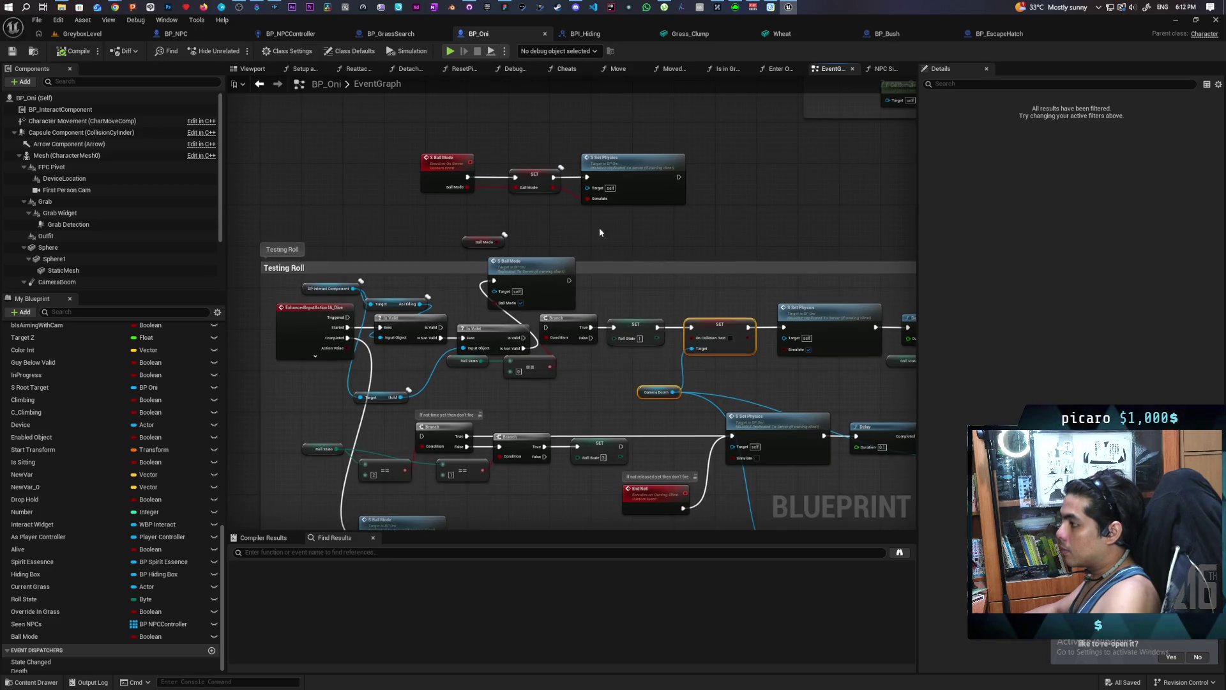
pyautogui.hotkey('ctrl', 'v')
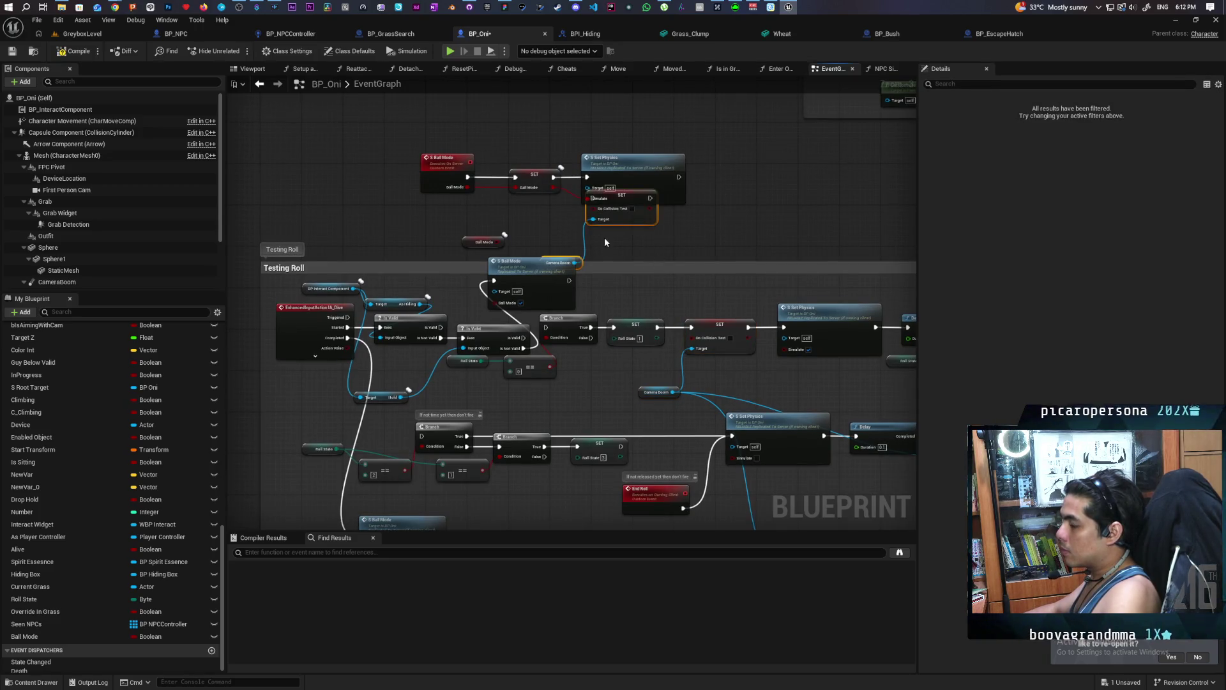
pyautogui.moveTo(623, 220)
pyautogui.mouseDown()
pyautogui.moveTo(604, 204)
pyautogui.moveTo(637, 256)
pyautogui.moveTo(597, 221)
pyautogui.moveTo(611, 249)
pyautogui.moveTo(431, 366)
pyautogui.mouseUp()
pyautogui.click(630, 225)
# Paste the pair below S Ball Mode, wire its exec output to the setter, and return to GreyboxLevel.
pyautogui.scroll(1, 609, 272)
pyautogui.hotkey('ctrl', 'v')
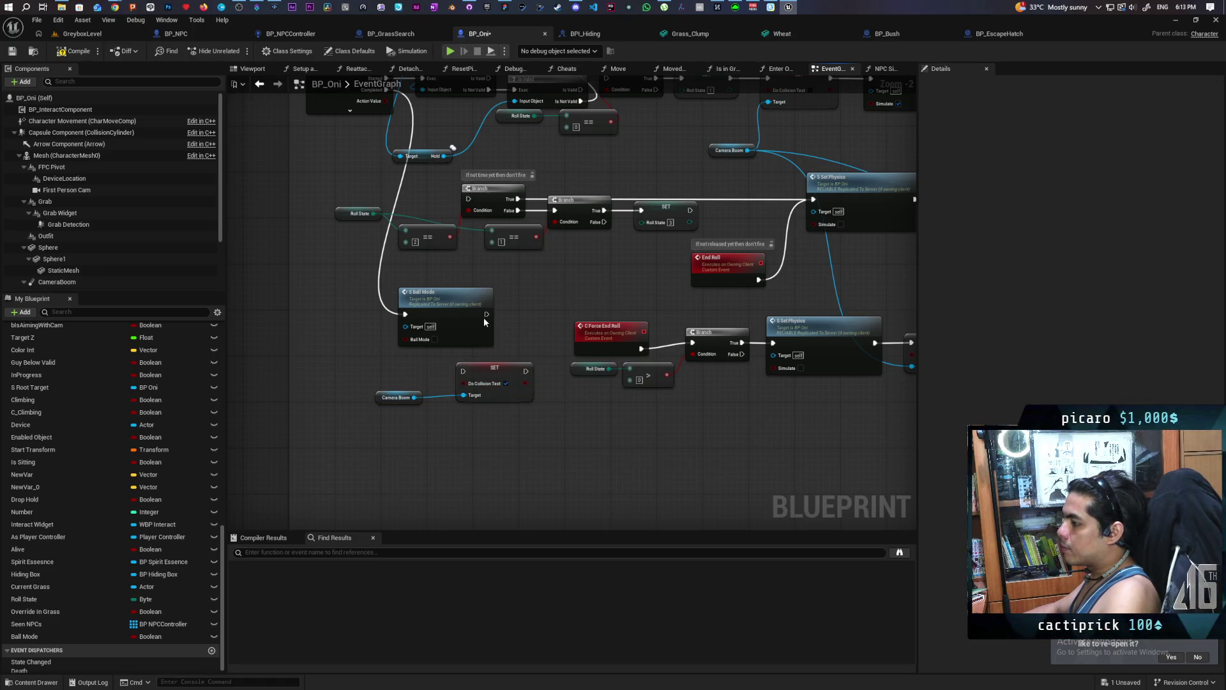
pyautogui.moveTo(487, 314)
pyautogui.mouseDown()
pyautogui.moveTo(483, 353)
pyautogui.moveTo(465, 373)
pyautogui.mouseUp()
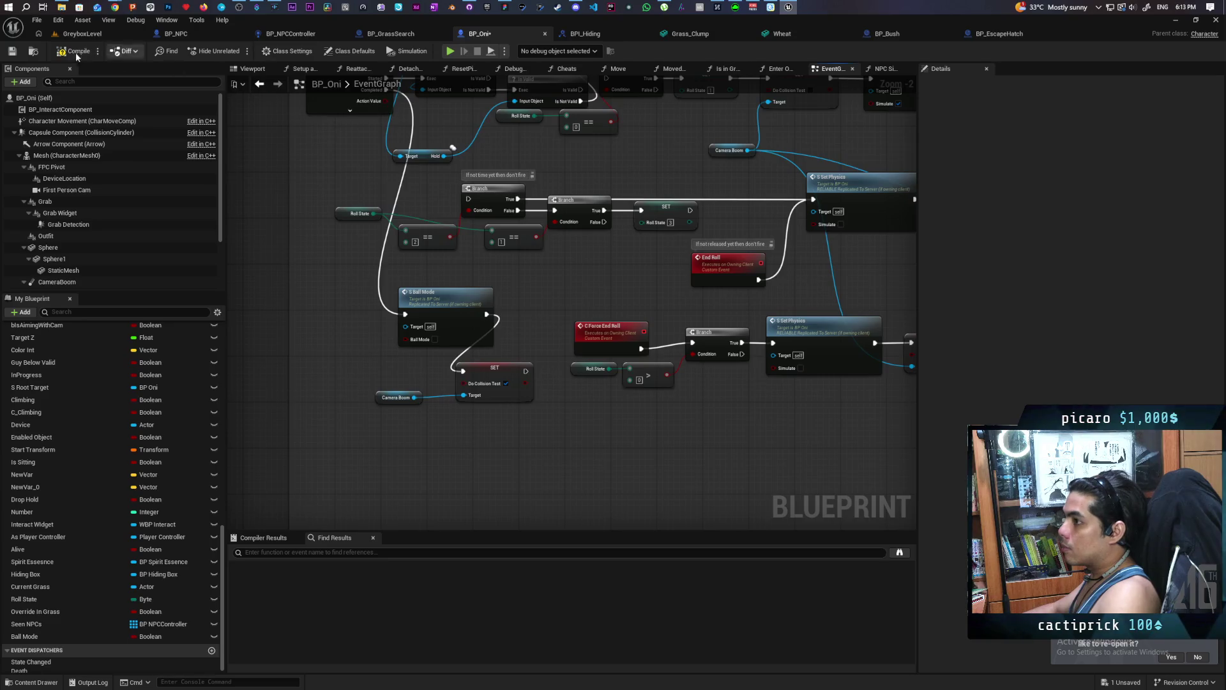
pyautogui.click(95, 36)
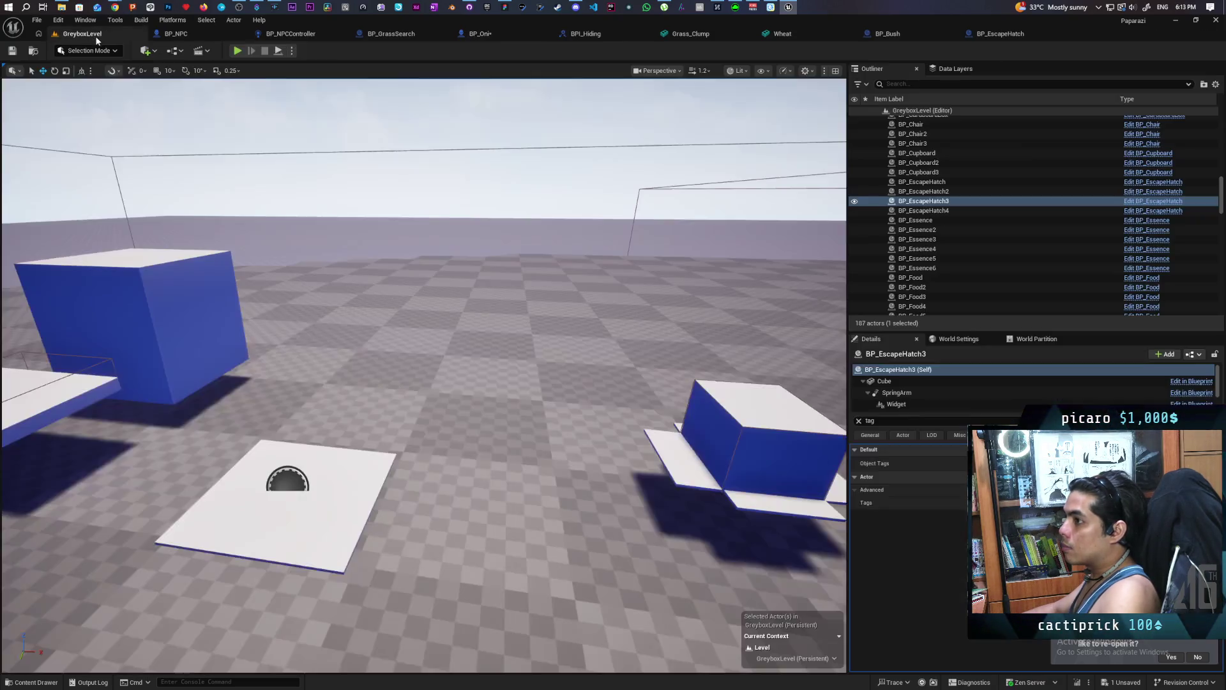
# Save everything and play-test, walking the Oni past the bush, over the white boxes and ledge.
pyautogui.hotkey('ctrl', 'shift', 's')
pyautogui.click(238, 52)
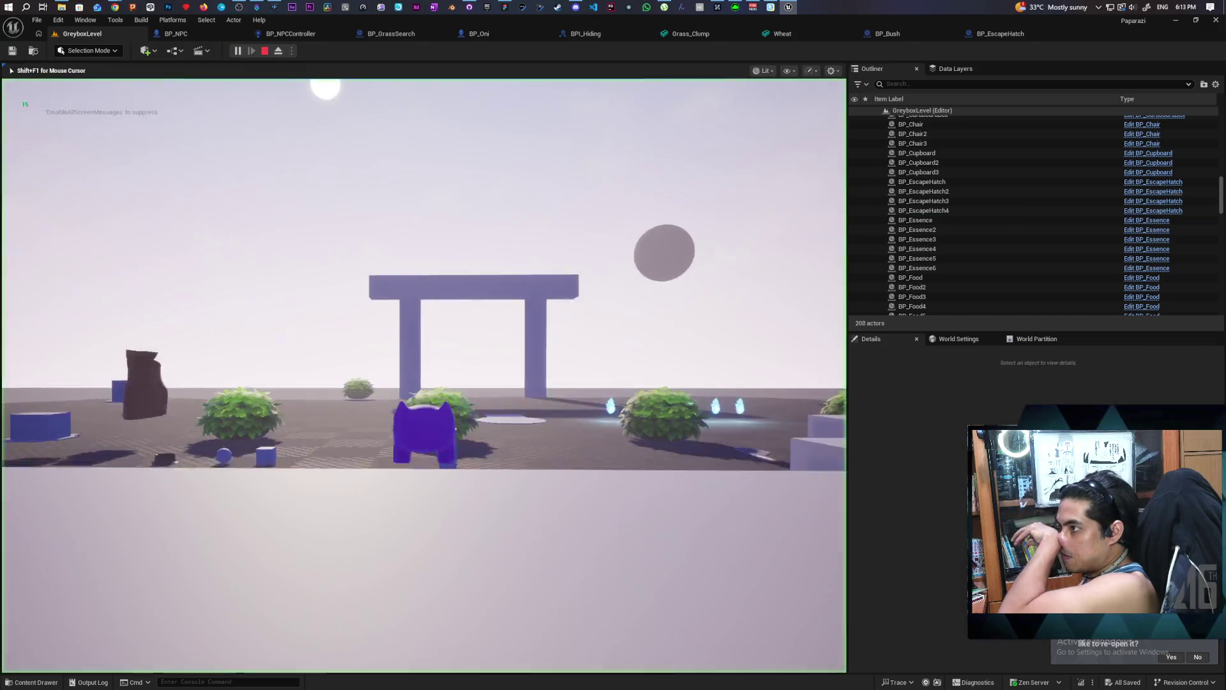
pyautogui.press('w')
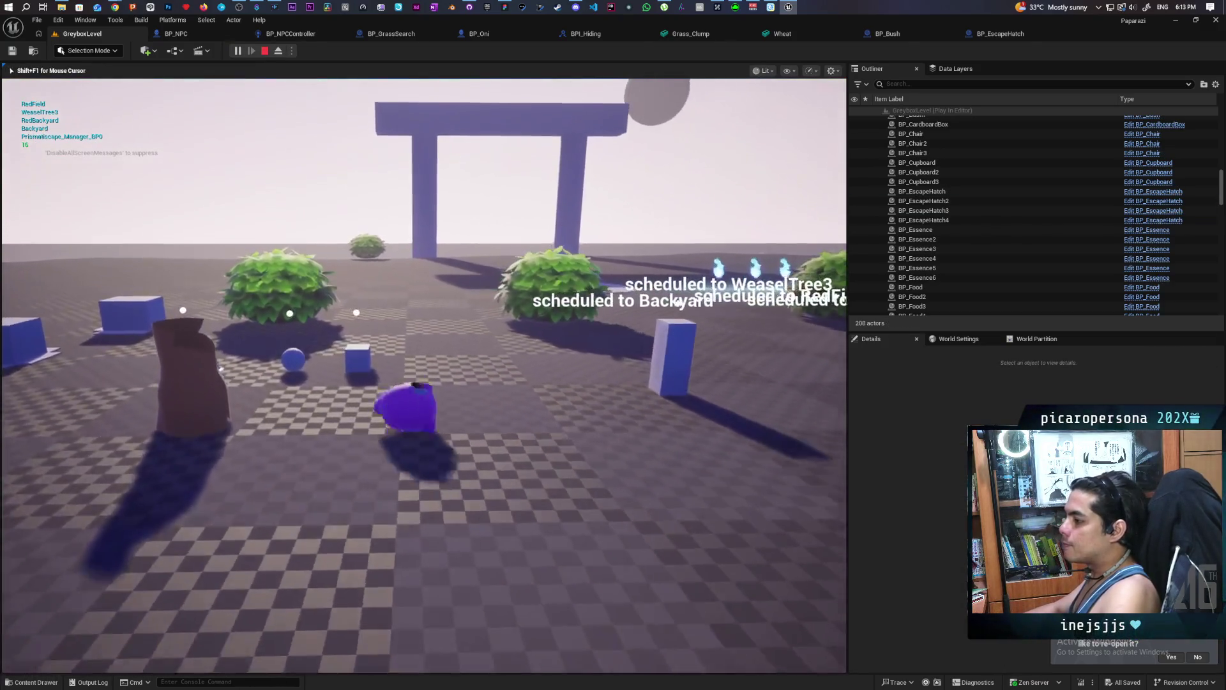
pyautogui.press('w')
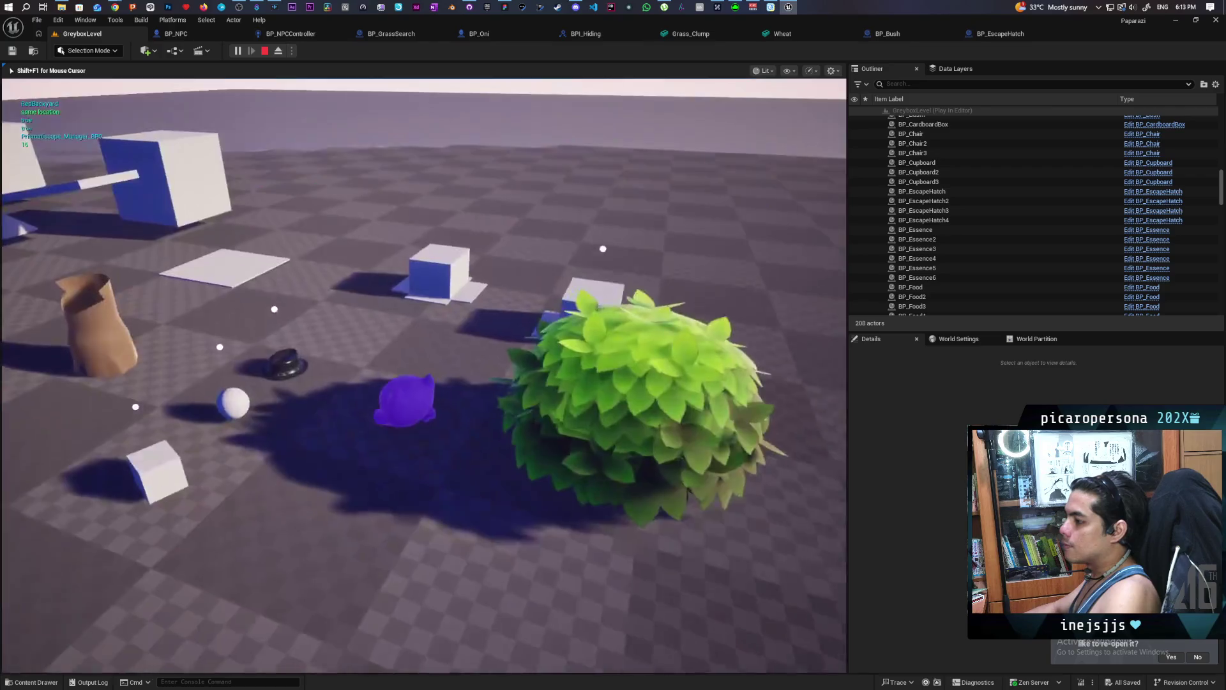
pyautogui.press('w')
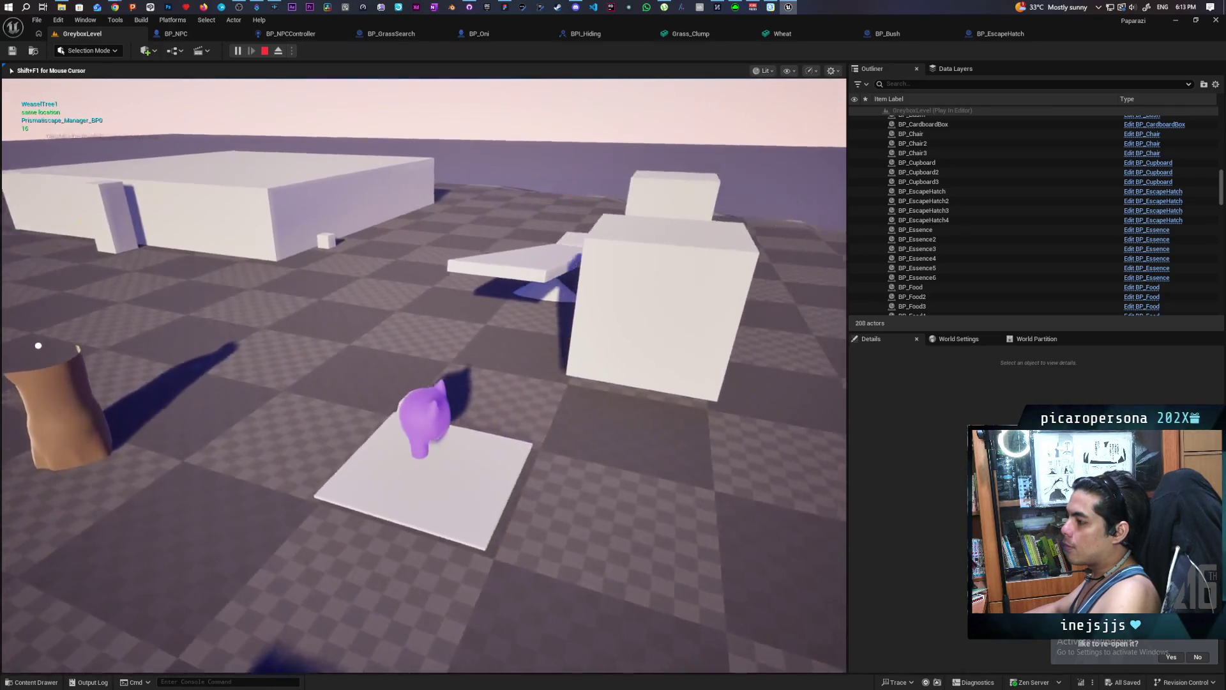
pyautogui.press('w')
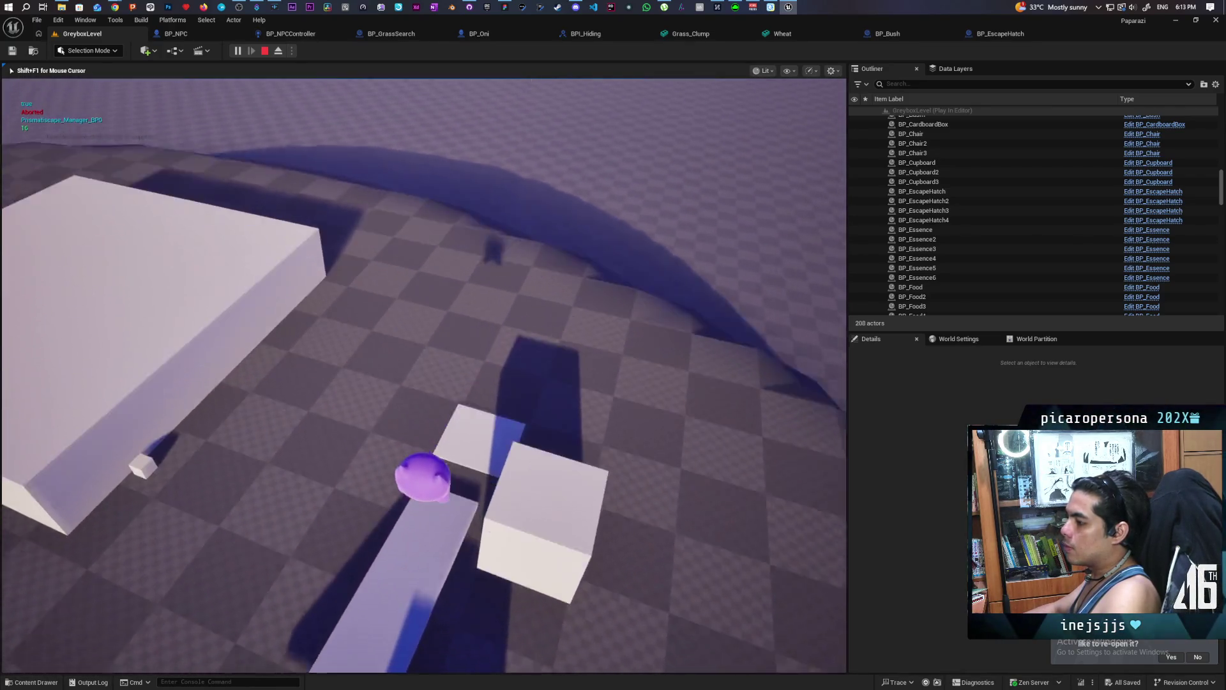
pyautogui.press('w')
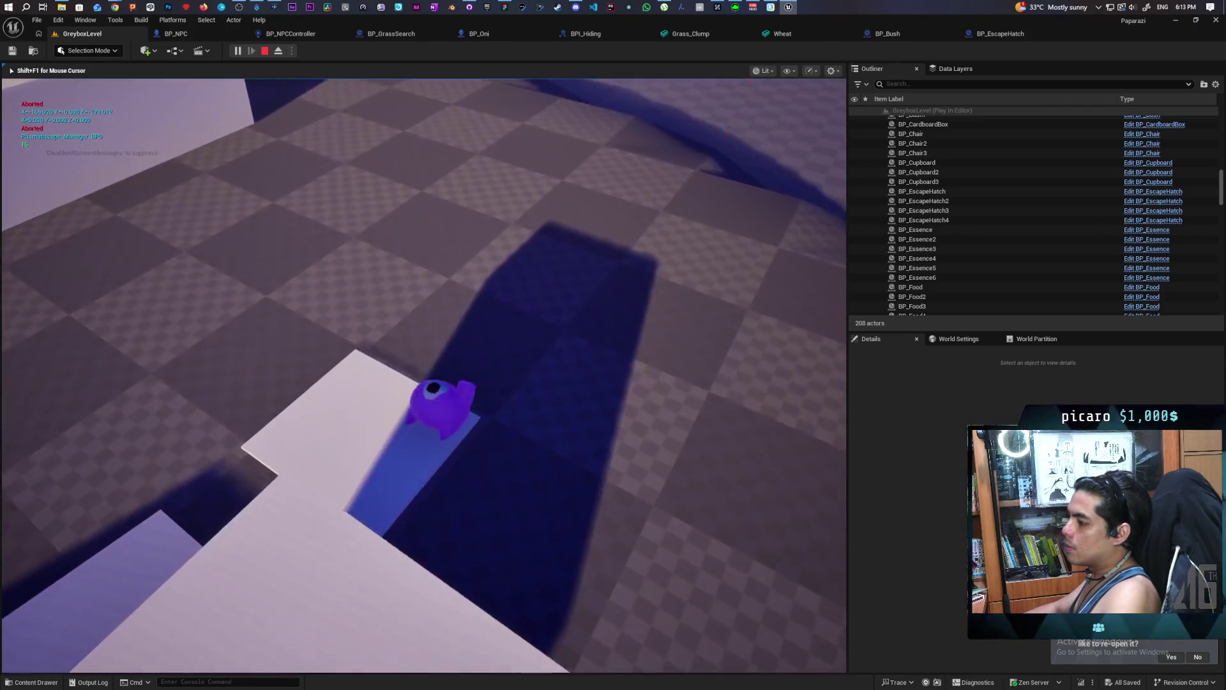
pyautogui.press('w')
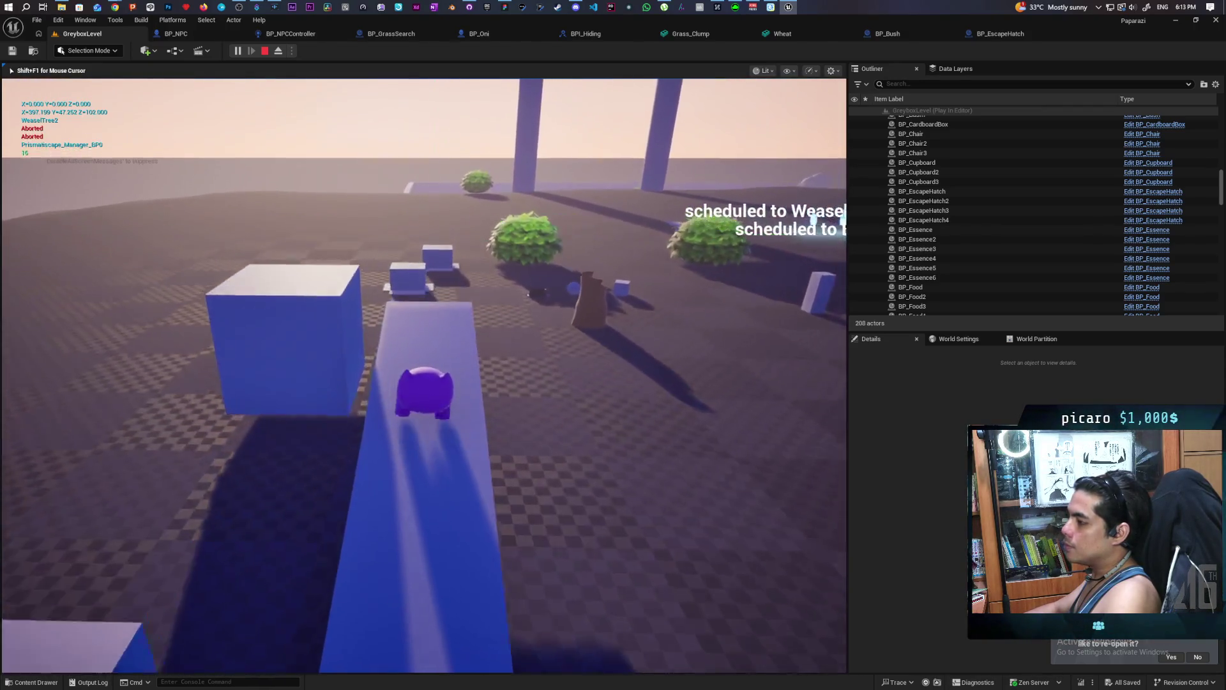
pyautogui.press('w')
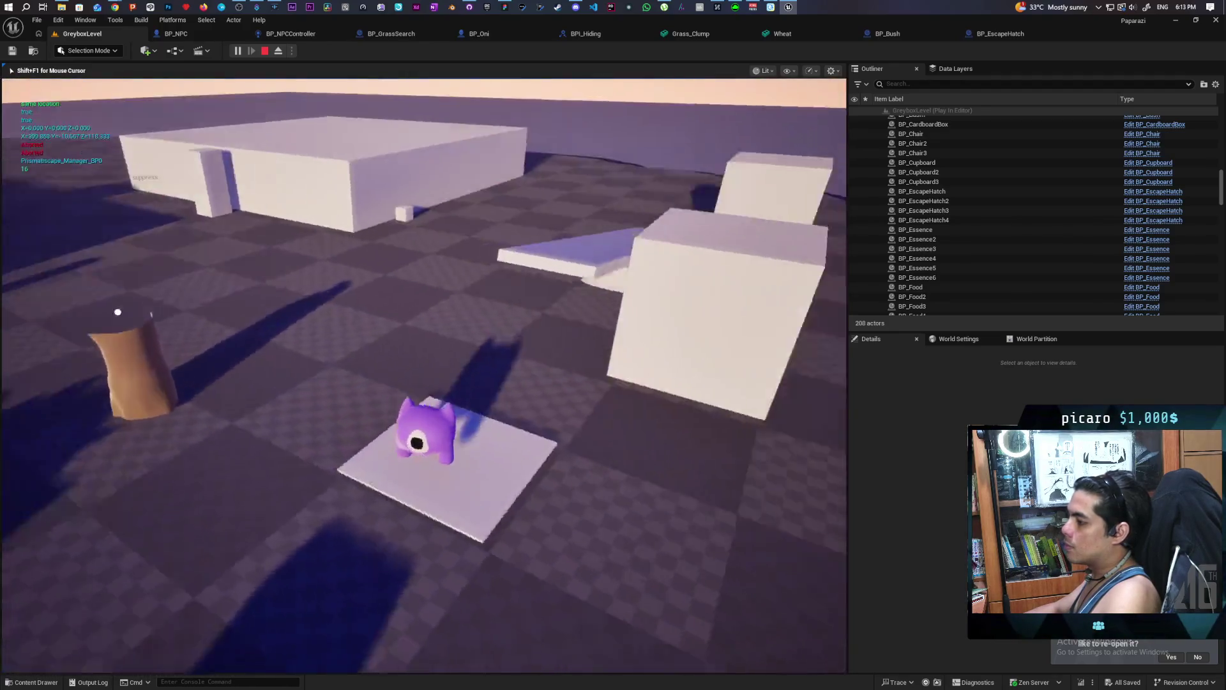
# Walk the Oni along the white and blue beams onto the floor tile beside the large block.
pyautogui.press('w')
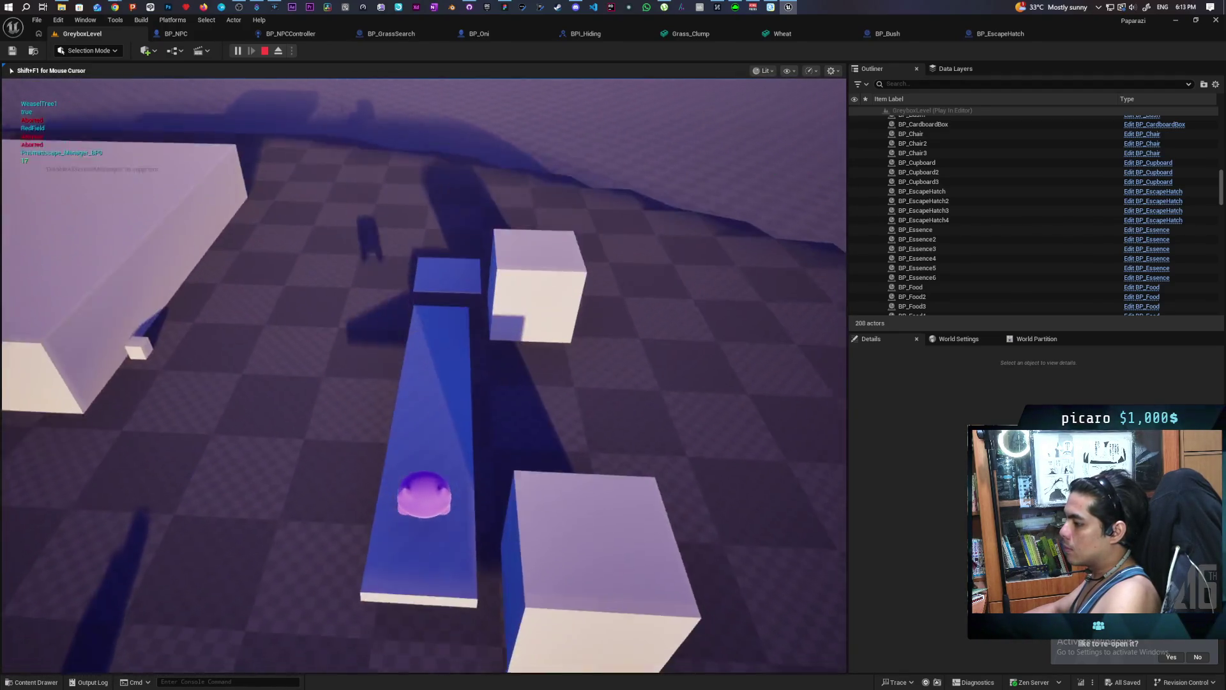
pyautogui.press('w')
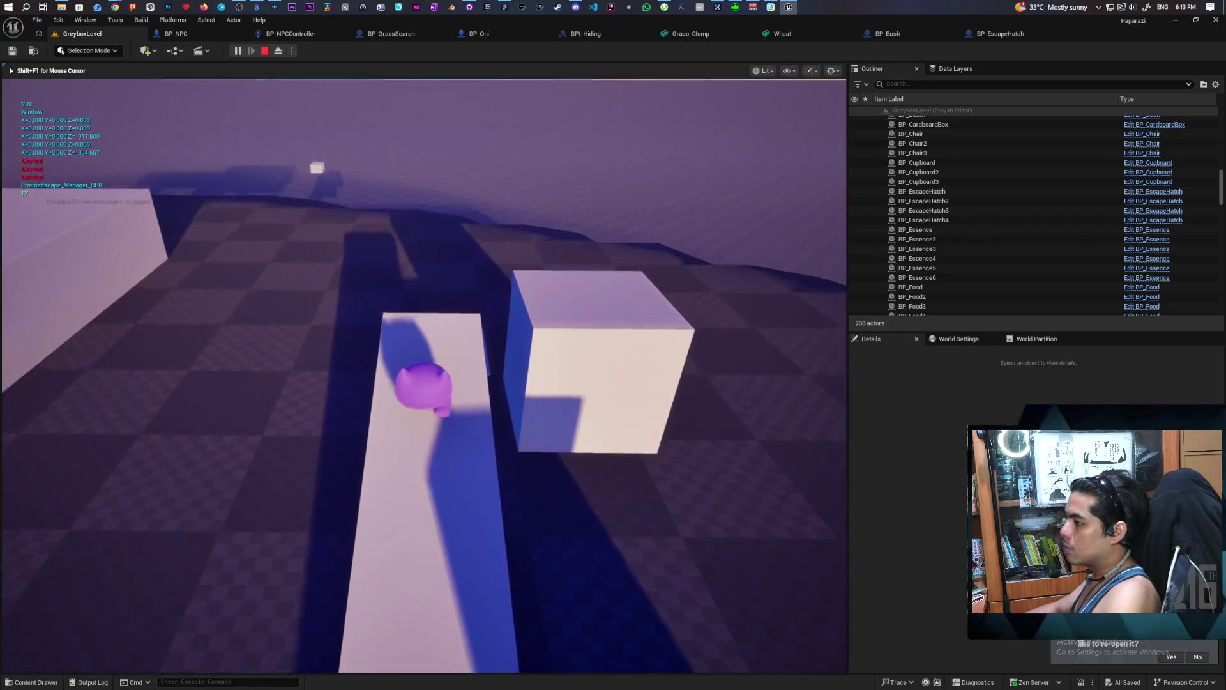
pyautogui.press('w')
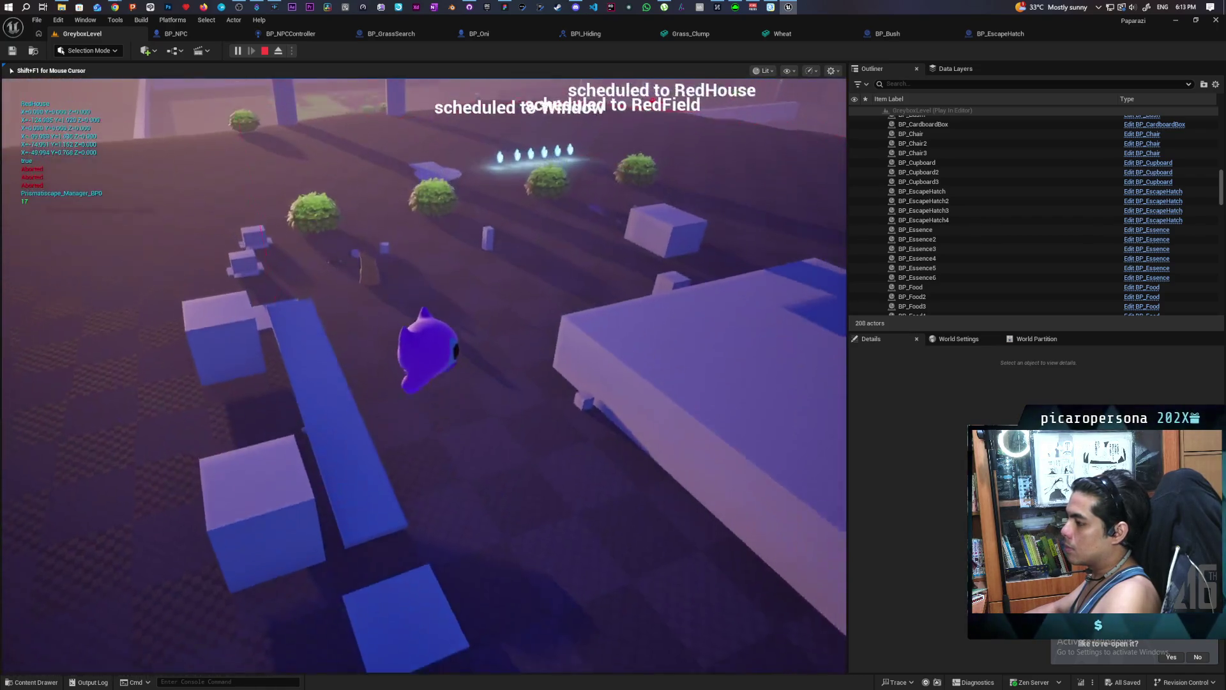
pyautogui.press('w')
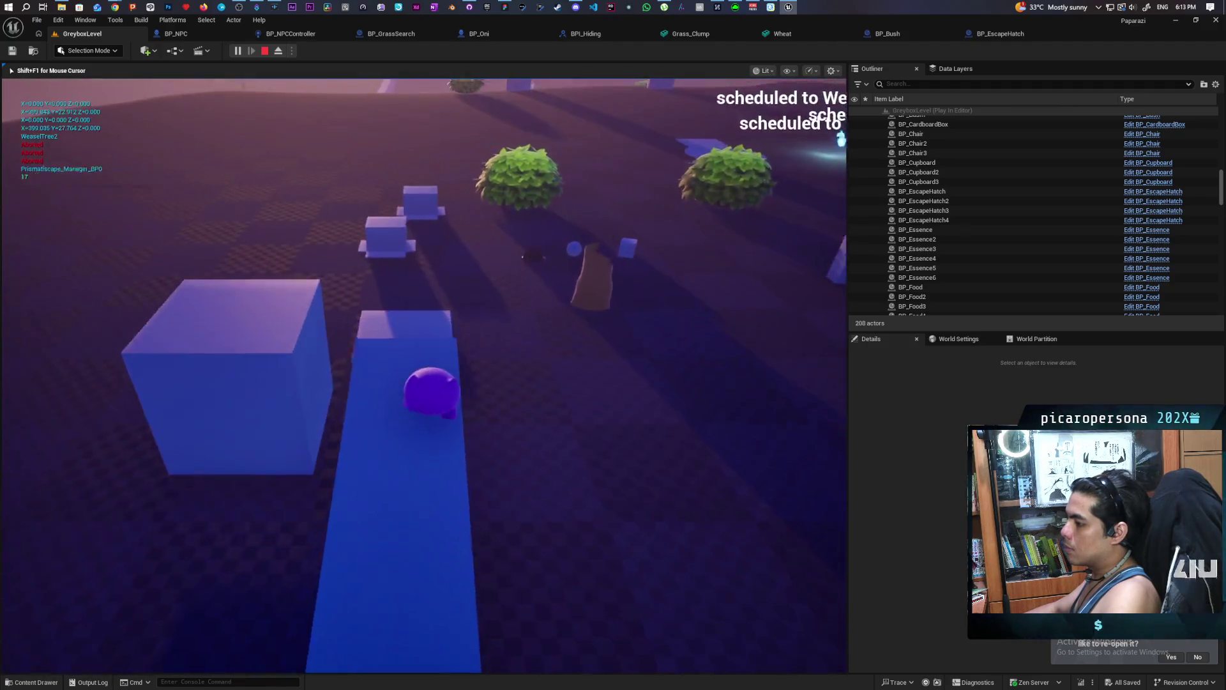
pyautogui.press('w')
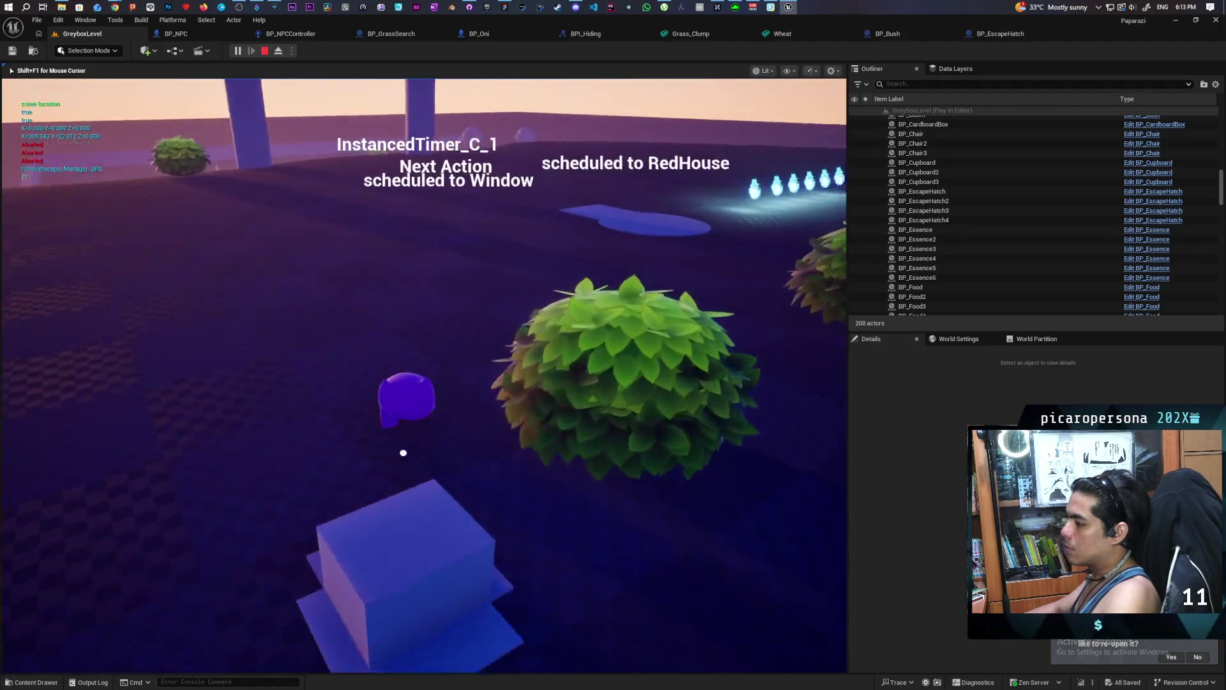
pyautogui.press('w')
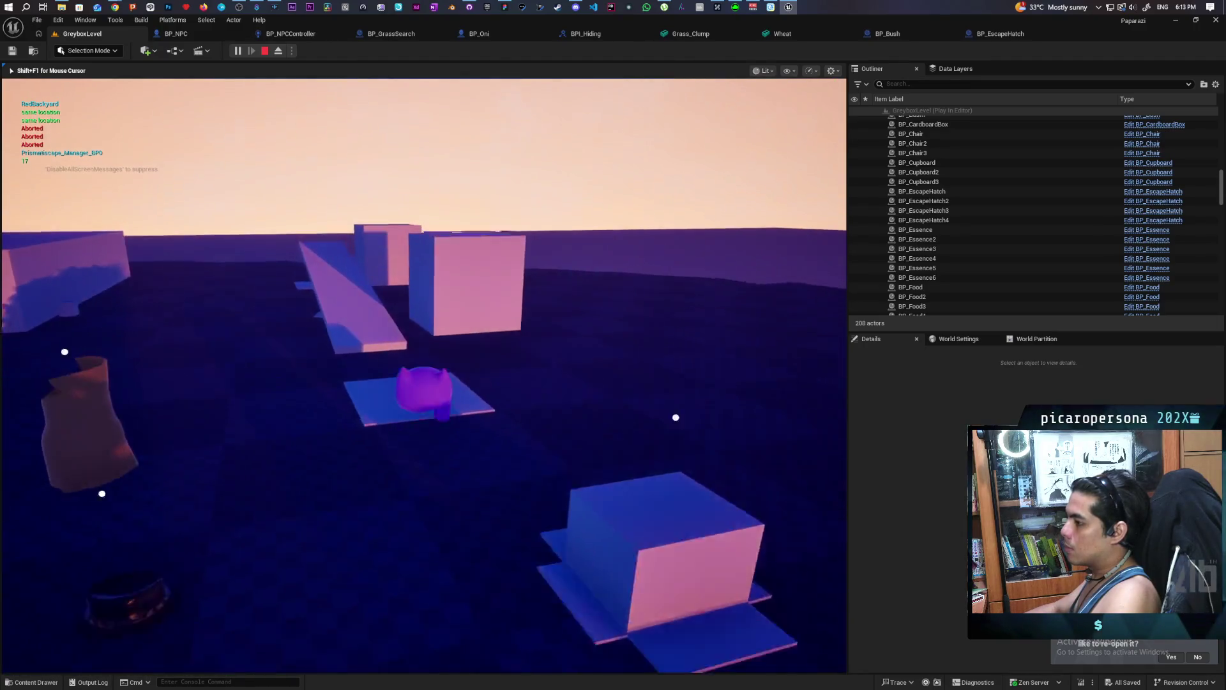
pyautogui.press('w')
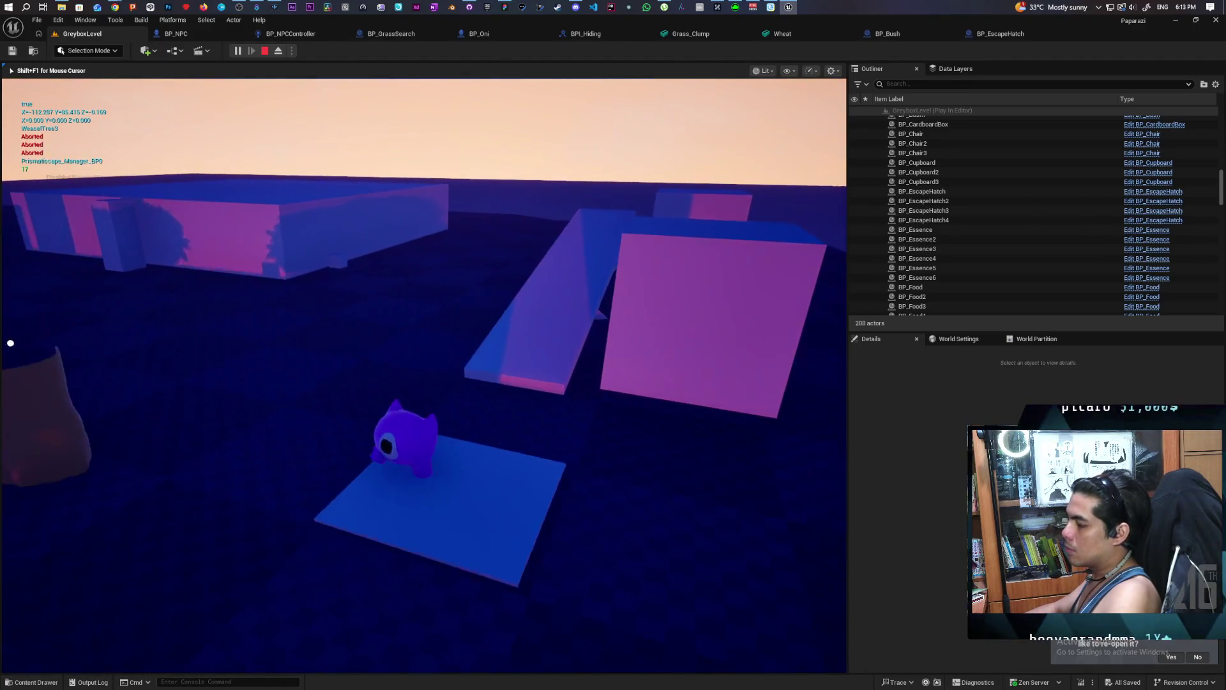
pyautogui.press('w')
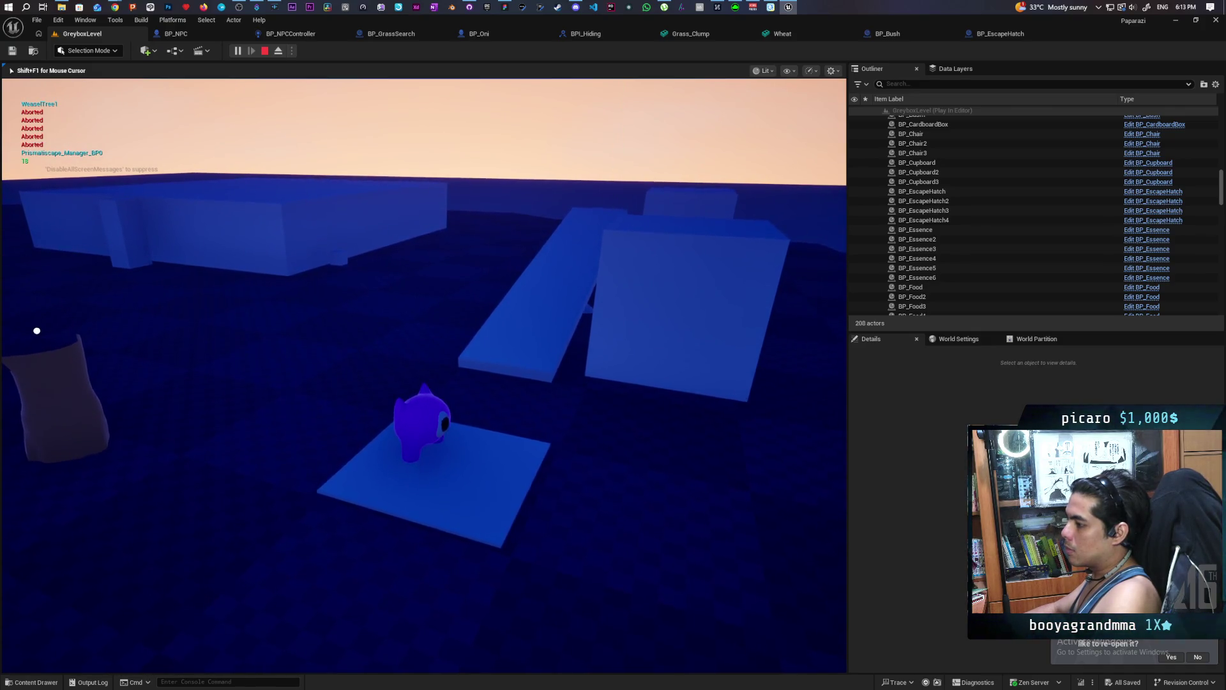
pyautogui.press('w')
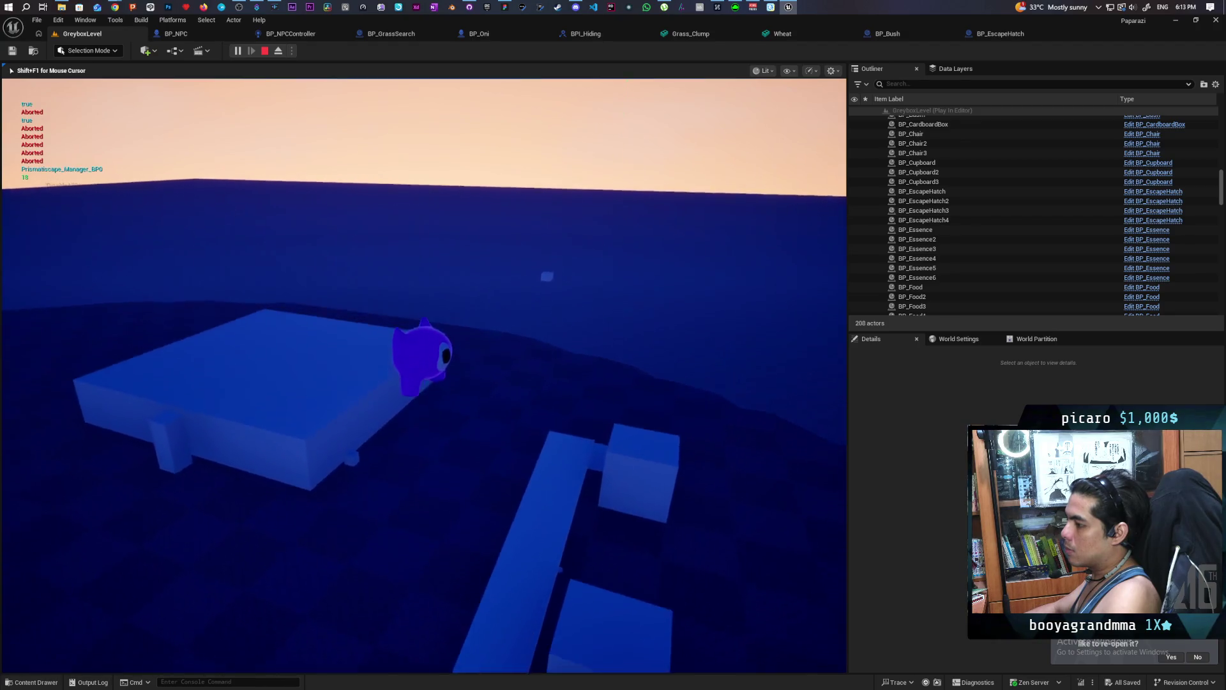
pyautogui.press('w')
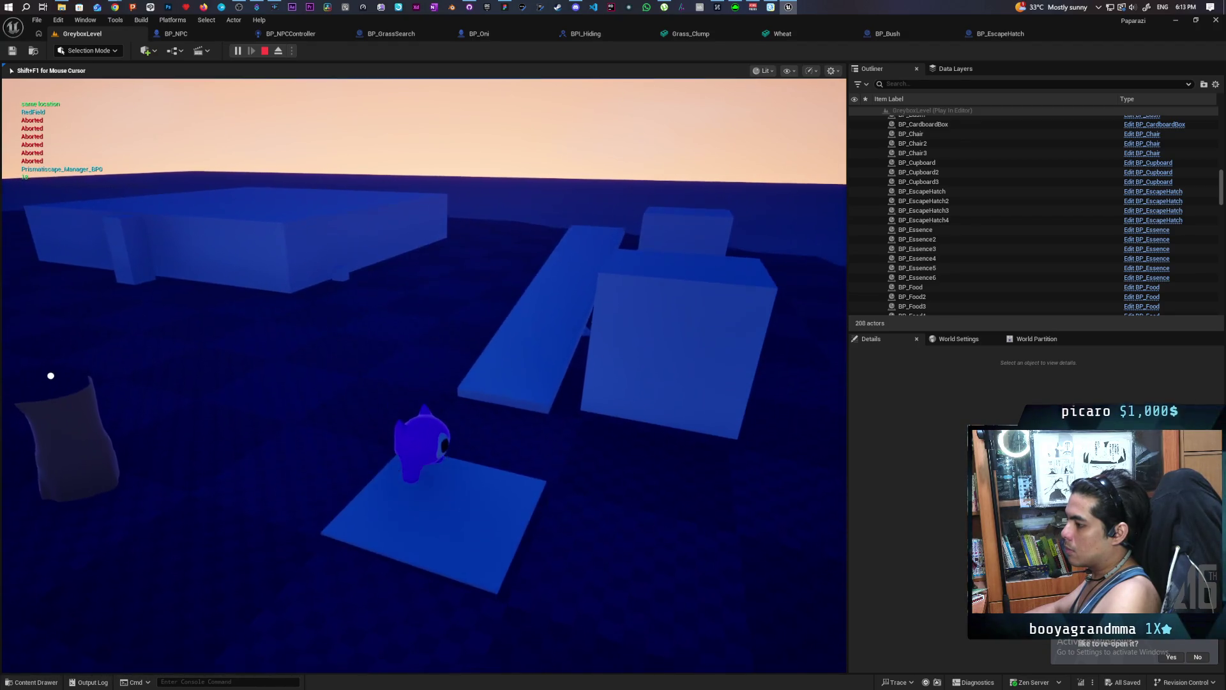
pyautogui.press('w')
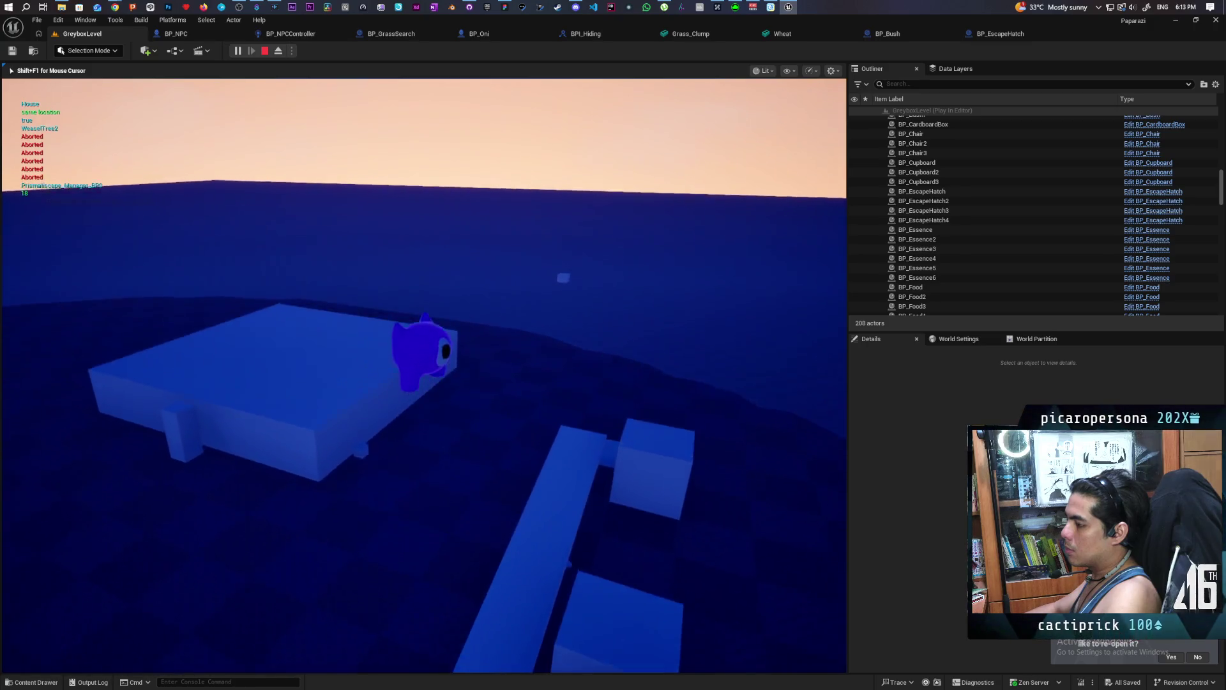
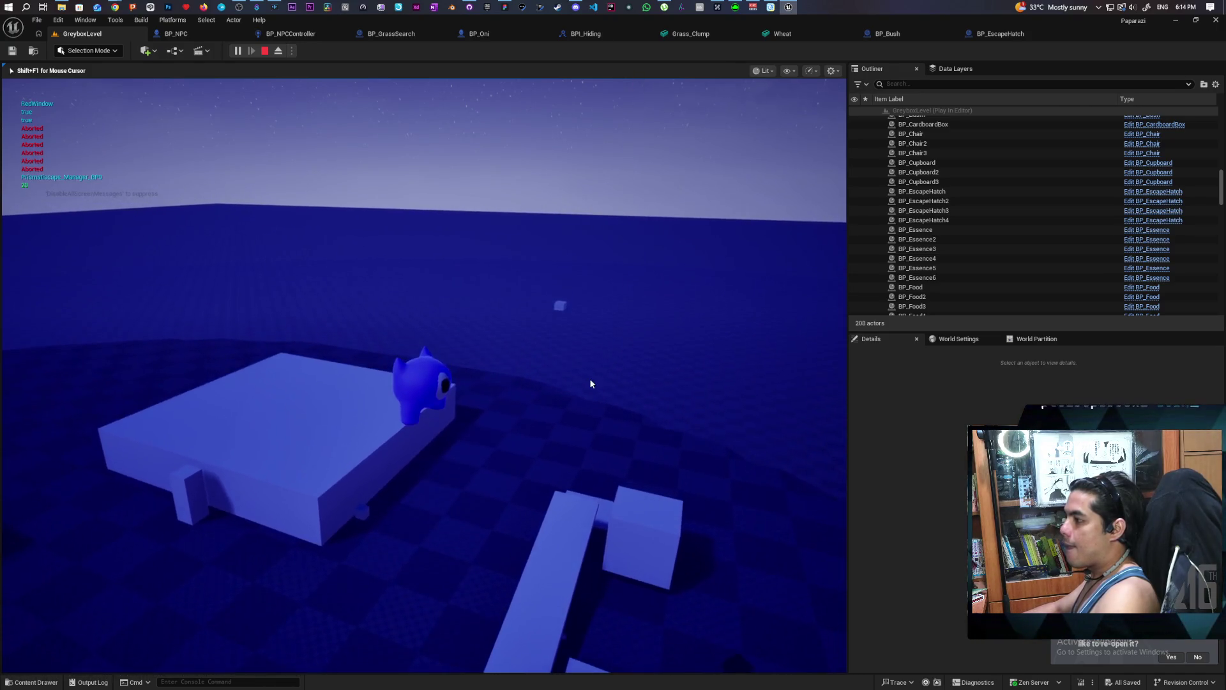
# Stop the play-test and bring up the BP_Oni event graph.
pyautogui.press('Escape')
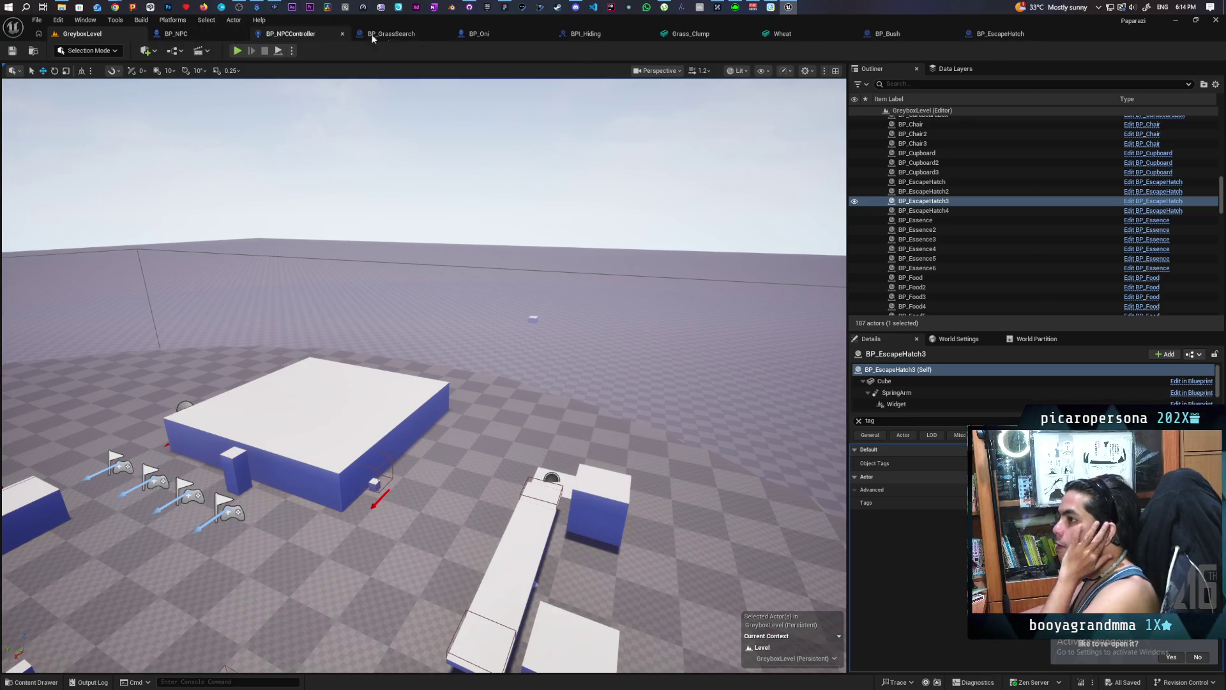
pyautogui.click(500, 35)
pyautogui.moveTo(596, 315)
pyautogui.mouseDown()
pyautogui.moveTo(410, 301)
pyautogui.moveTo(277, 318)
pyautogui.mouseUp()
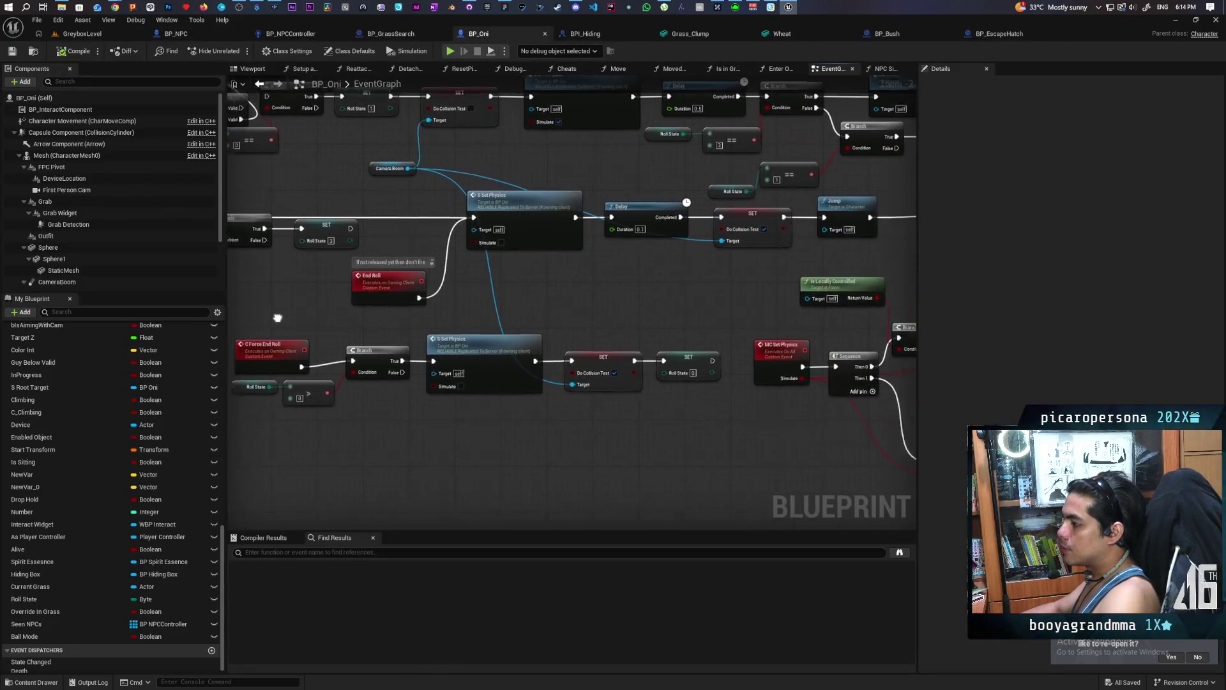
pyautogui.moveTo(534, 320)
pyautogui.mouseDown()
pyautogui.moveTo(252, 292)
pyautogui.moveTo(255, 309)
pyautogui.moveTo(409, 326)
pyautogui.moveTo(259, 318)
pyautogui.moveTo(728, 292)
pyautogui.moveTo(448, 332)
pyautogui.moveTo(351, 387)
pyautogui.moveTo(568, 338)
pyautogui.moveTo(873, 313)
pyautogui.moveTo(832, 337)
pyautogui.mouseUp()
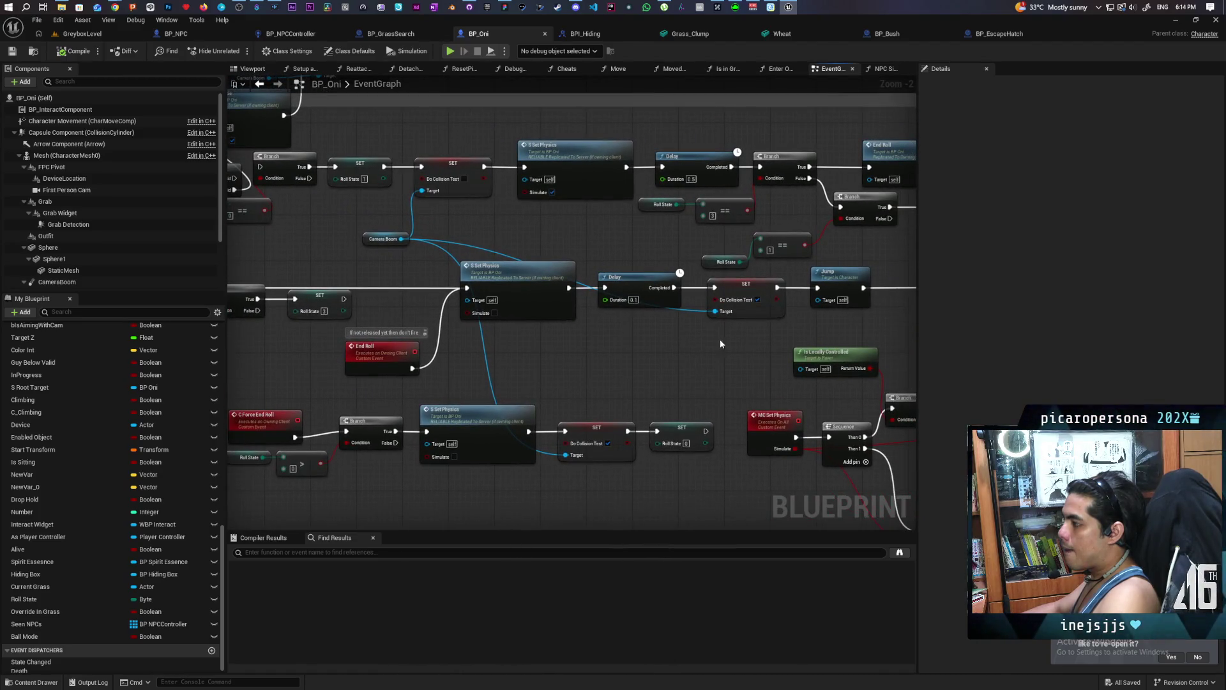
# Frame the Notify Physics Simulation Stopped logic in BP_Oni and save the blueprint.
pyautogui.moveTo(720, 344); pyautogui.dragTo(366, 295)
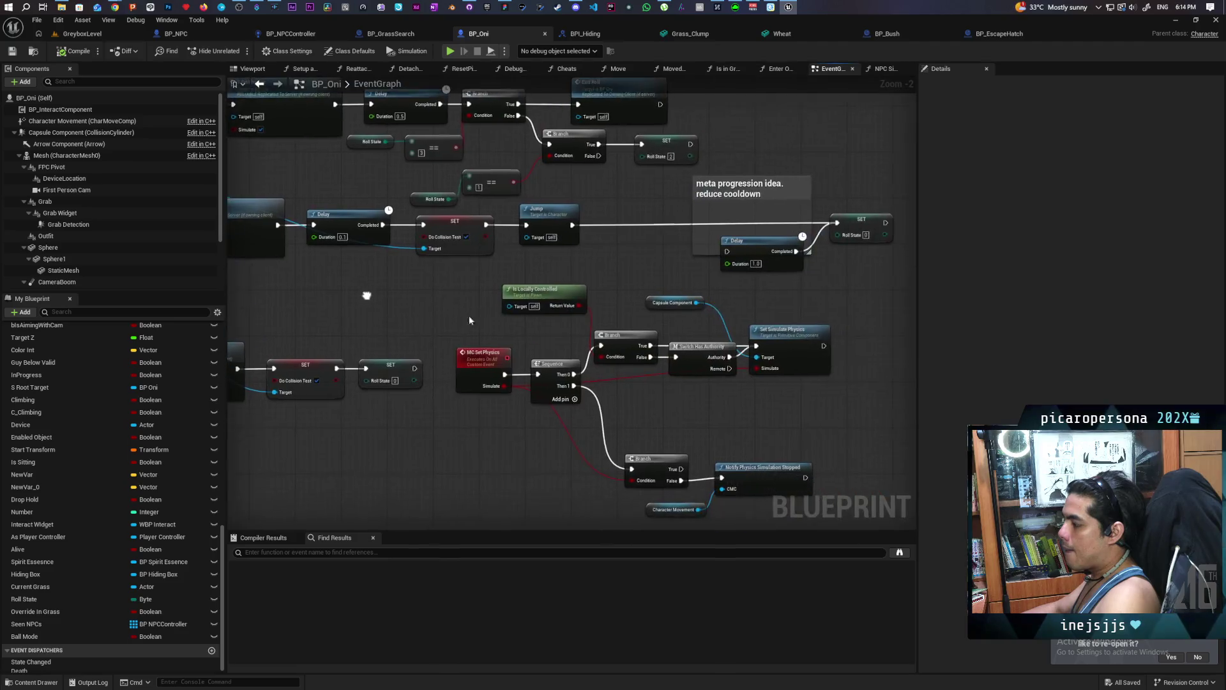
pyautogui.moveTo(805, 489)
pyautogui.mouseDown()
pyautogui.moveTo(717, 415)
pyautogui.moveTo(691, 414)
pyautogui.mouseUp()
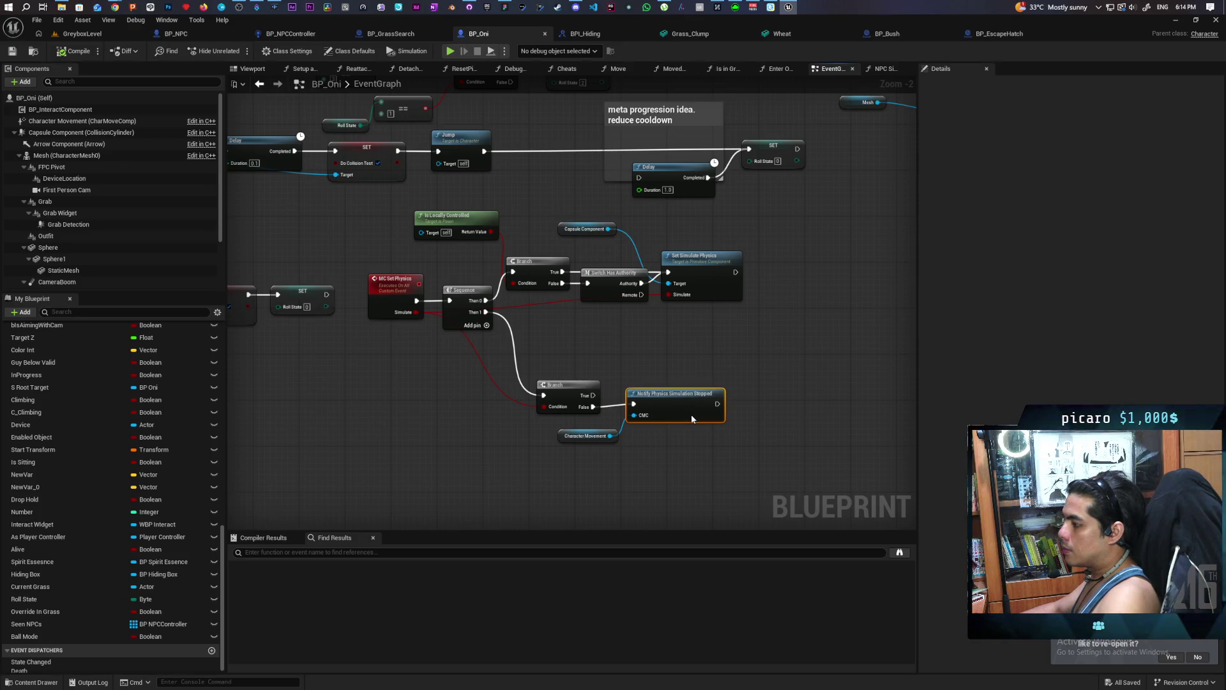
pyautogui.hotkey('ctrl', 's')
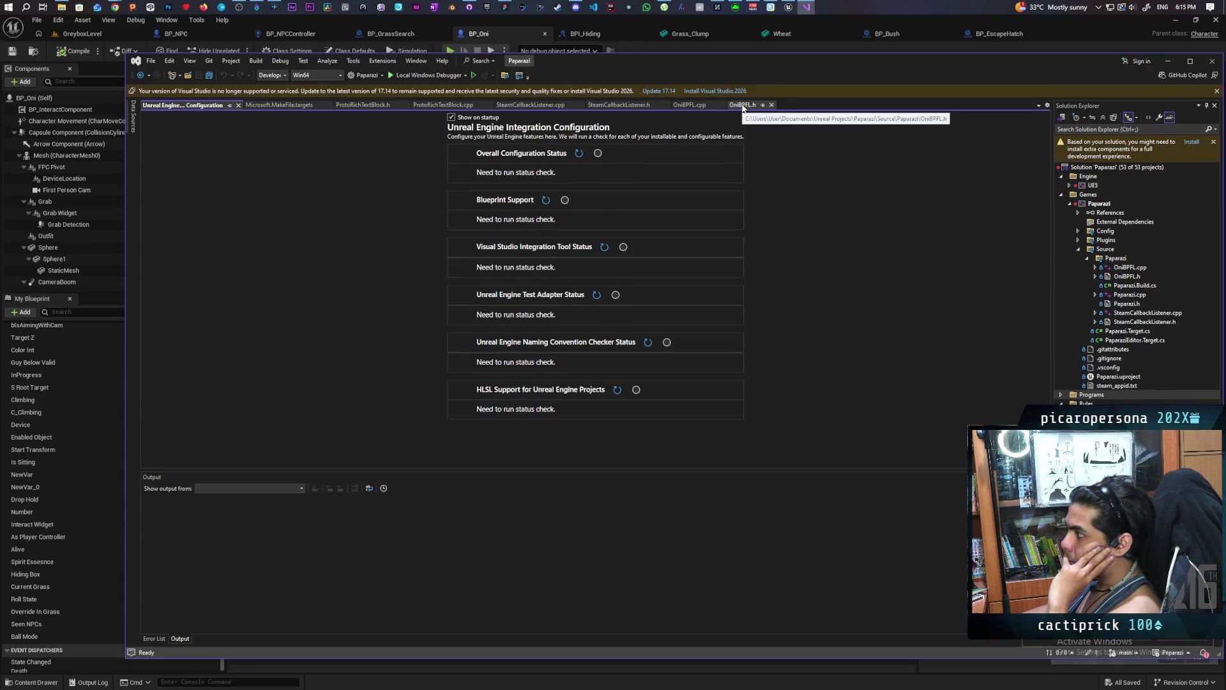
# Comment out CMC->StopMovementImmediately() in OniBPFL.cpp, then go back to Unreal and trigger Live Coding.
pyautogui.click(692, 105)
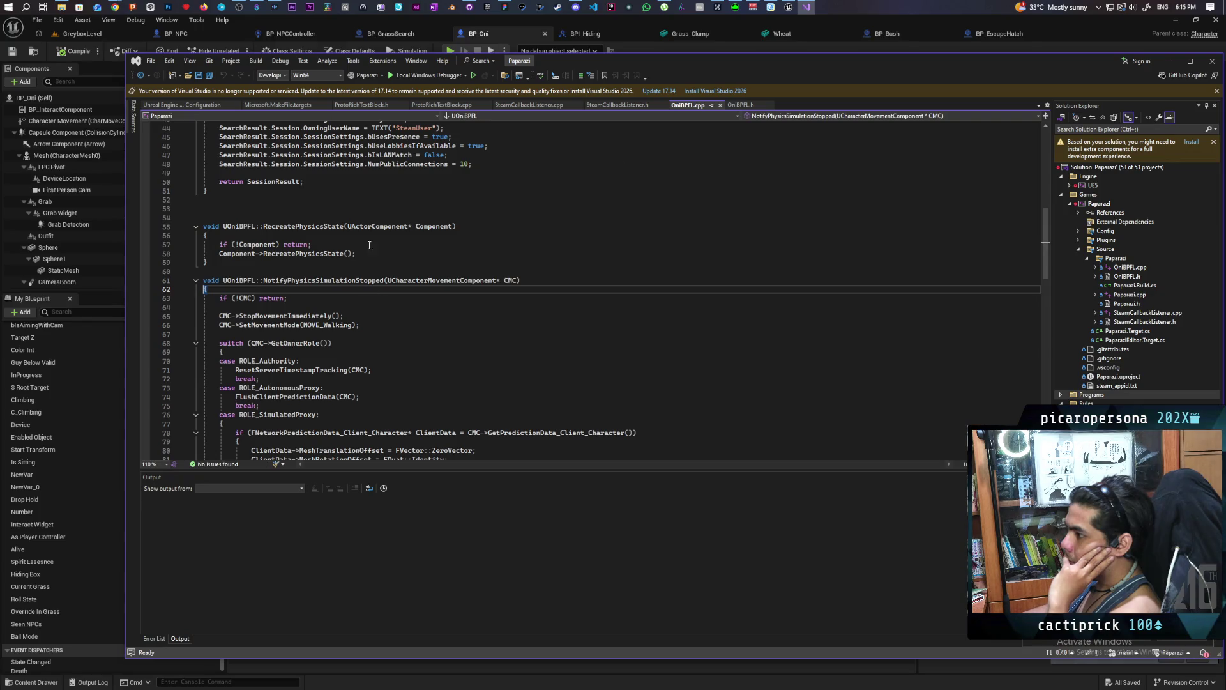
pyautogui.scroll(-2, 383, 242)
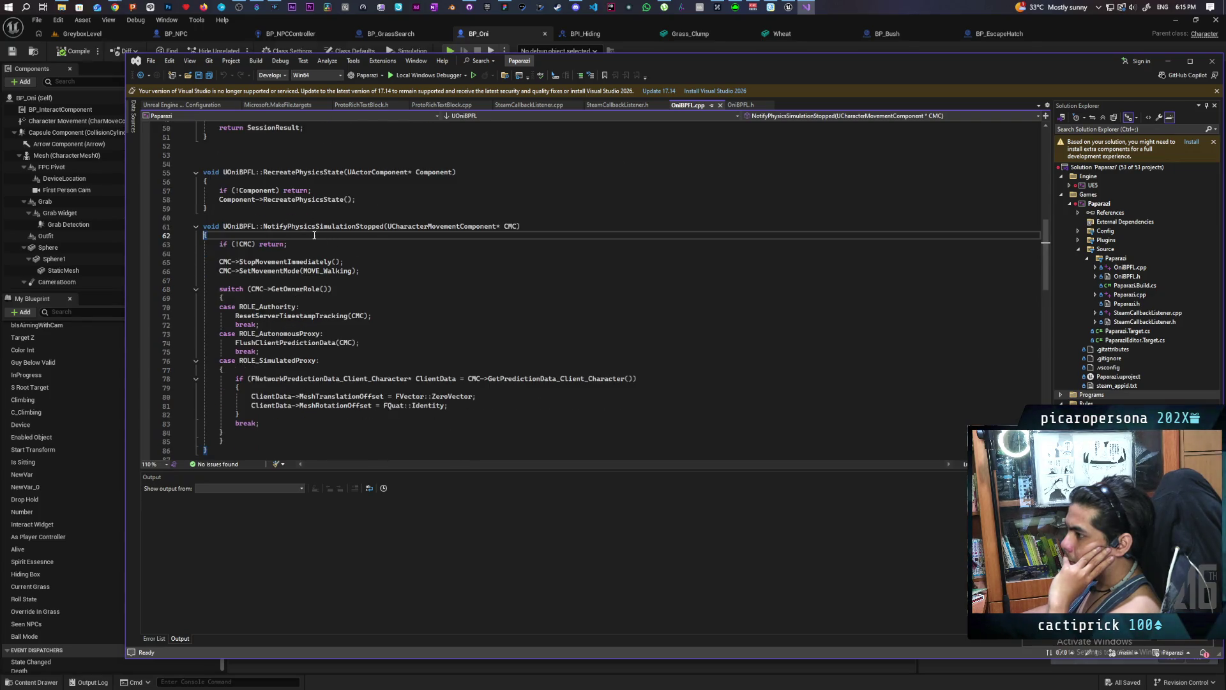
pyautogui.scroll(-1, 333, 246)
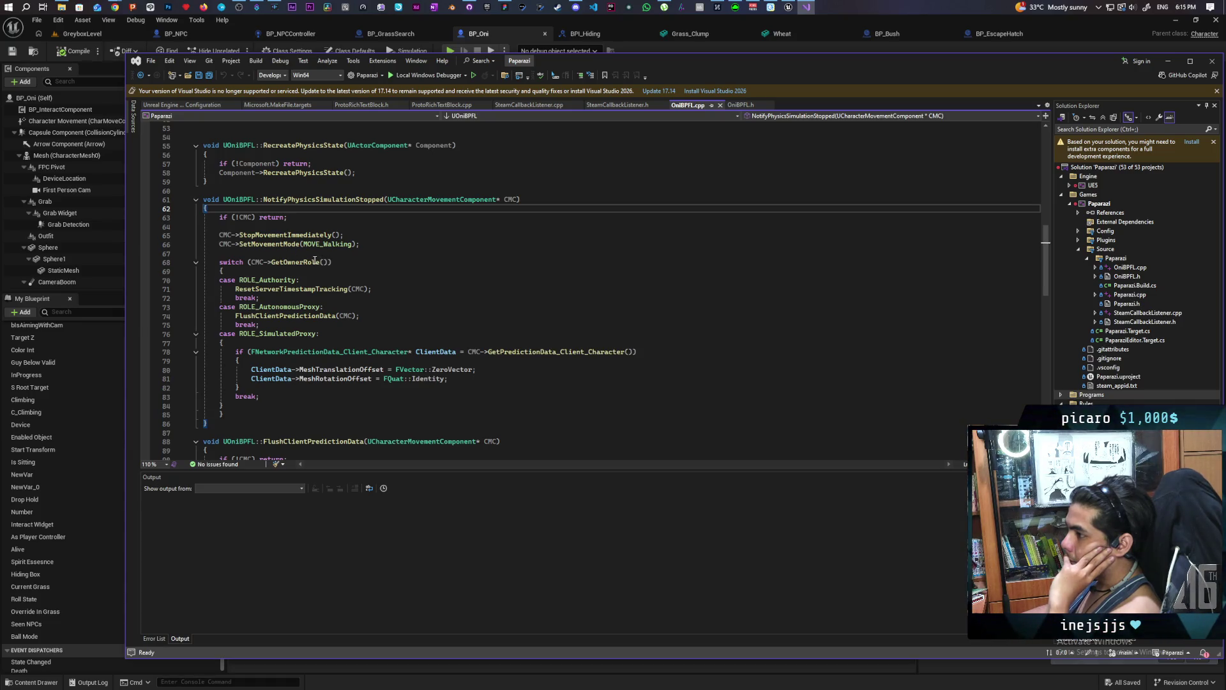
pyautogui.click(219, 235)
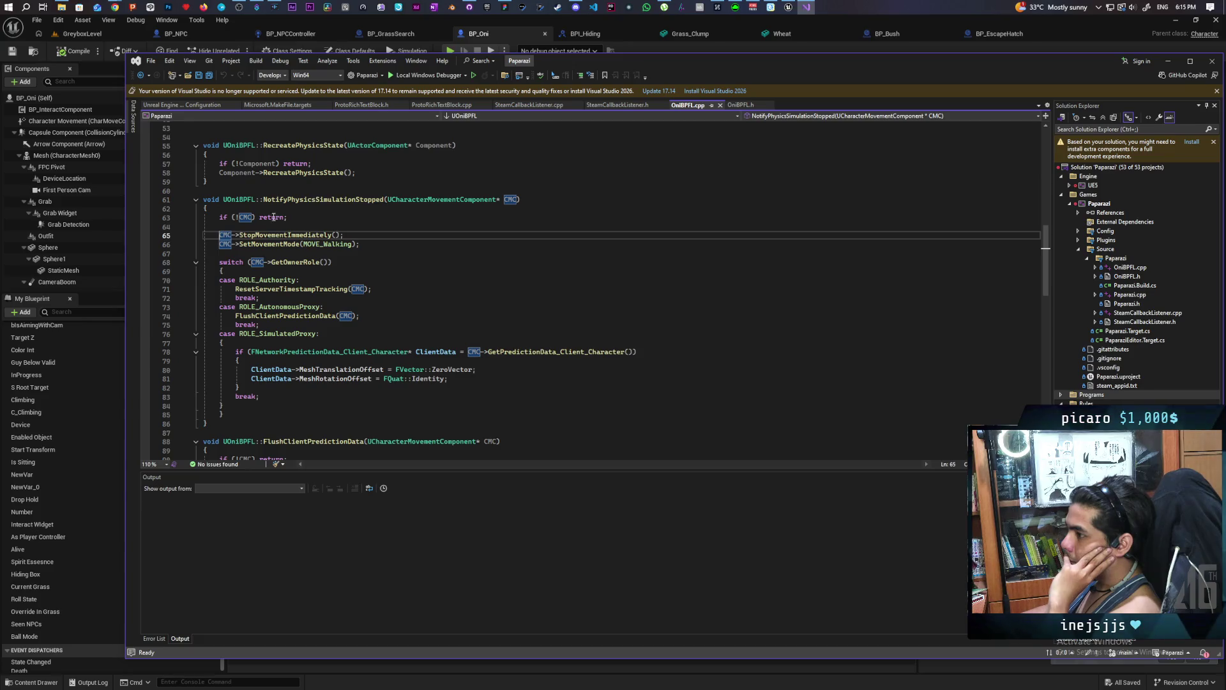
pyautogui.write('//')
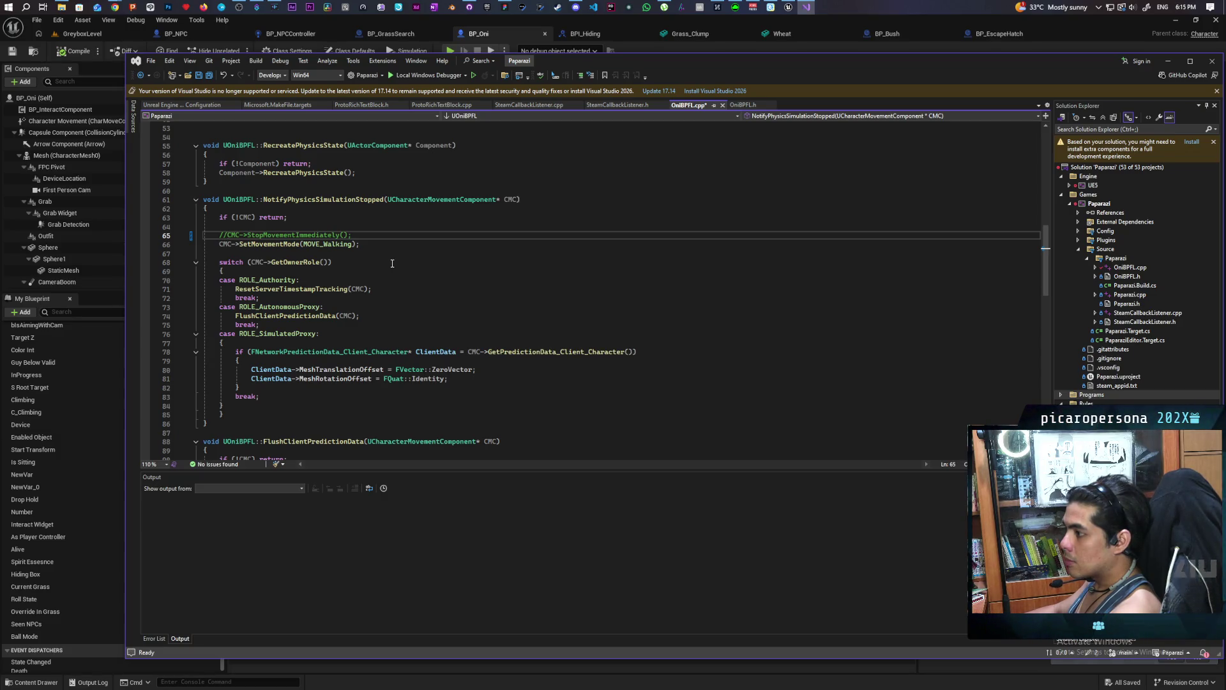
pyautogui.scroll(-1, 392, 263)
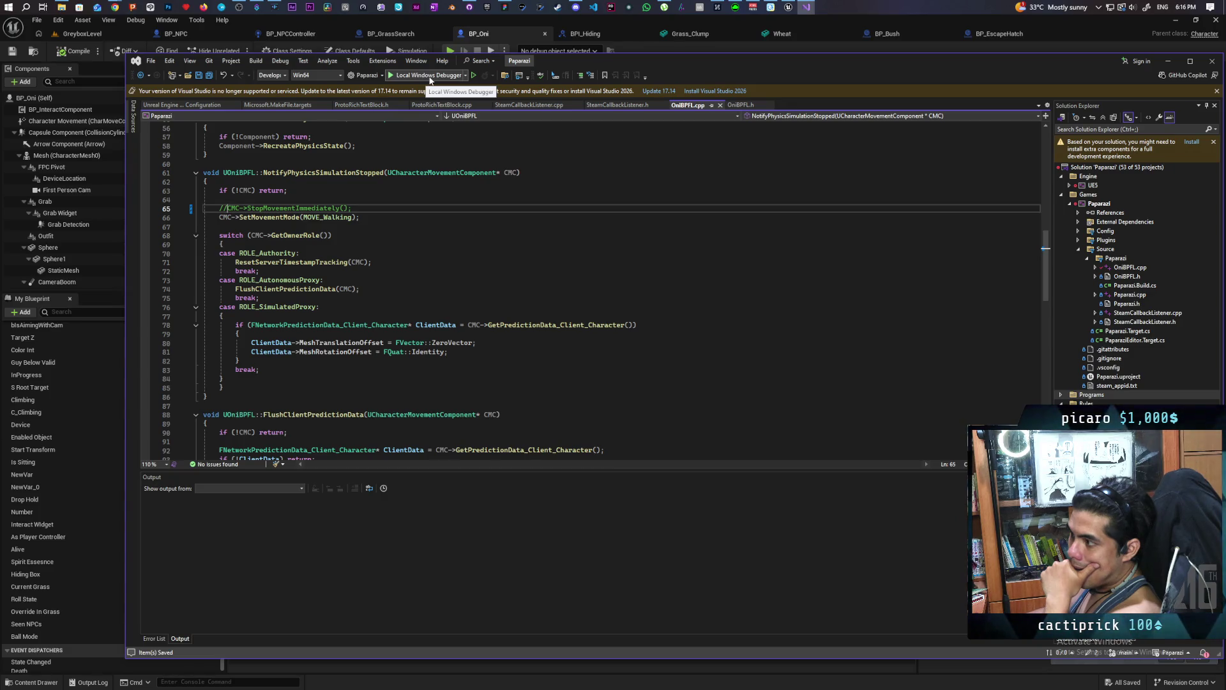
pyautogui.click(89, 39)
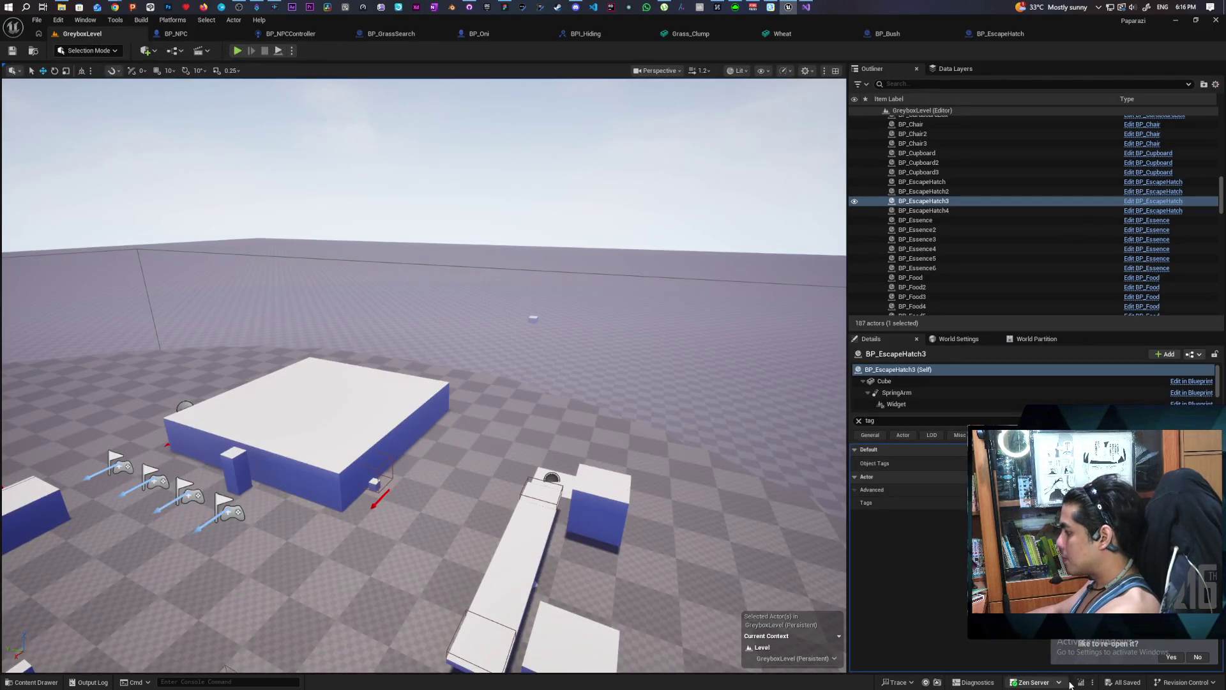
pyautogui.click(1081, 683)
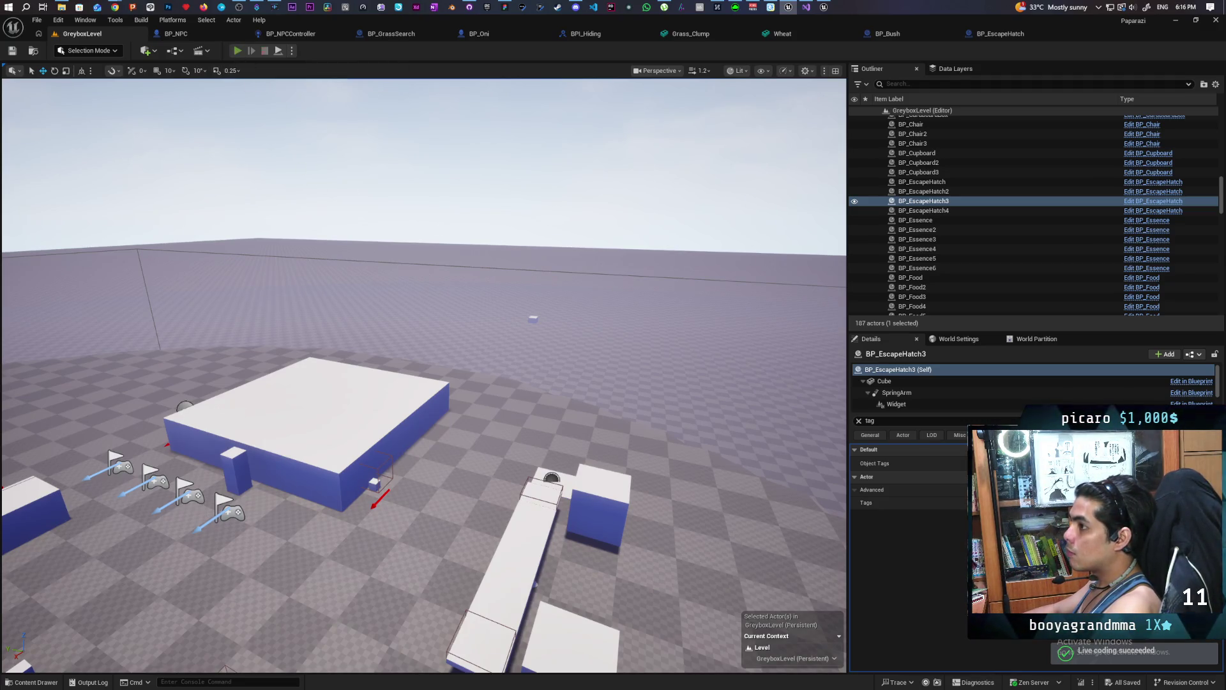
# Start a Play-In-Editor session of the greybox level with Alt+P.
pyautogui.hotkey('alt', 'p')
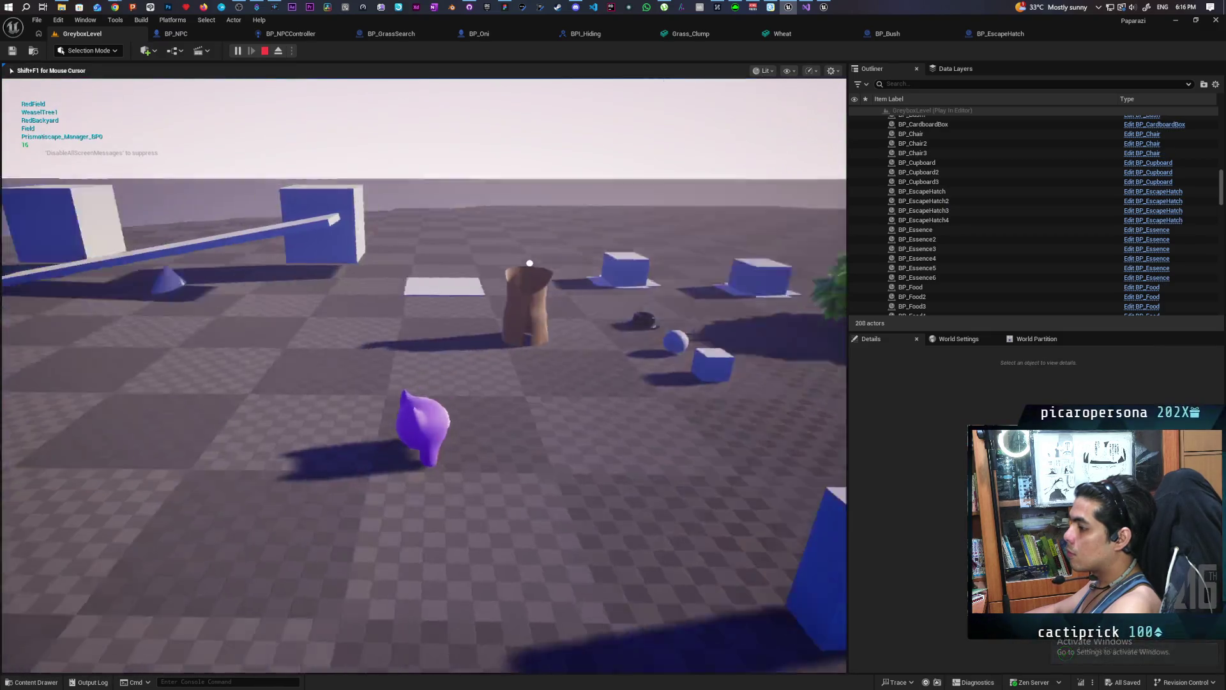
# Run and jump the Oni character among the boxes, walking it along and off the plank.
pyautogui.press('w')
pyautogui.press('space')
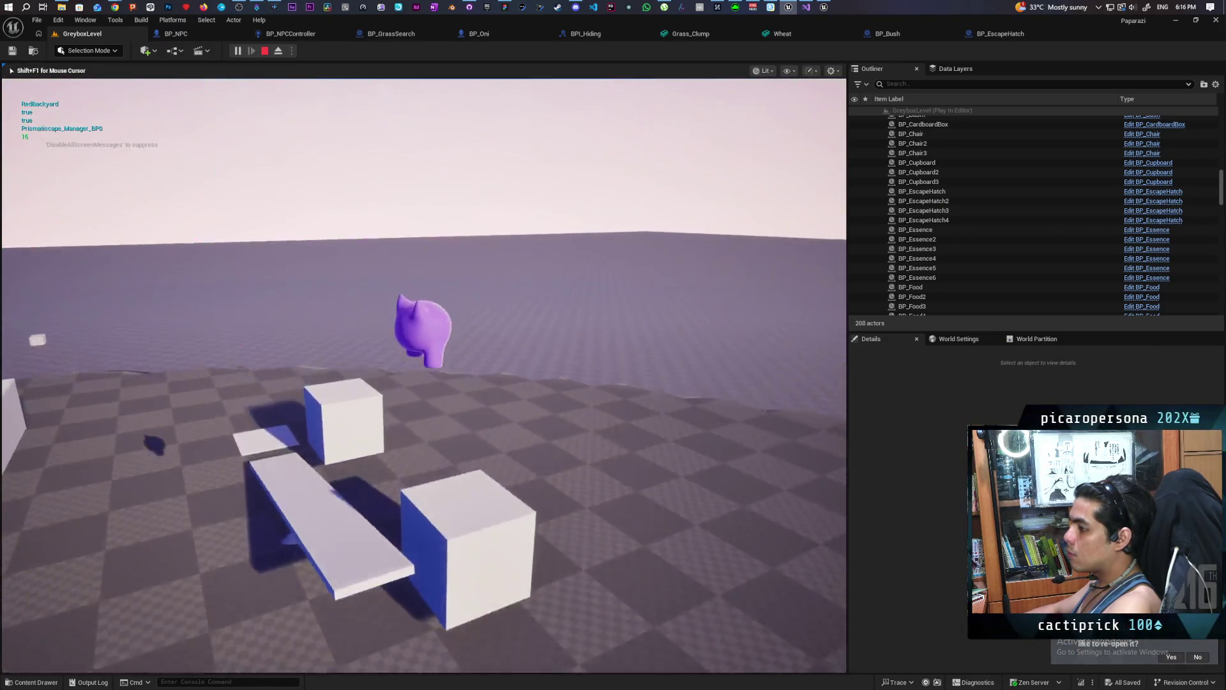
pyautogui.press('w')
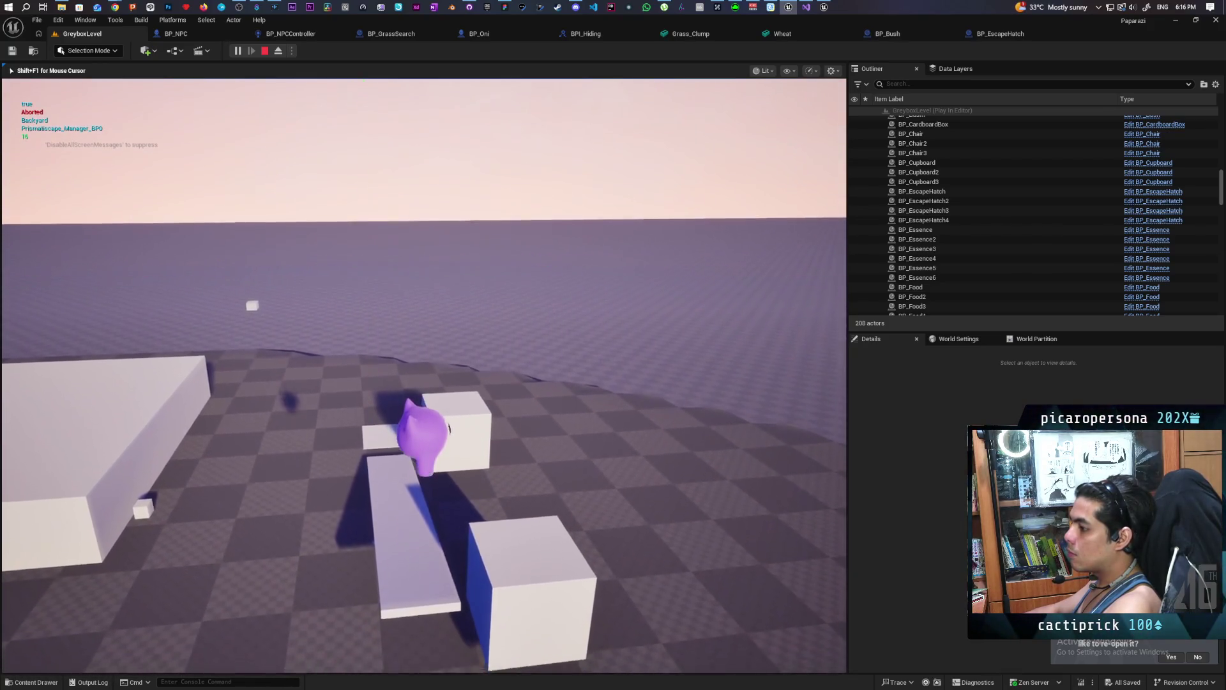
pyautogui.press('s')
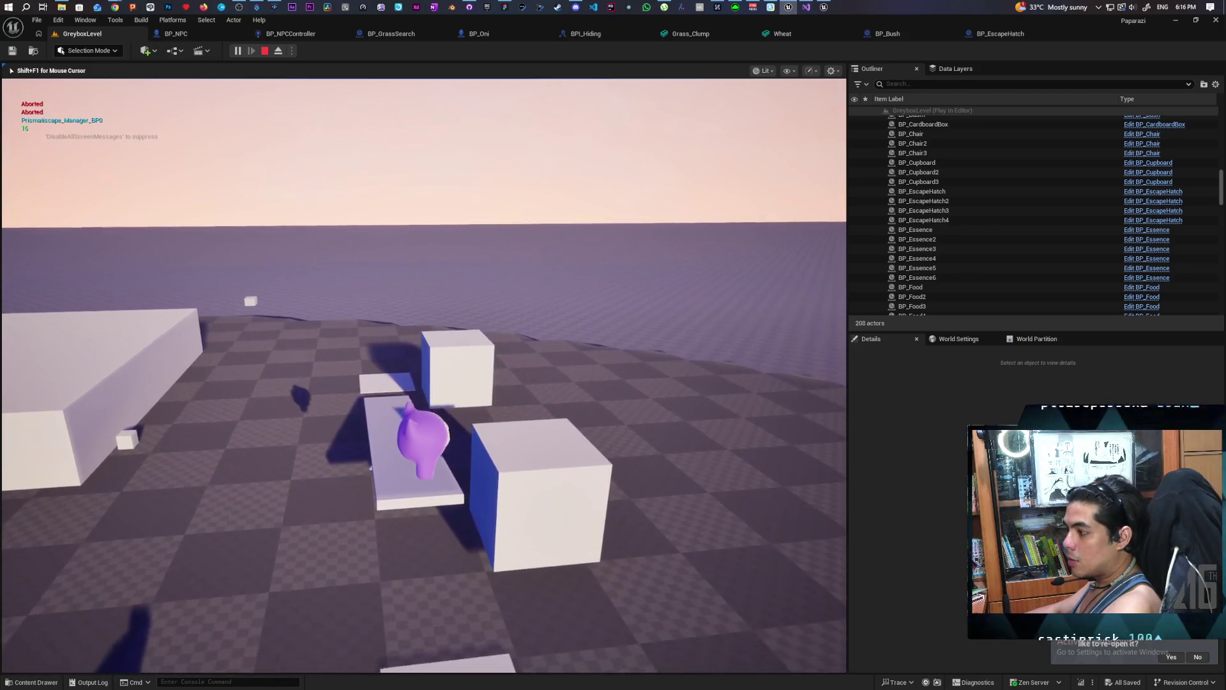
pyautogui.press('d')
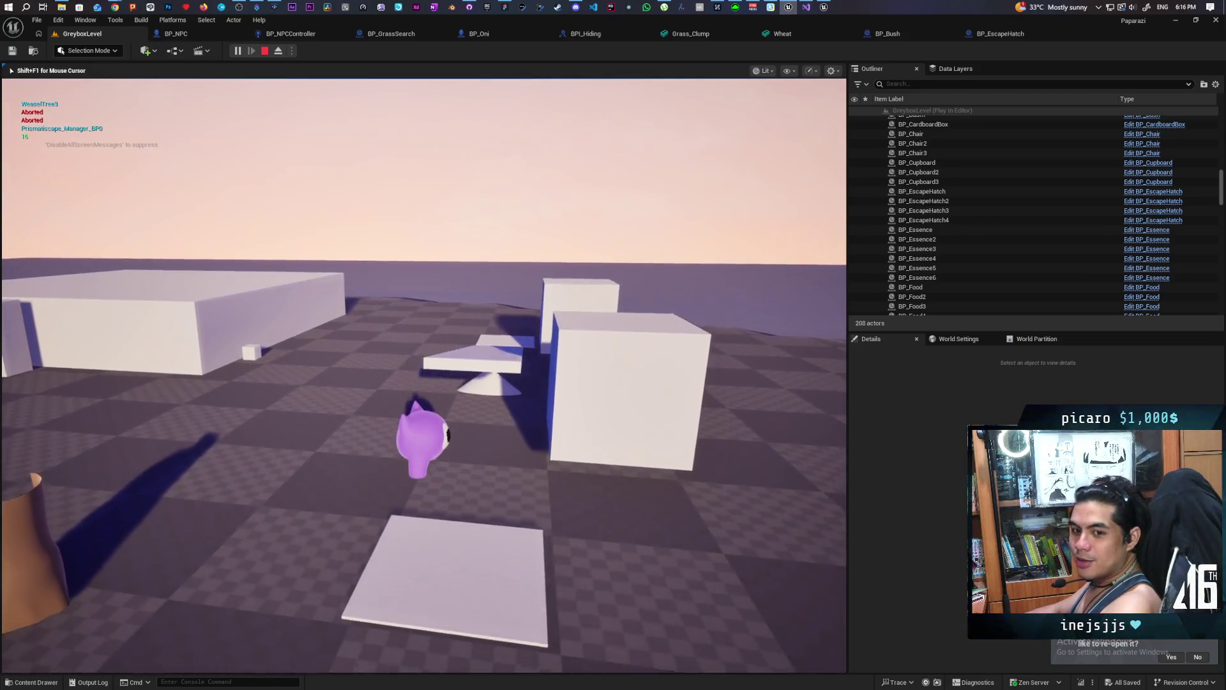
pyautogui.press('w')
pyautogui.press('s')
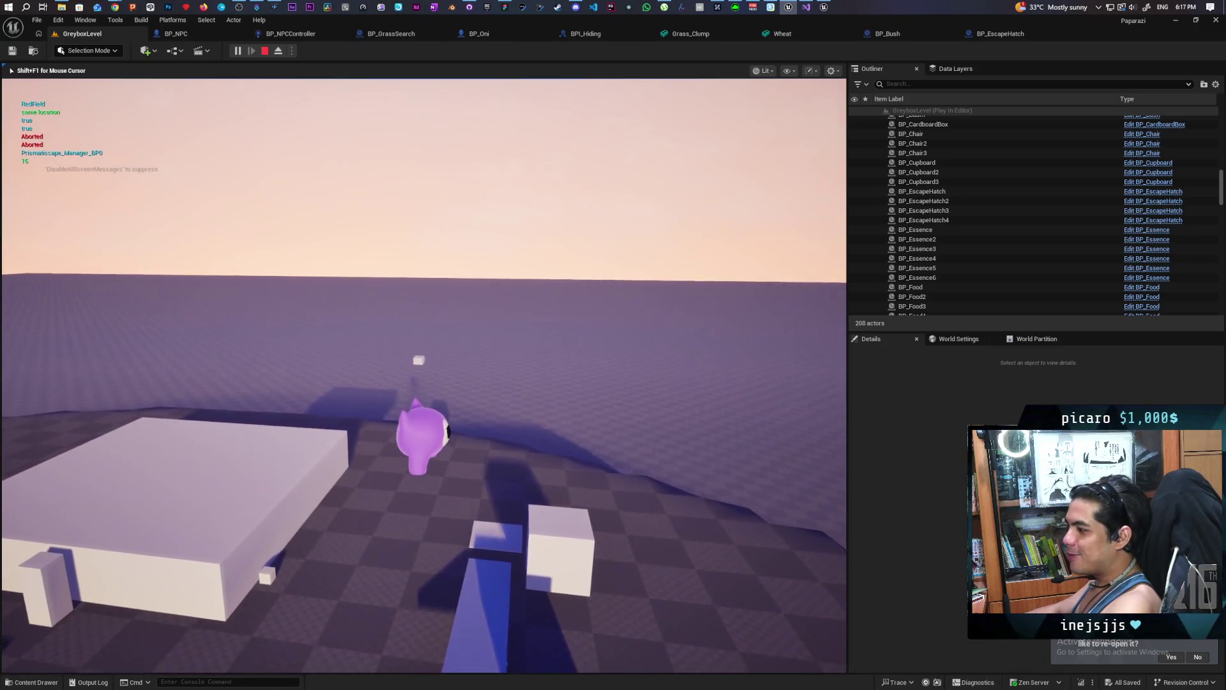
pyautogui.press('s')
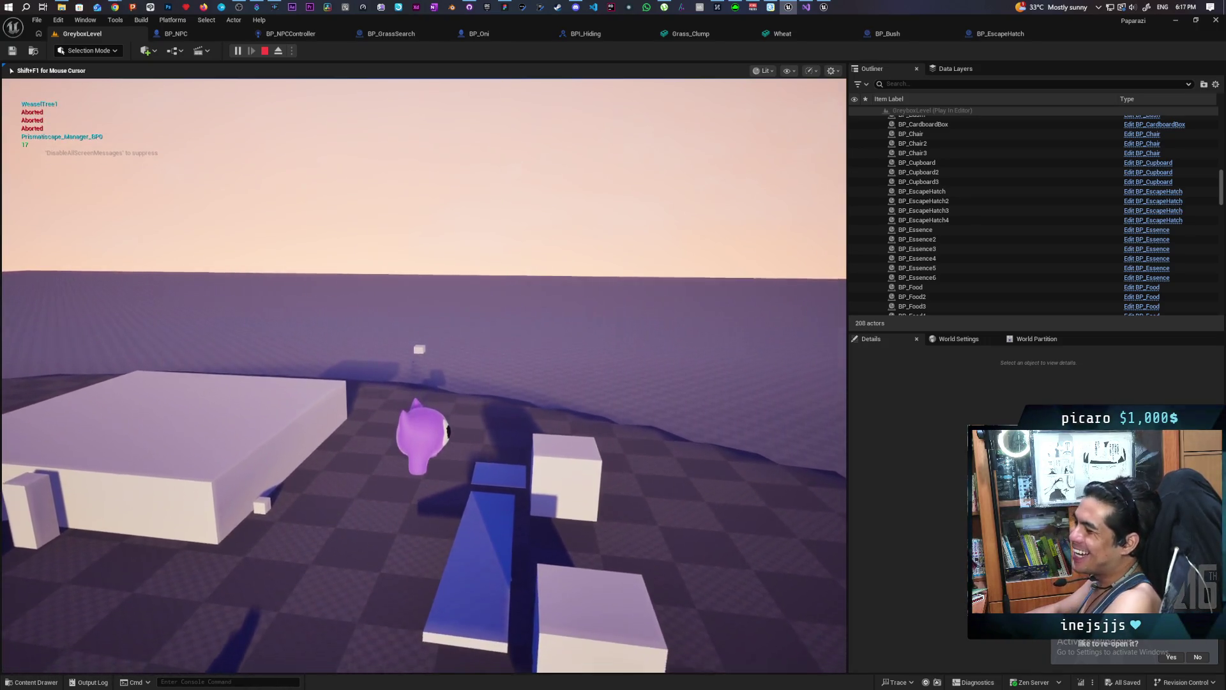
pyautogui.press('s')
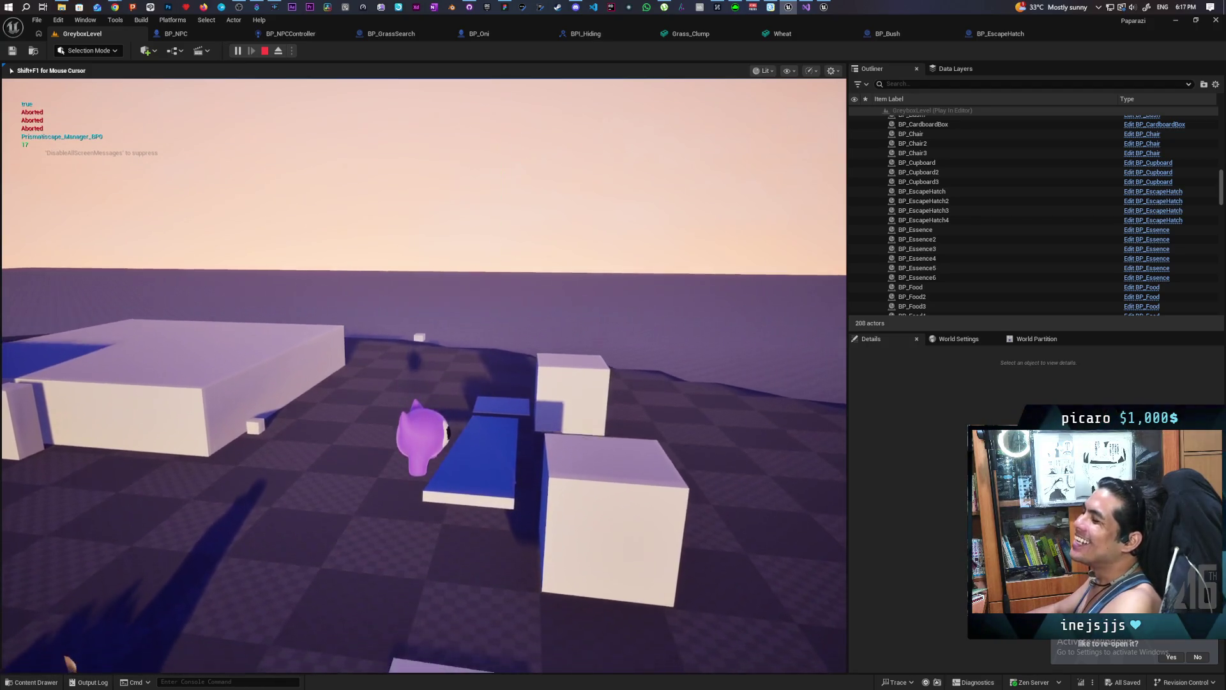
pyautogui.press('s')
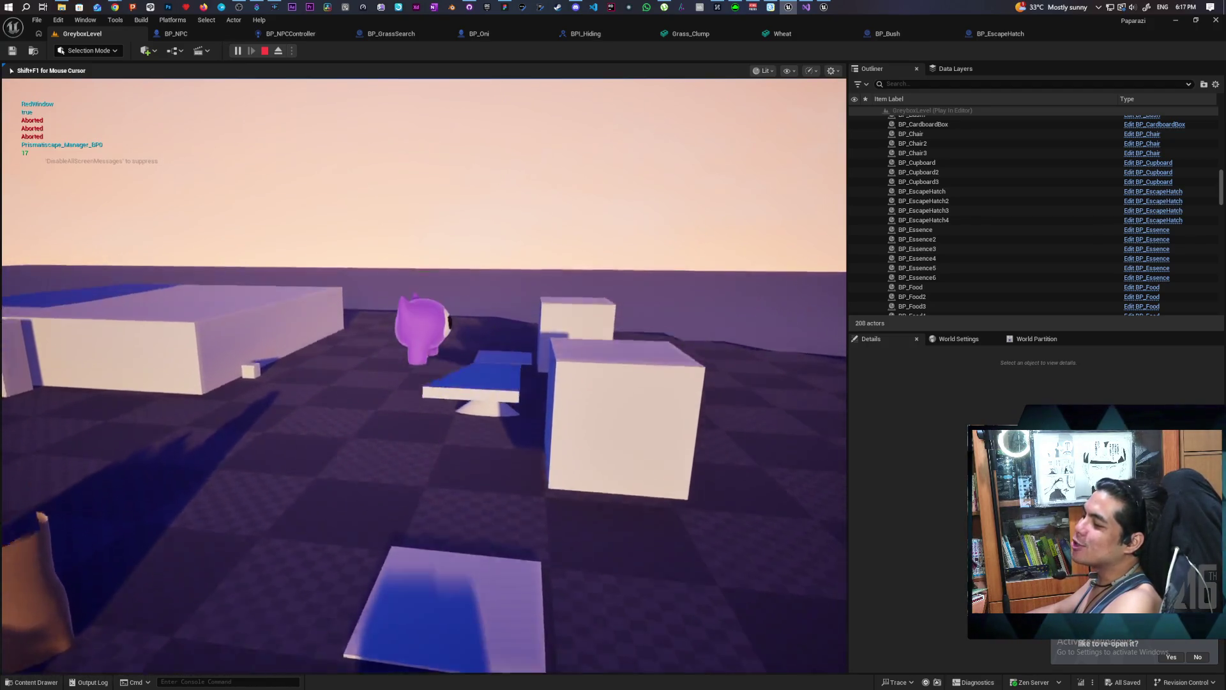
pyautogui.press('s')
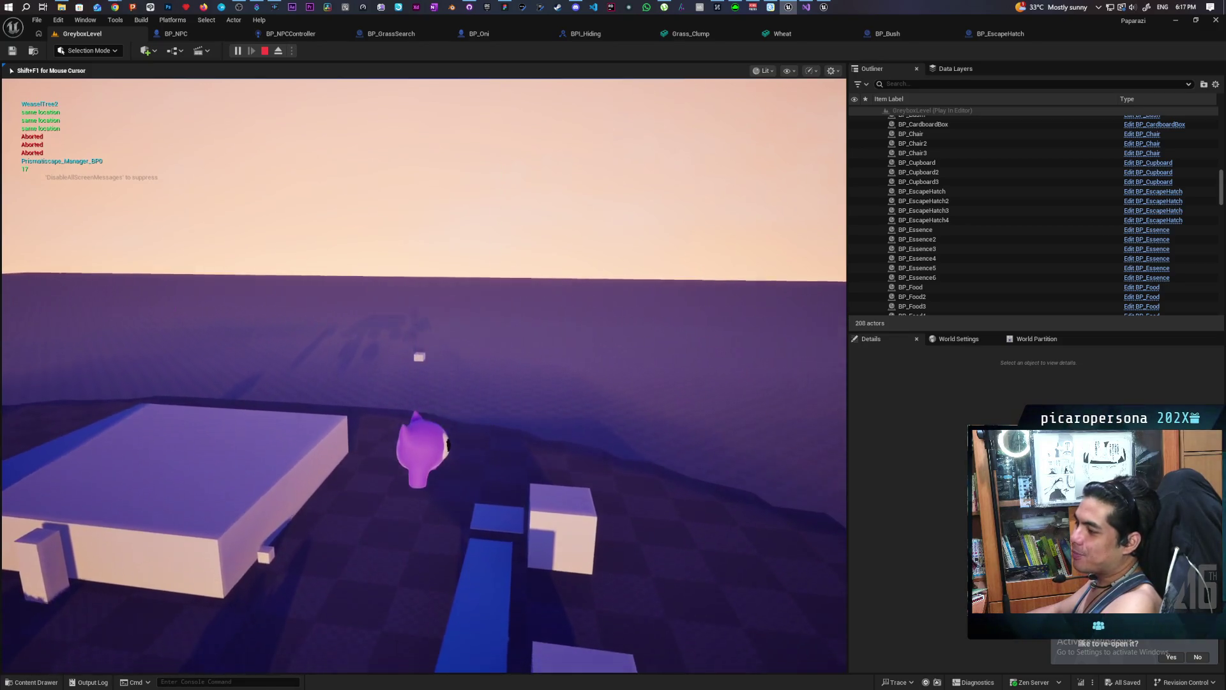
# Move the character back and forth, jump it onto a slab near the boxes, then end play.
pyautogui.press('w')
pyautogui.press('s')
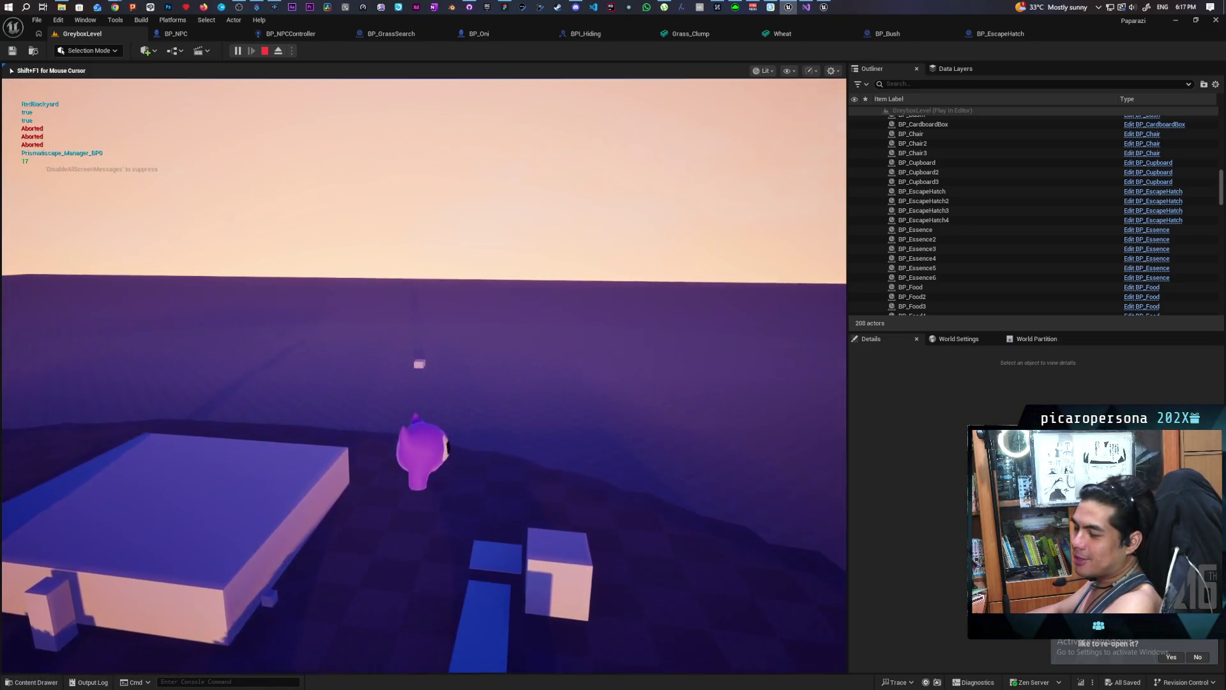
pyautogui.press('s')
pyautogui.press('w')
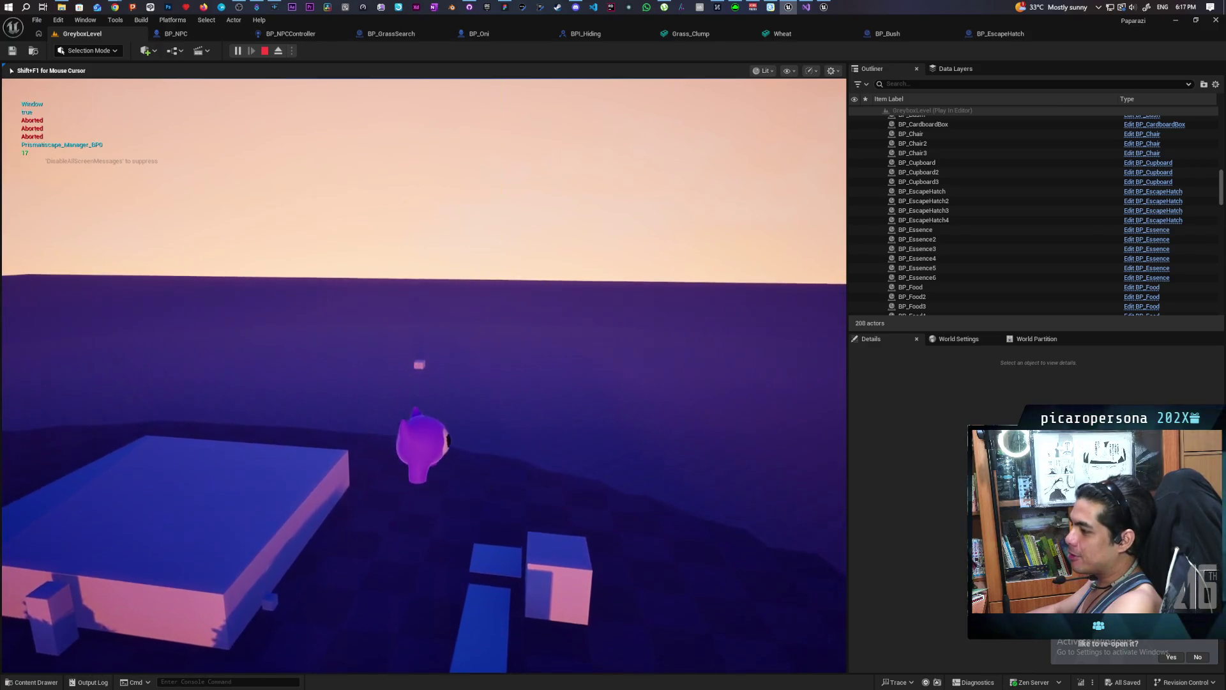
pyautogui.press('s')
pyautogui.press('w')
pyautogui.press('s')
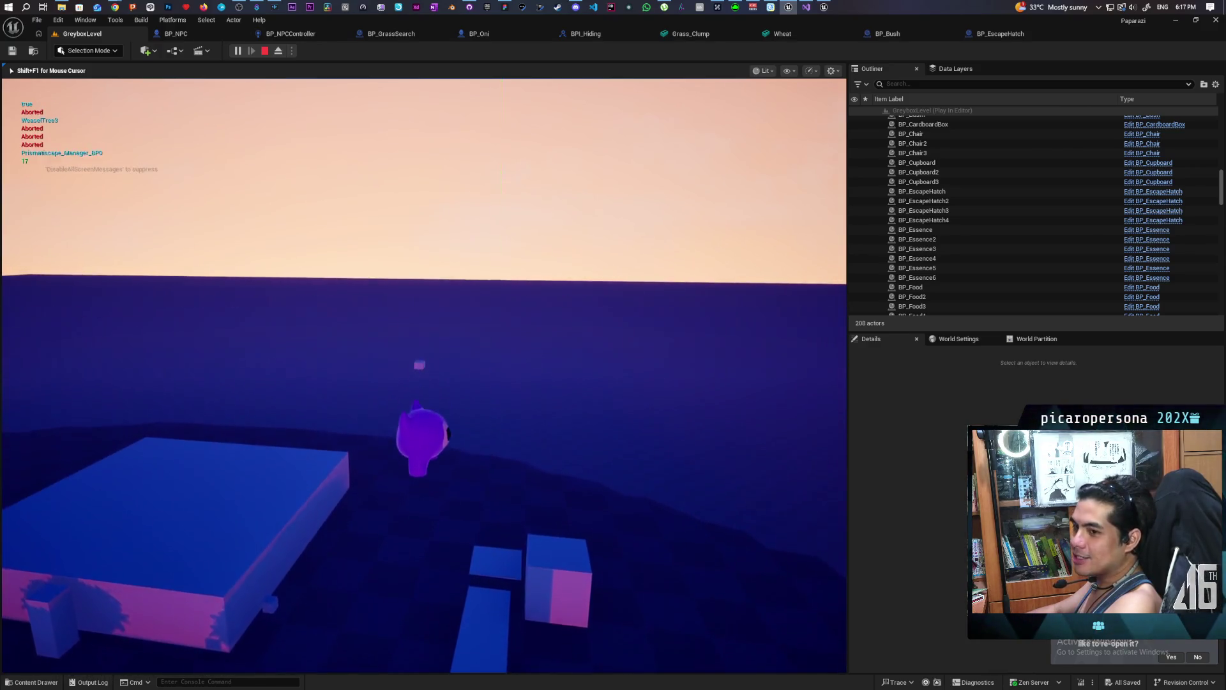
pyautogui.press('s')
pyautogui.press('w')
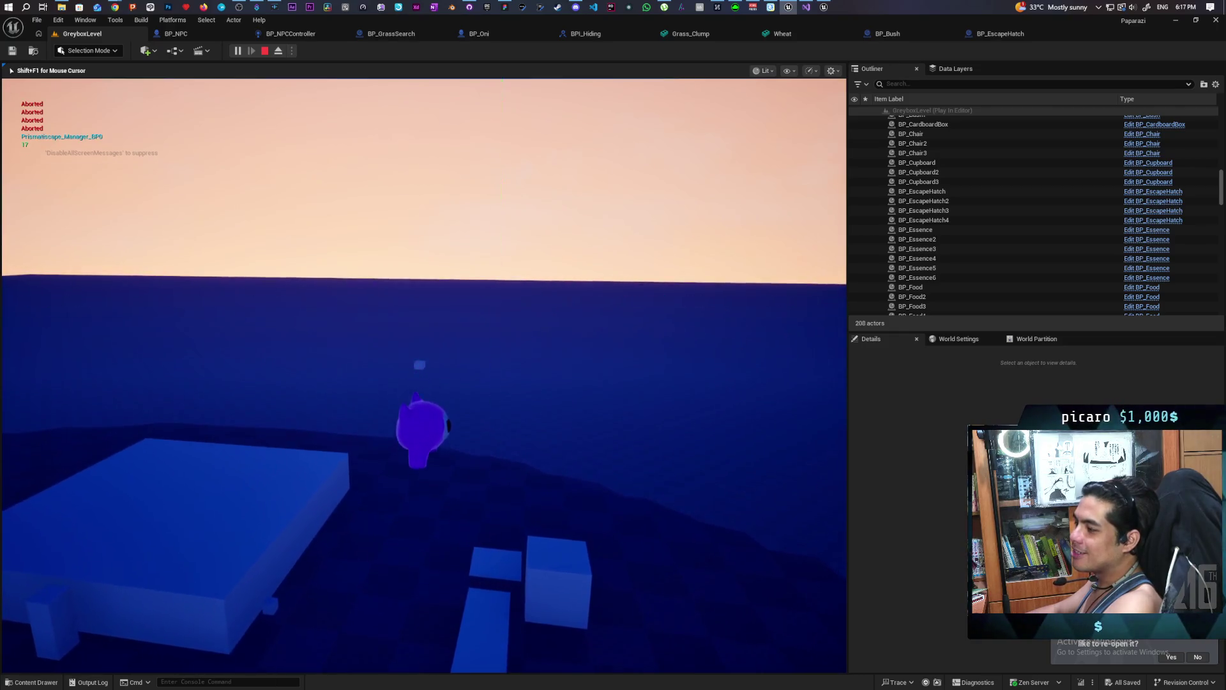
pyautogui.press('s')
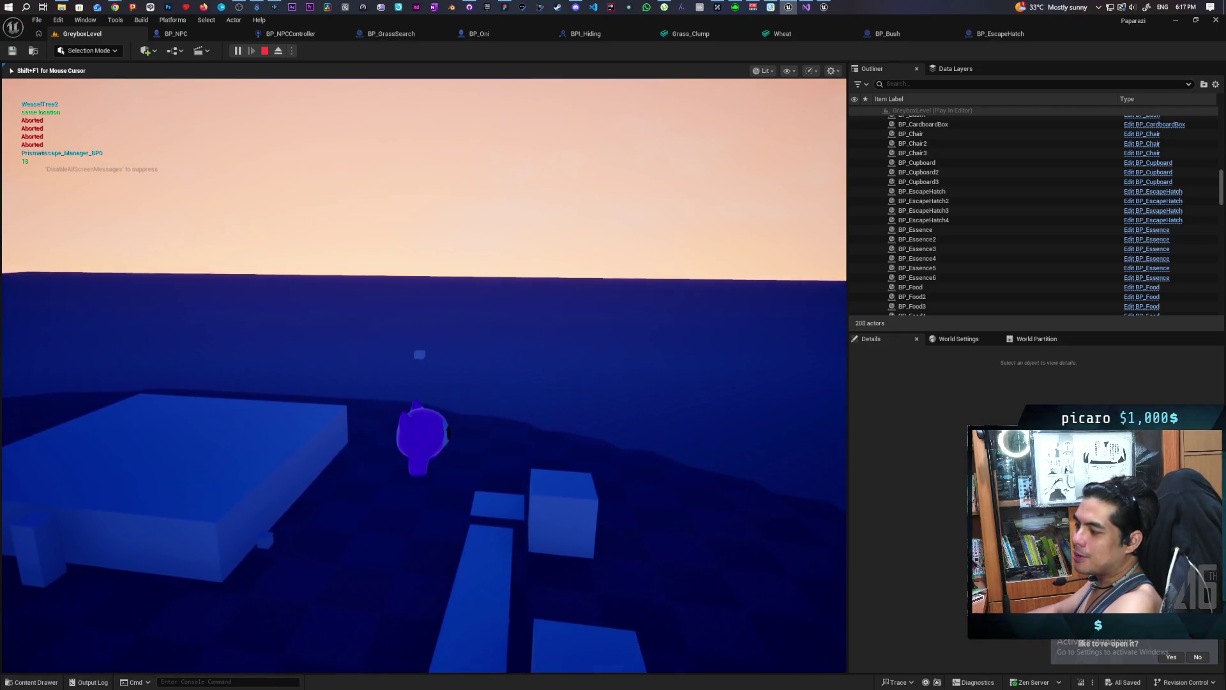
pyautogui.press('s')
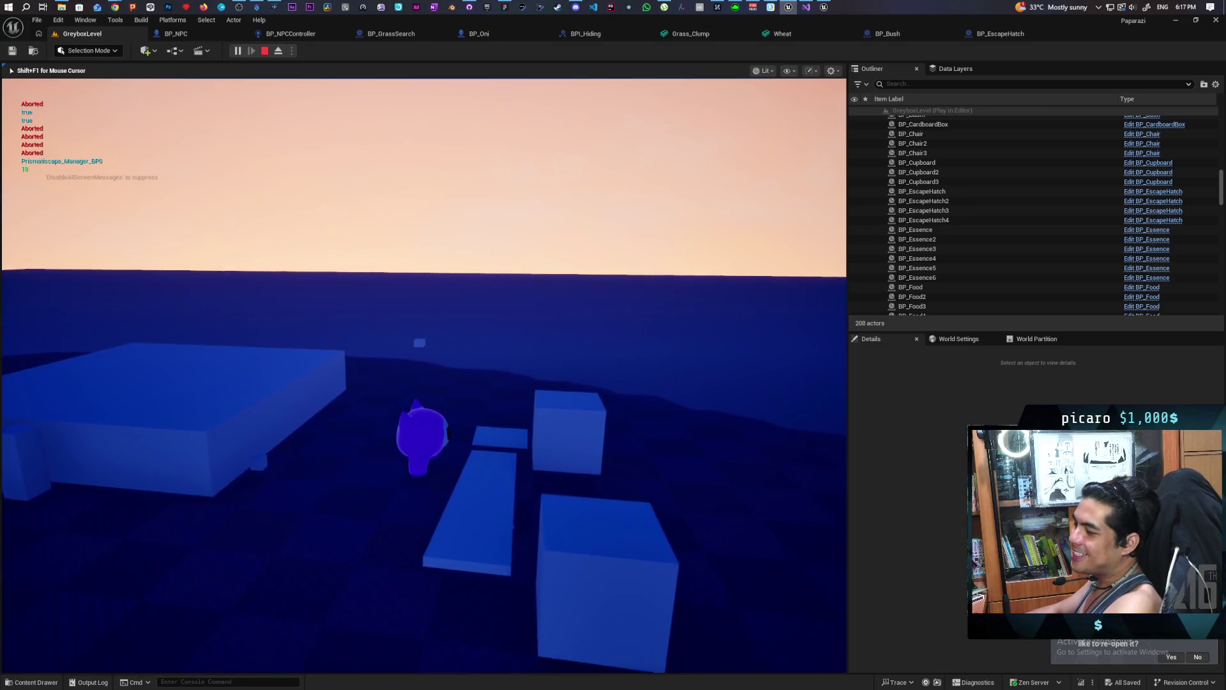
pyautogui.press('s')
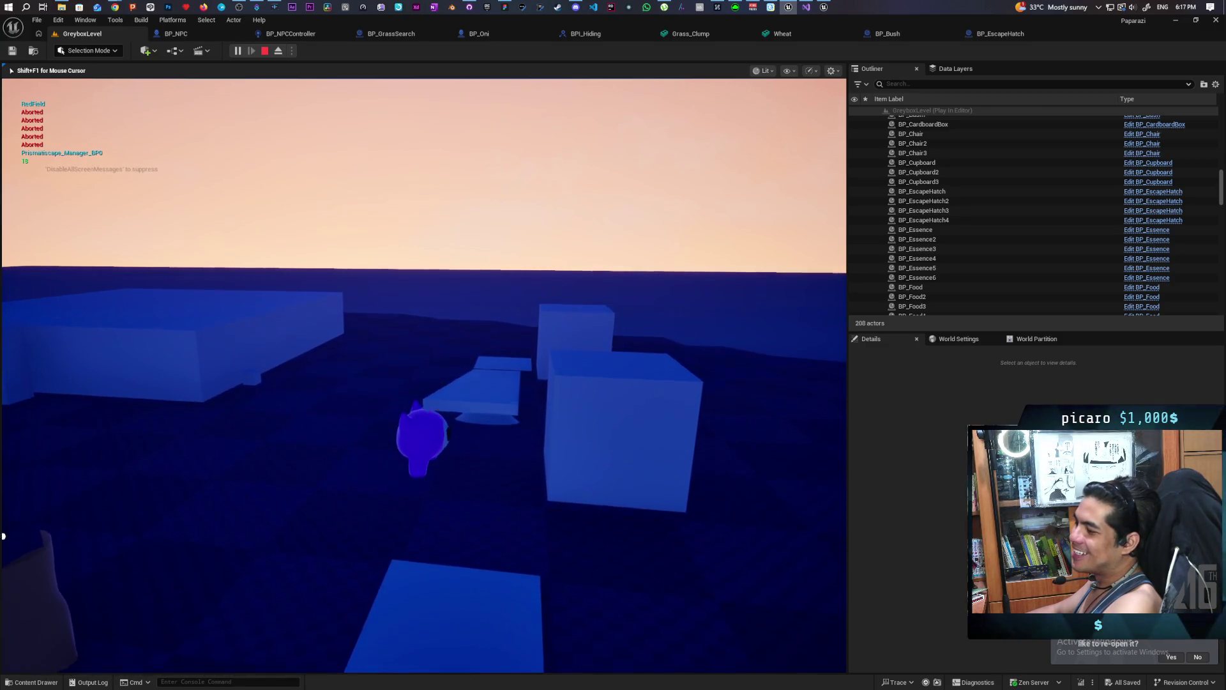
pyautogui.press('s')
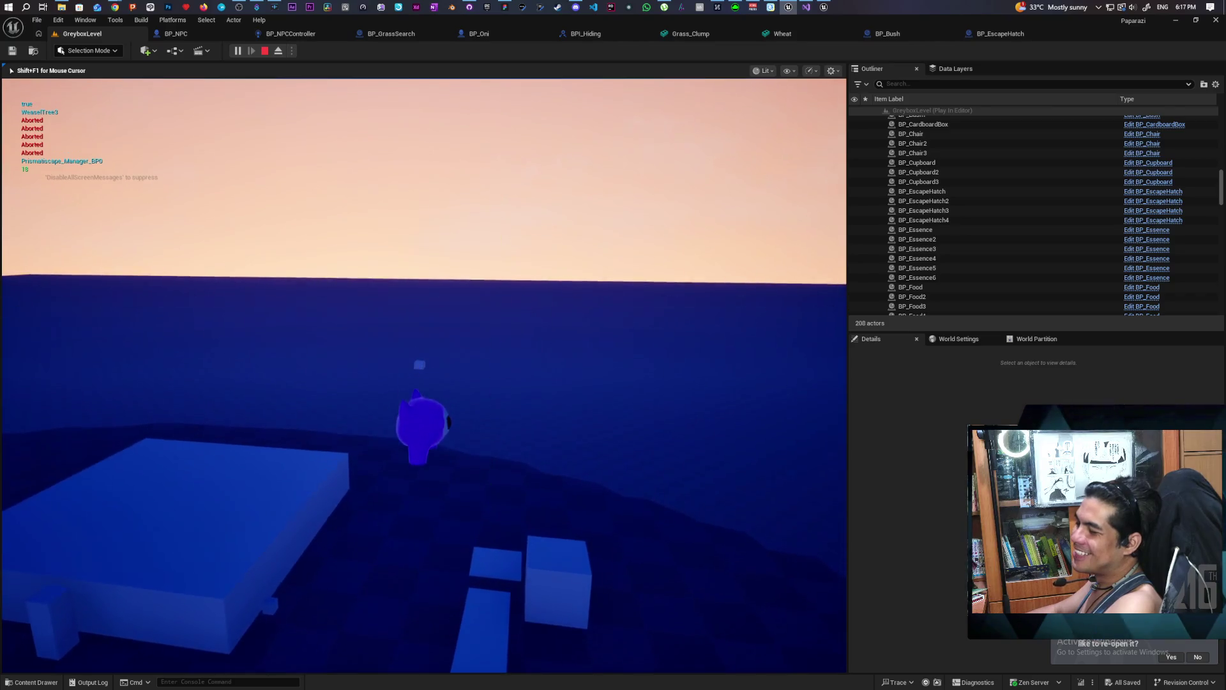
pyautogui.press('s')
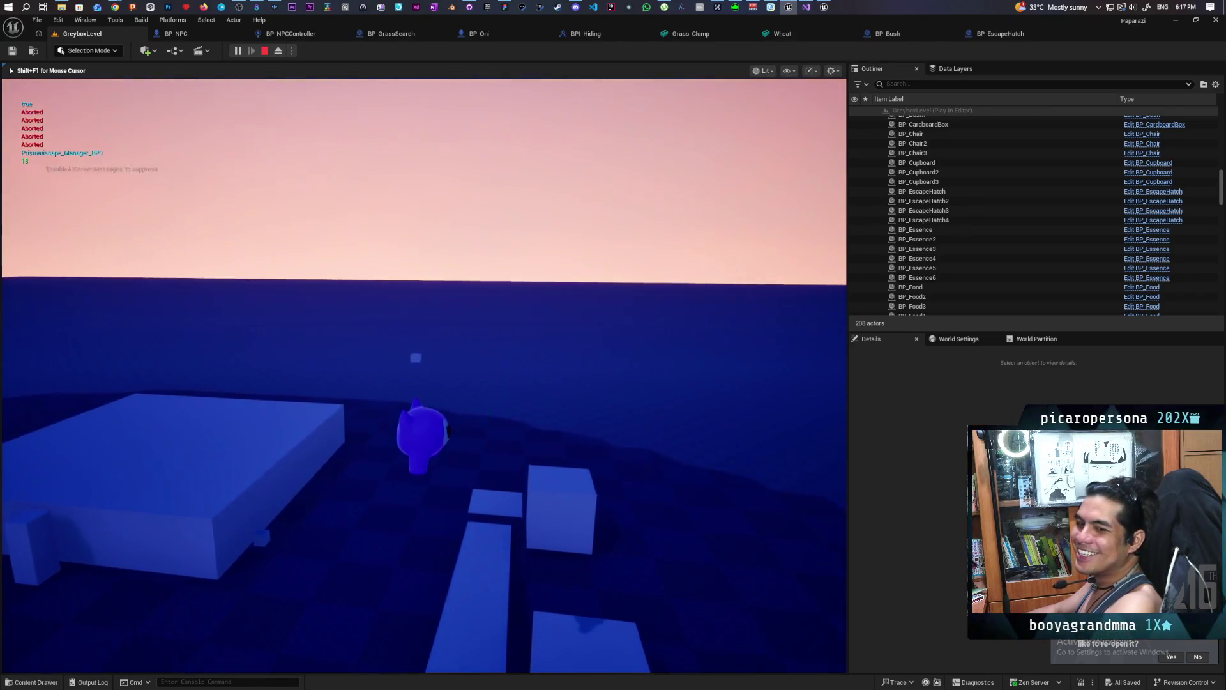
pyautogui.press('s')
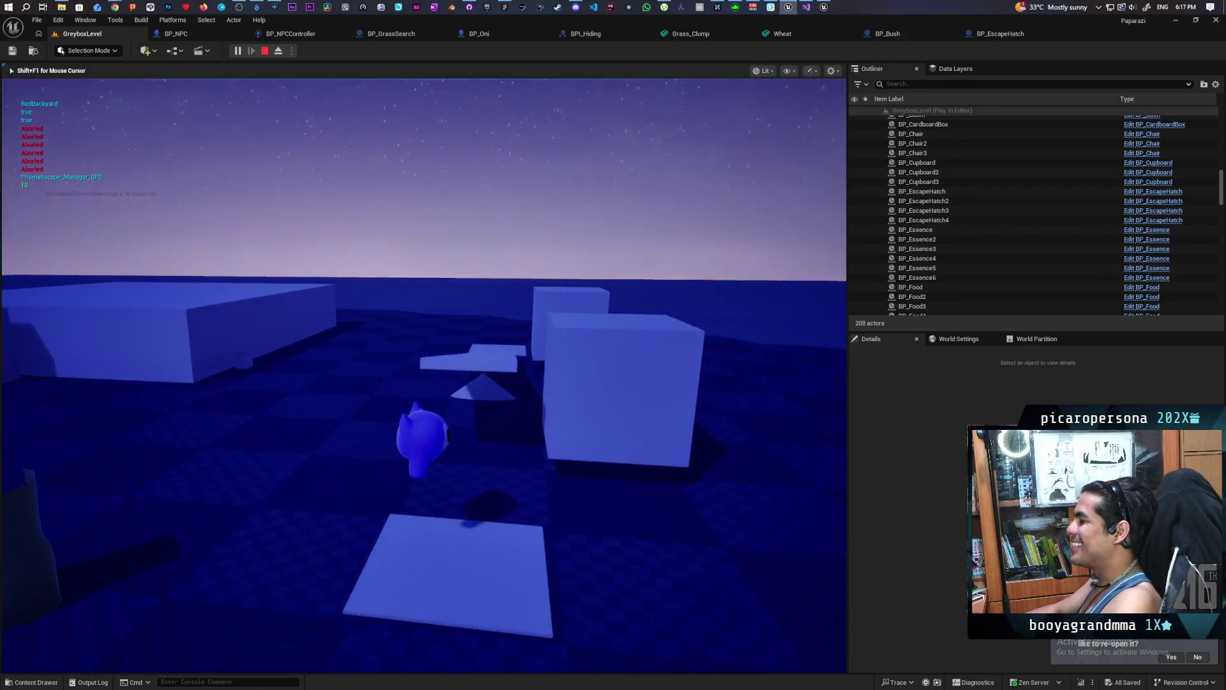
pyautogui.press('s')
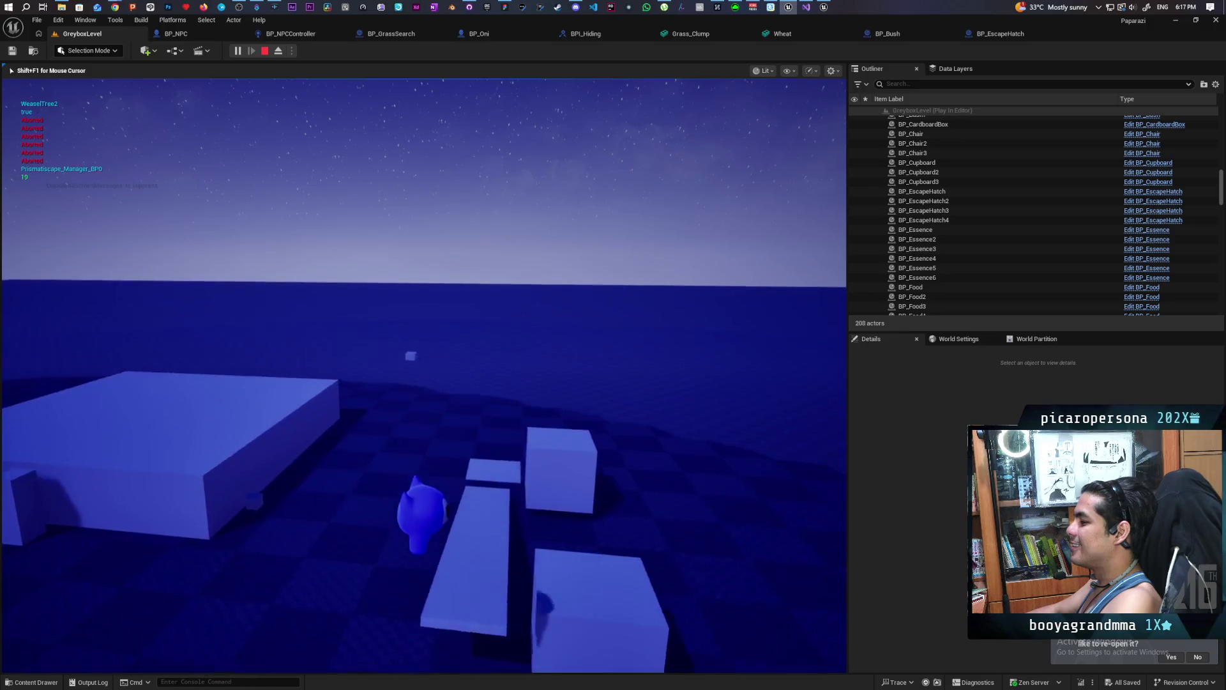
pyautogui.press('s')
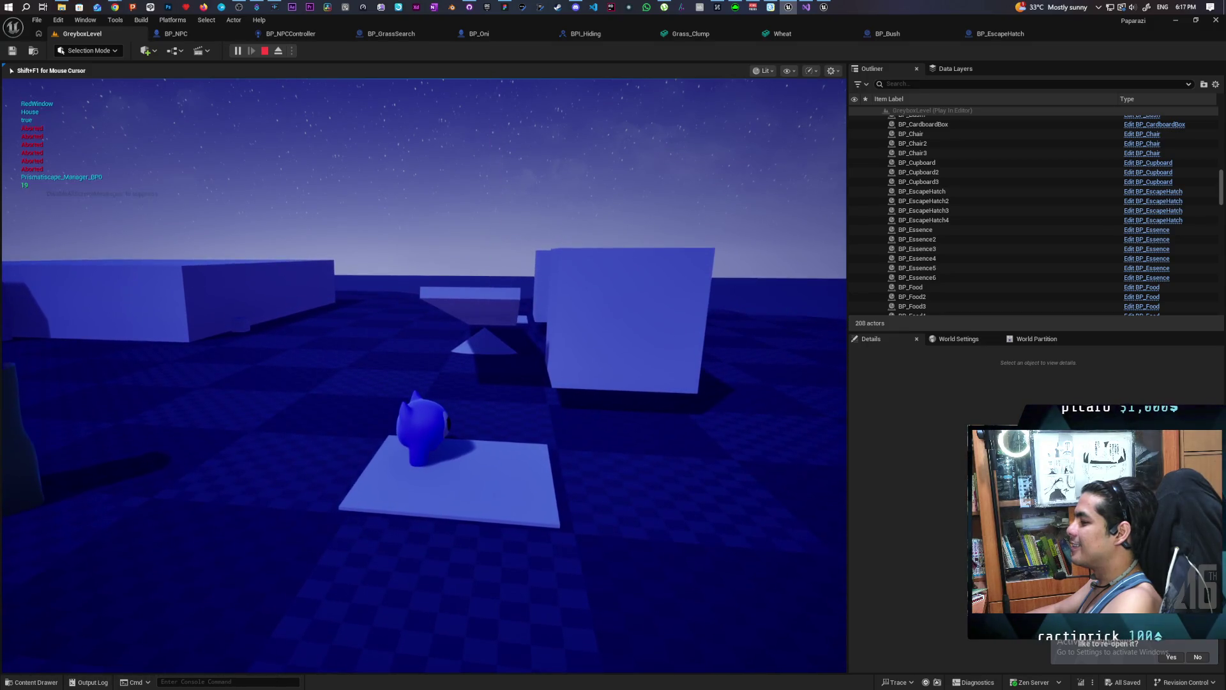
pyautogui.press('s')
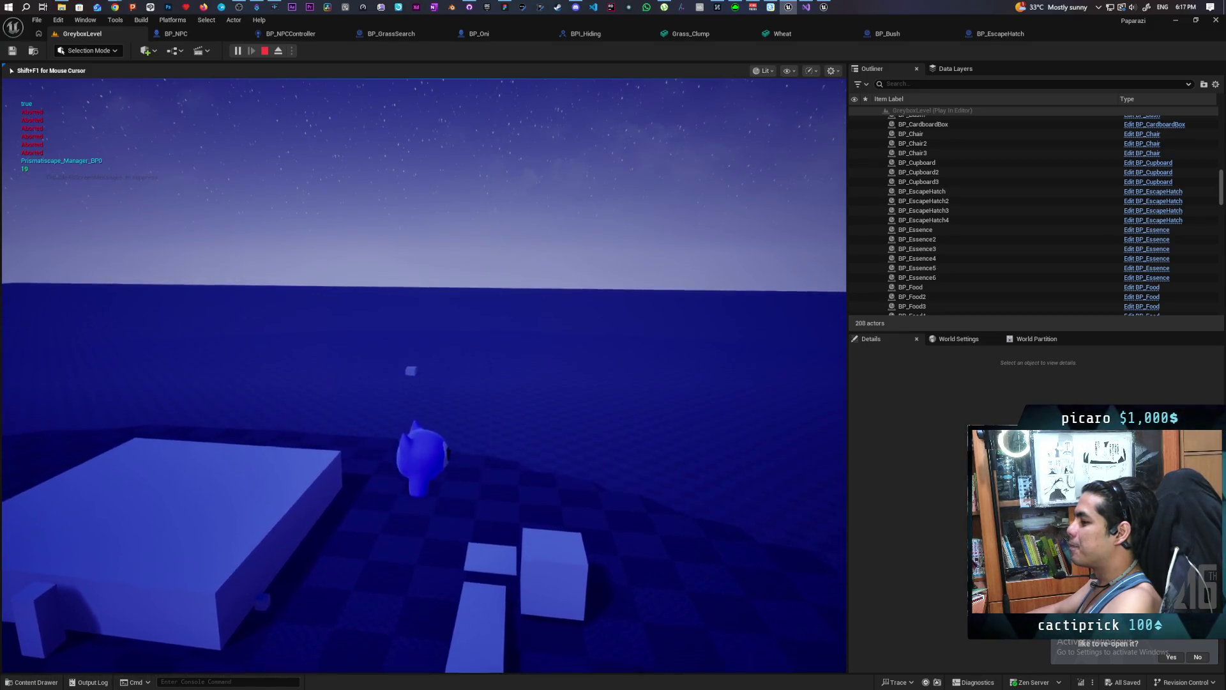
pyautogui.press('s')
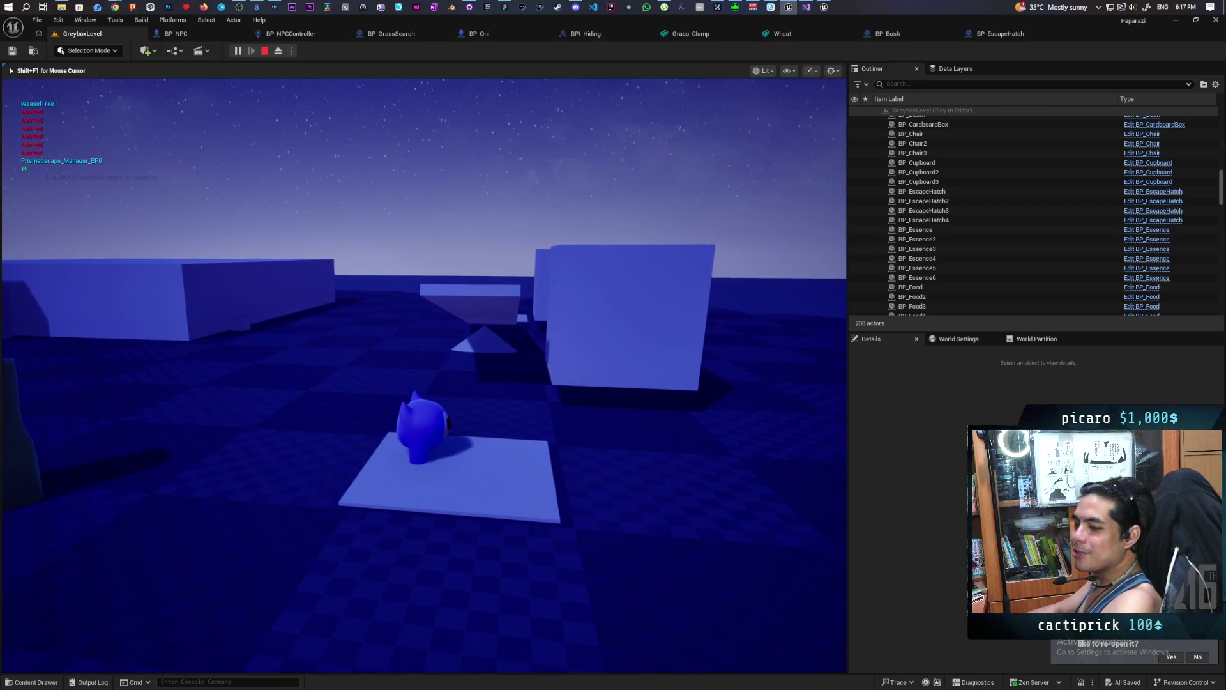
pyautogui.press('space')
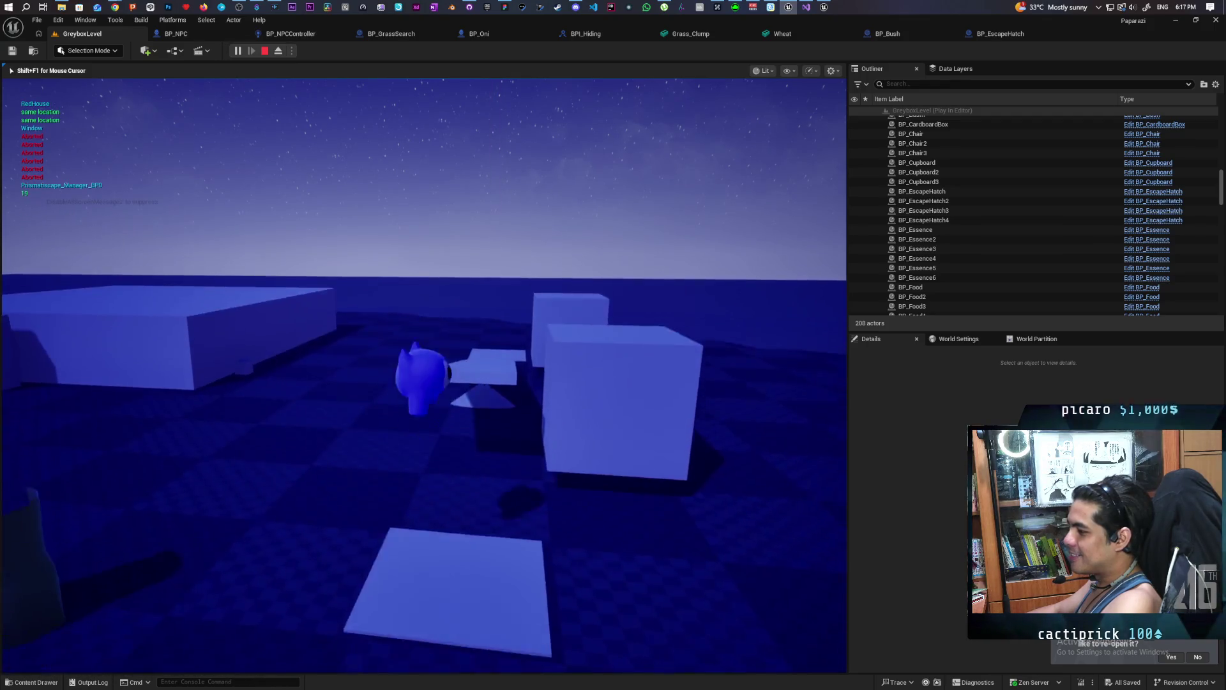
pyautogui.press('w')
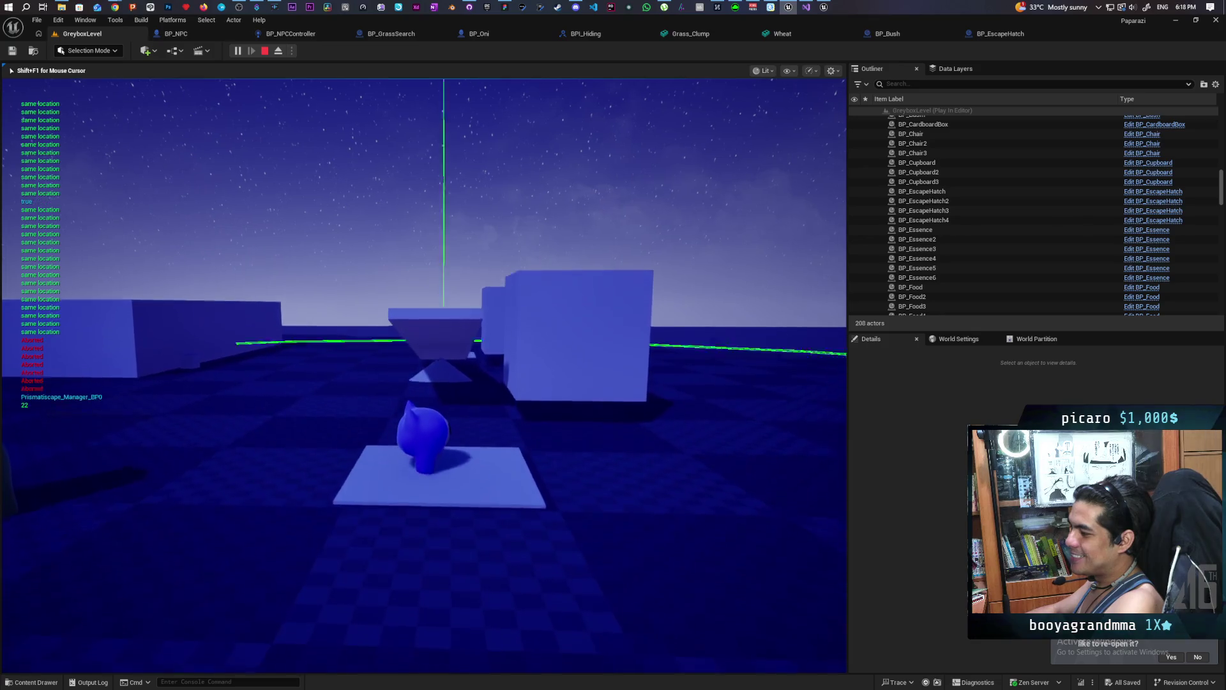
pyautogui.press('Escape')
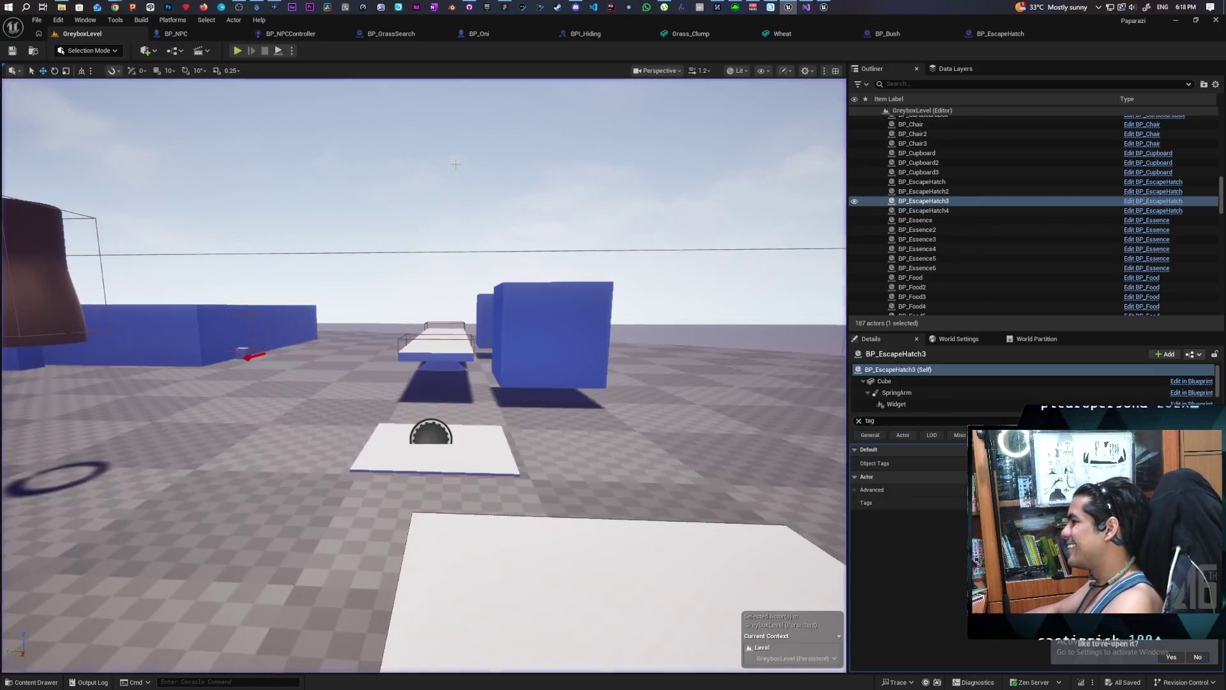
# Restore the CMC->StopMovementImmediately() call on line 65 by deleting the //, then return to Unreal.
pyautogui.click(810, 7)
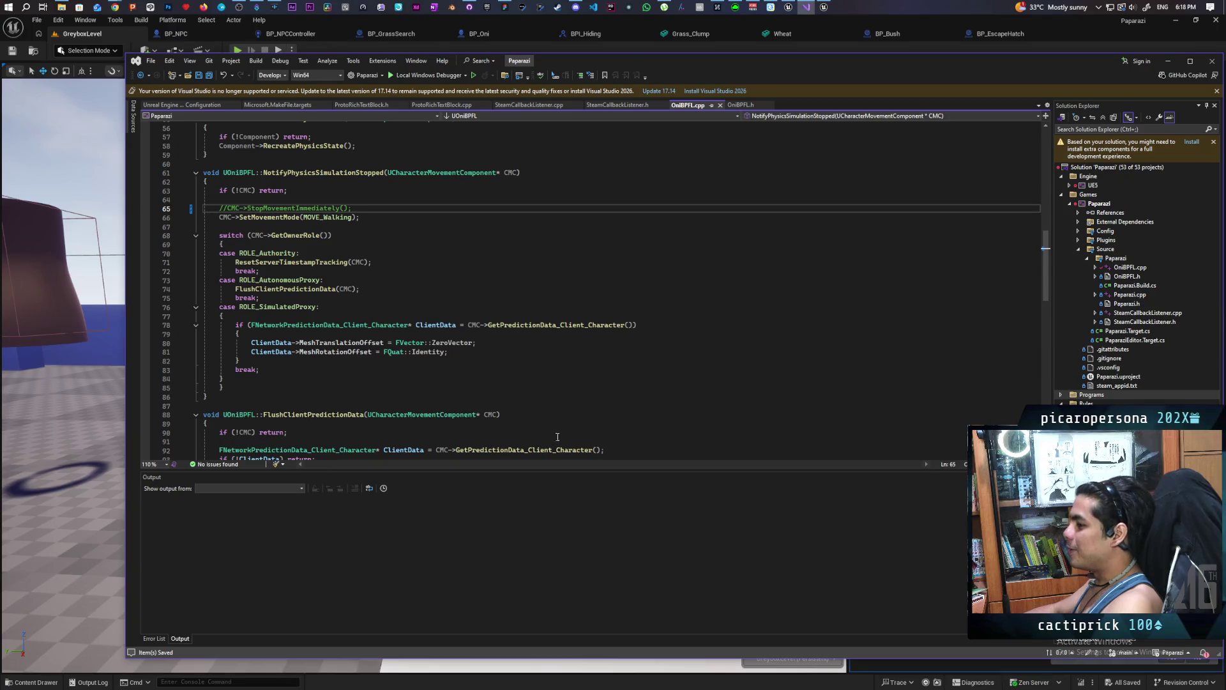
pyautogui.press('BackSpace')
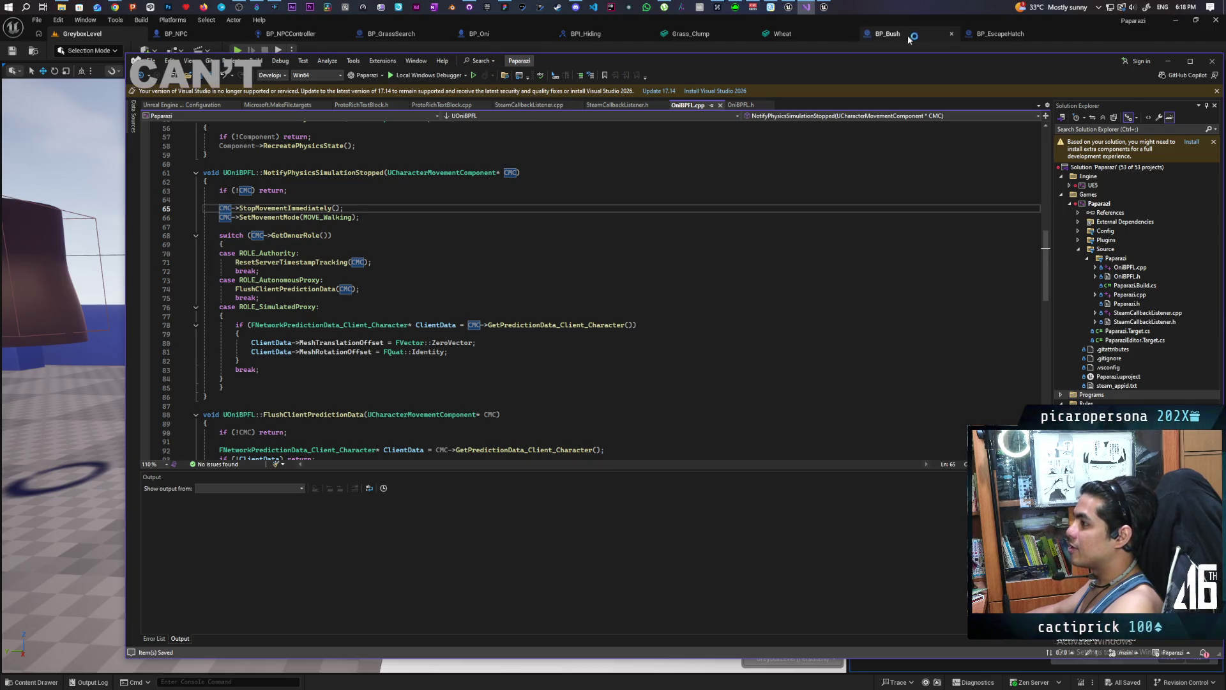
pyautogui.click(1093, 29)
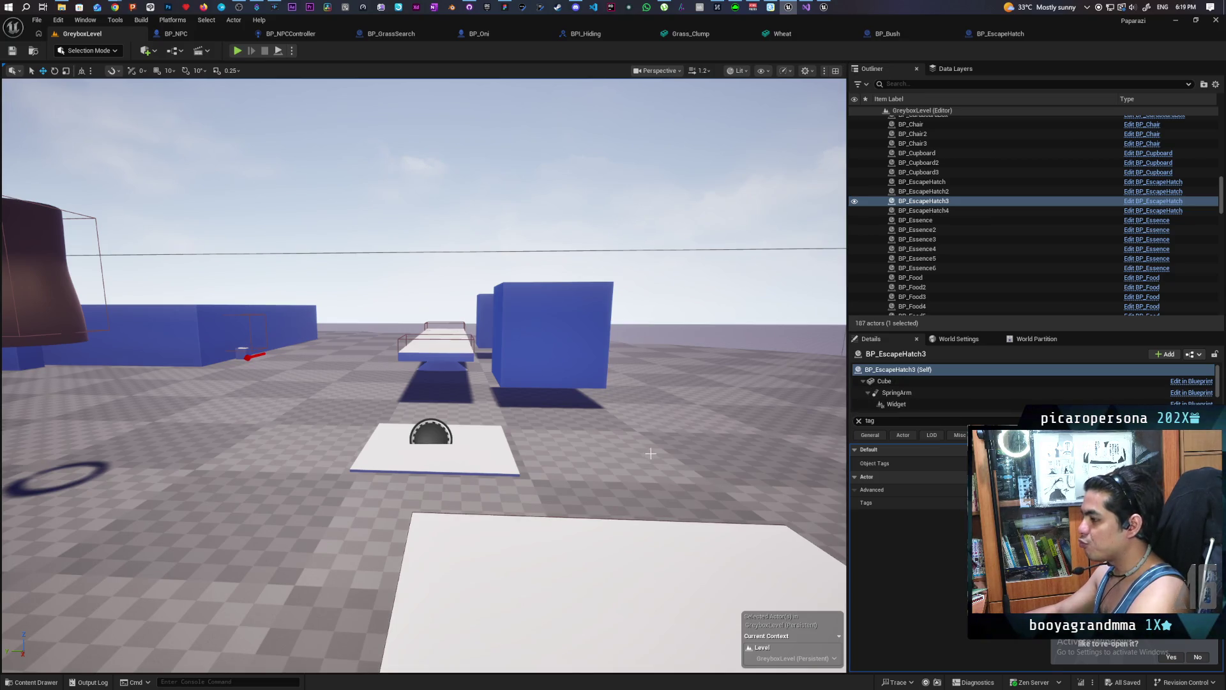
# Fly the viewport camera over the greybox level to frame the platform, bushes and blocks together.
pyautogui.moveTo(650, 453); pyautogui.dragTo(650, 453)
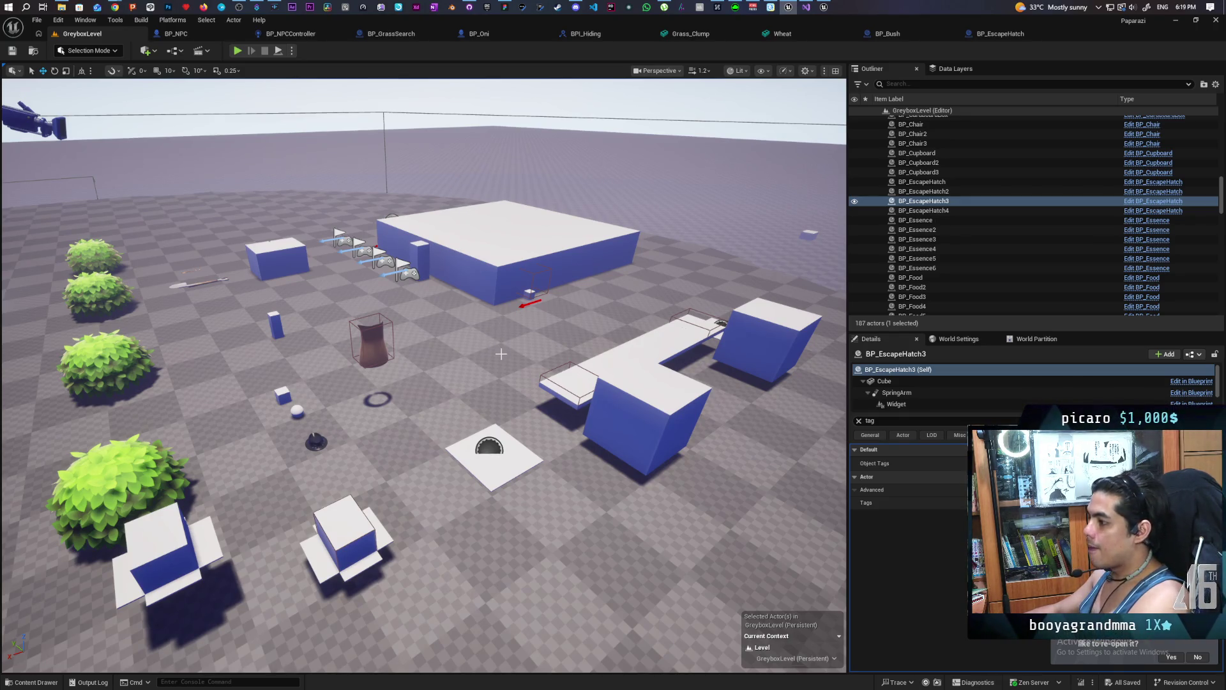
pyautogui.moveTo(523, 407)
pyautogui.mouseDown()
pyautogui.moveTo(523, 447)
pyautogui.moveTo(447, 447)
pyautogui.moveTo(517, 441)
pyautogui.moveTo(425, 380)
pyautogui.moveTo(451, 382)
pyautogui.moveTo(424, 377)
pyautogui.moveTo(453, 377)
pyautogui.moveTo(444, 364)
pyautogui.moveTo(517, 403)
pyautogui.mouseUp()
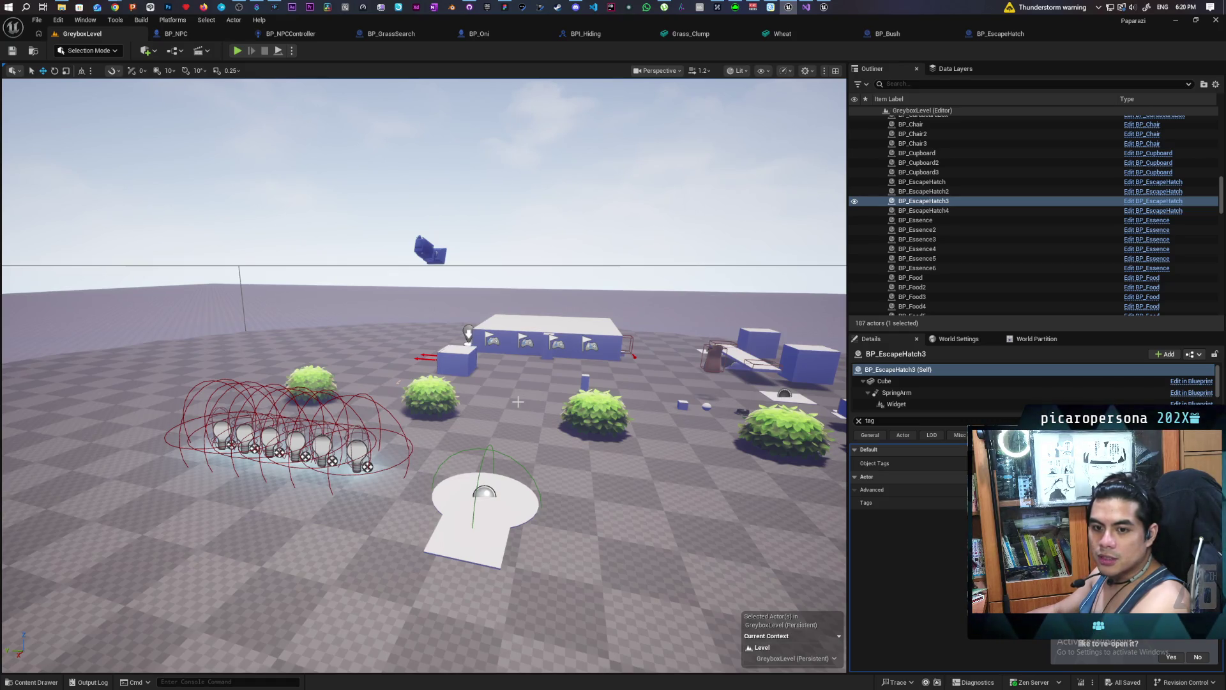
pyautogui.press('w')
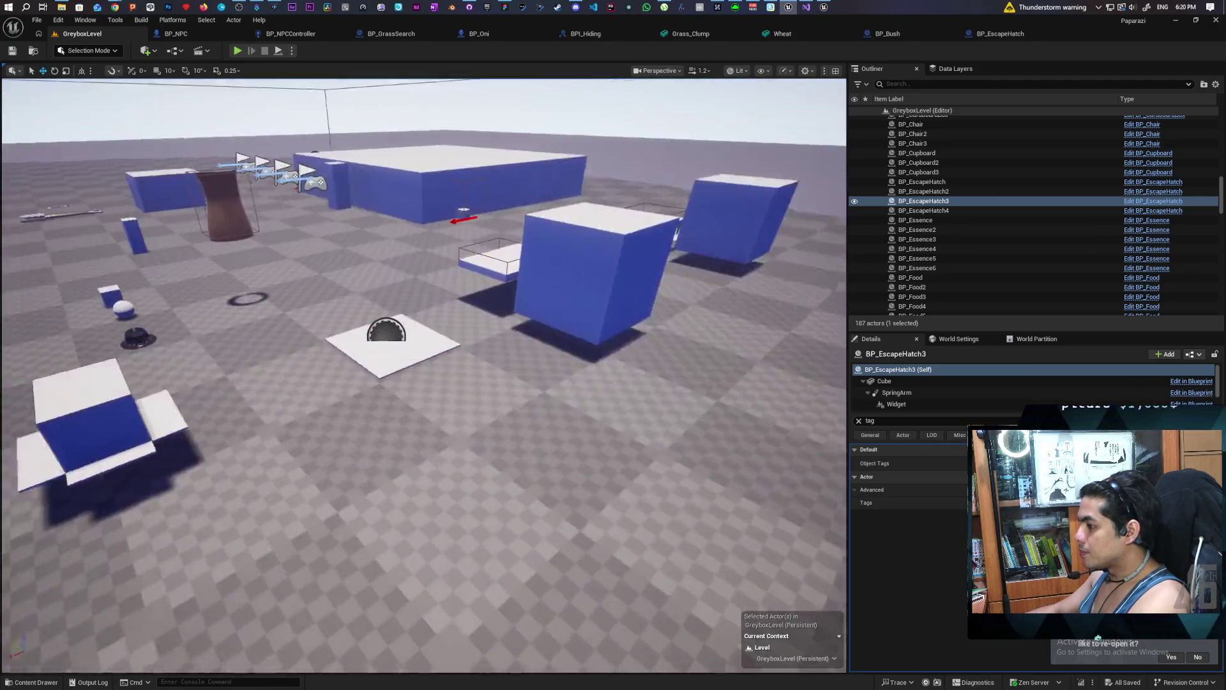
pyautogui.press('f')
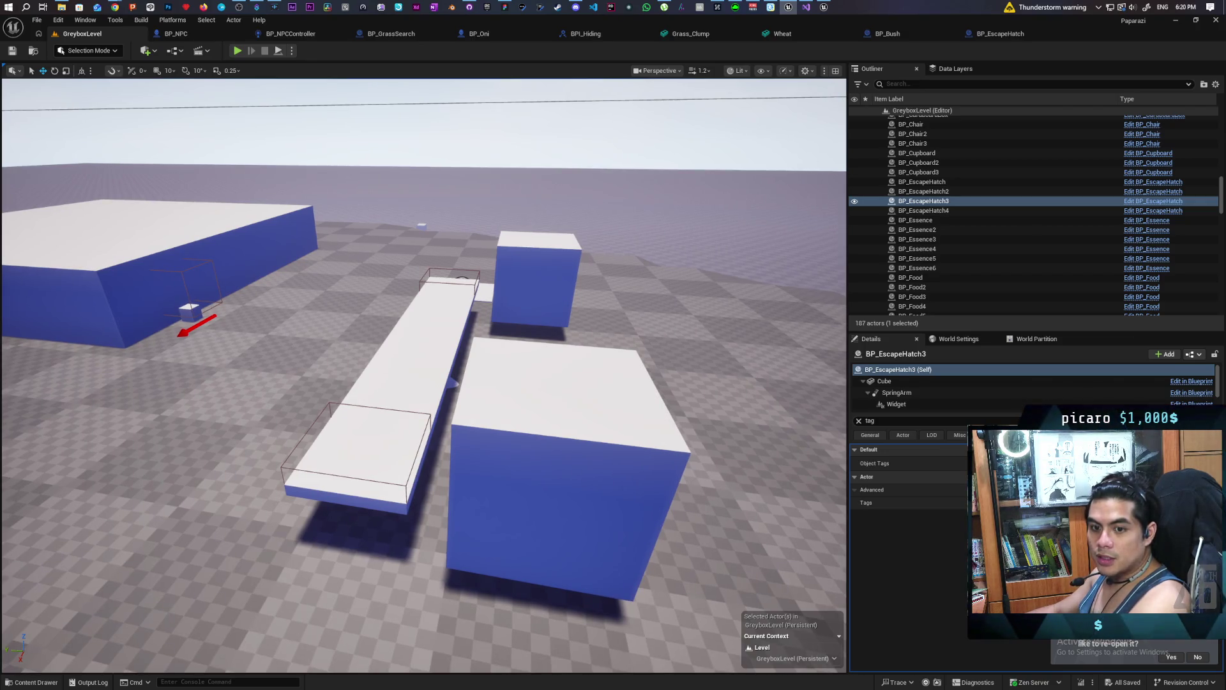
pyautogui.press('s')
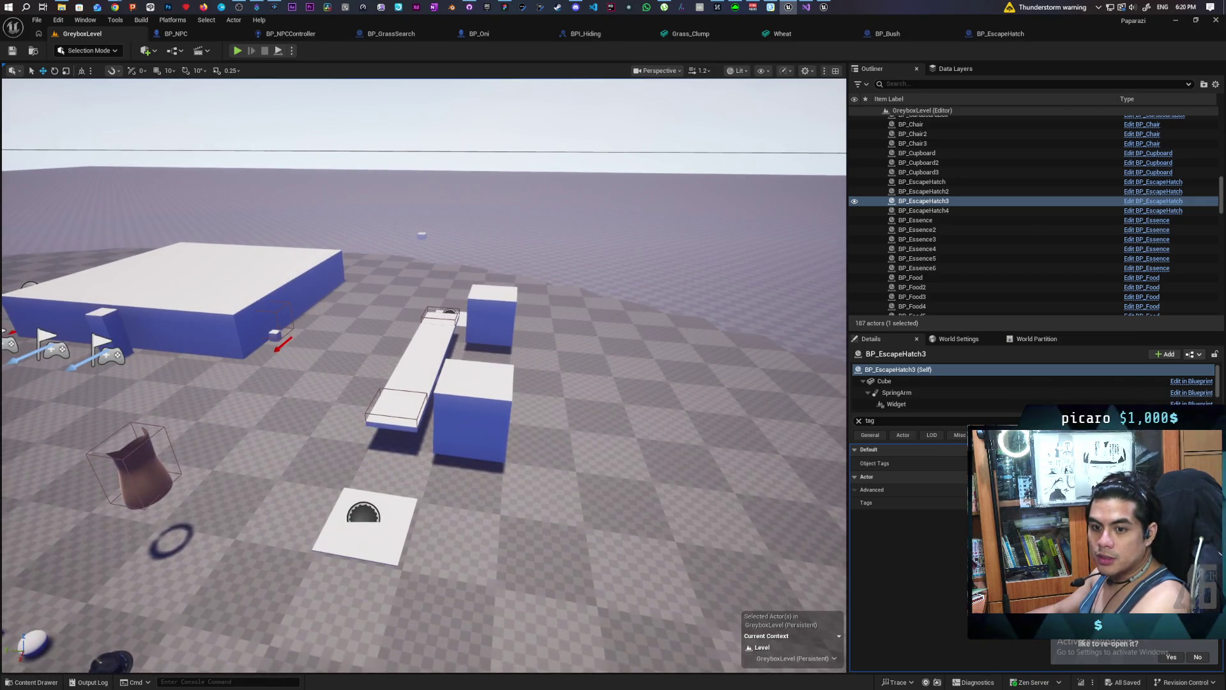
pyautogui.press('s')
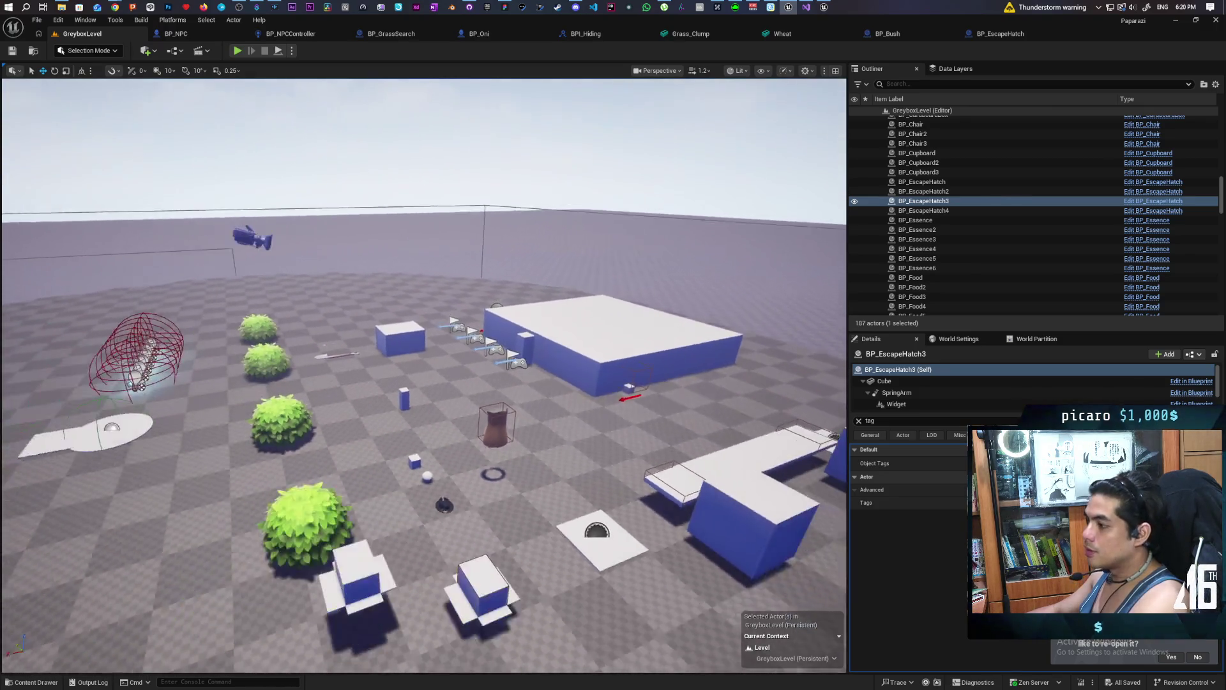
pyautogui.press('s')
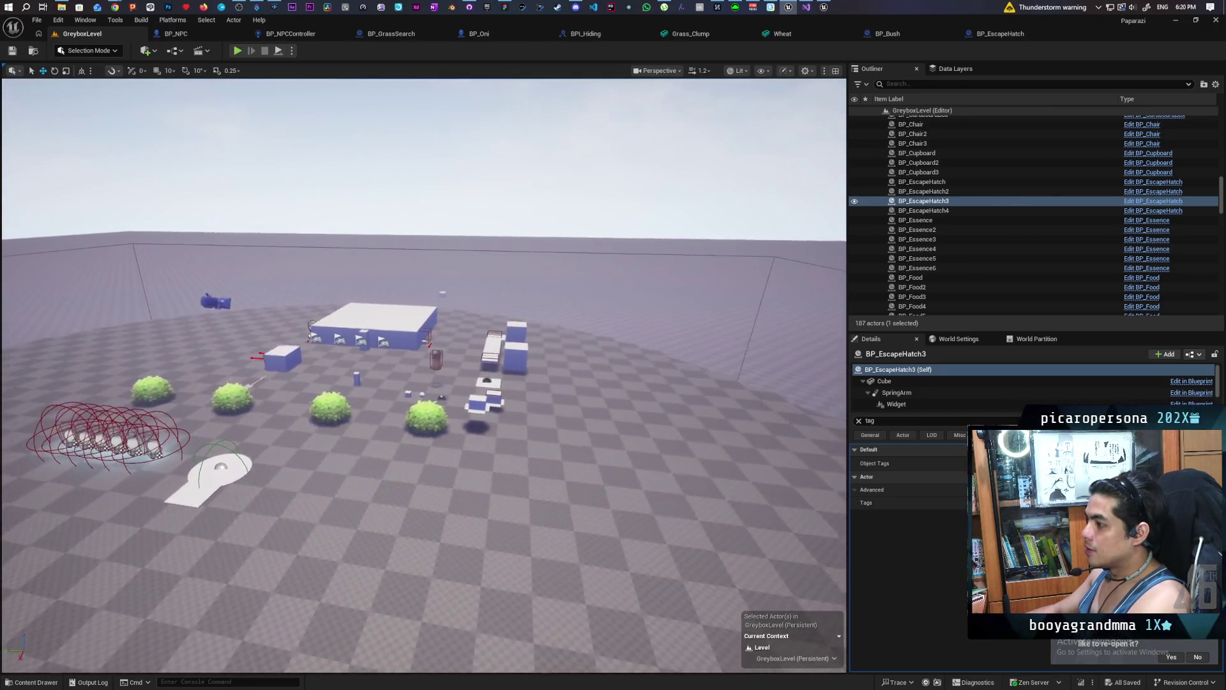
pyautogui.press('w')
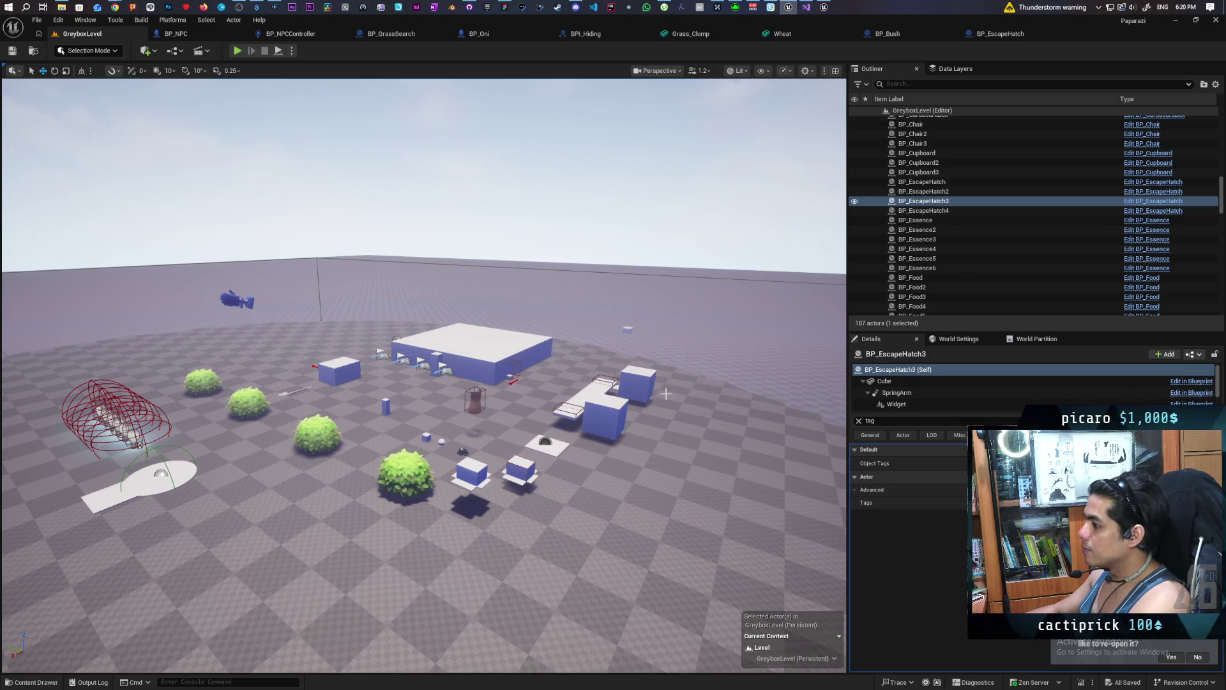
pyautogui.moveTo(599, 325)
pyautogui.mouseDown()
pyautogui.moveTo(540, 306)
pyautogui.moveTo(551, 322)
pyautogui.mouseUp()
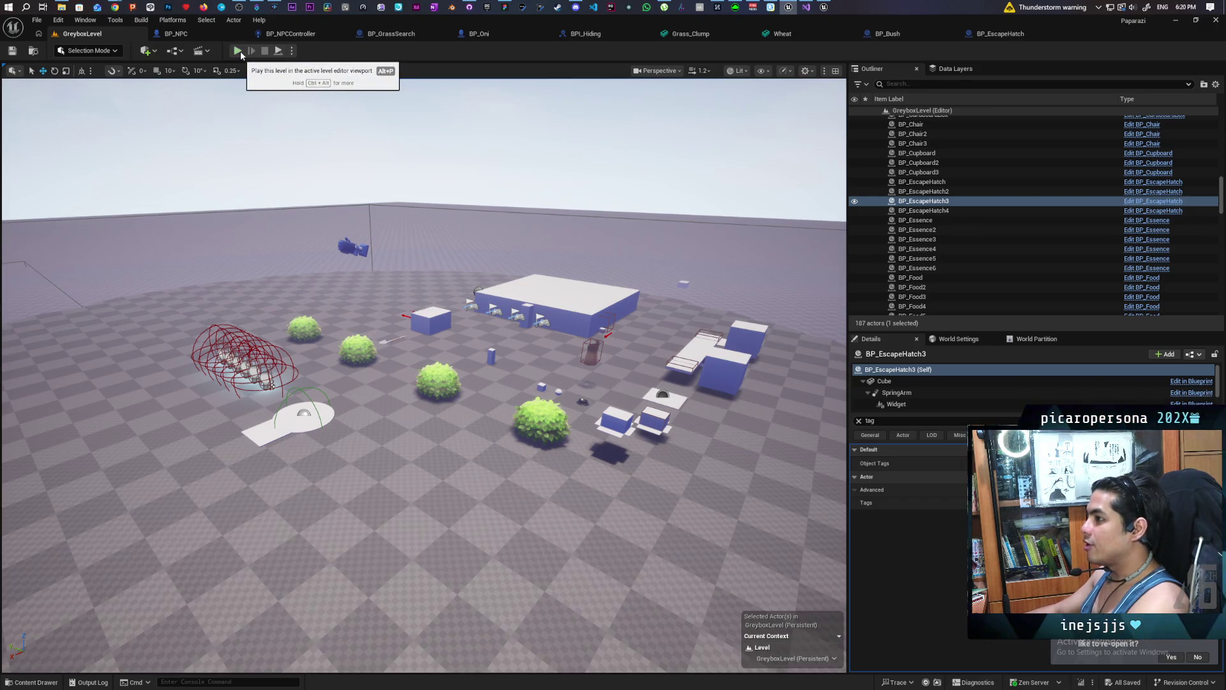
# Start play-testing and walk the character through the gate pillars, past the bush and off the ledge.
pyautogui.click(239, 51)
pyautogui.press('w')
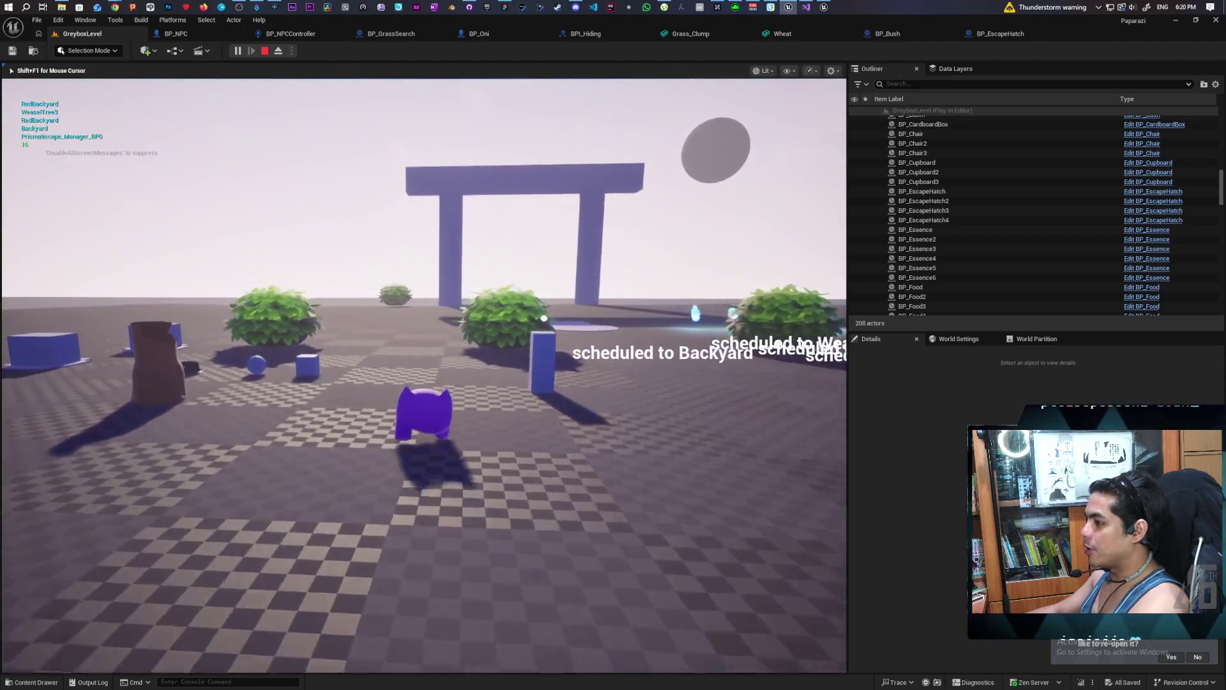
pyautogui.press('w')
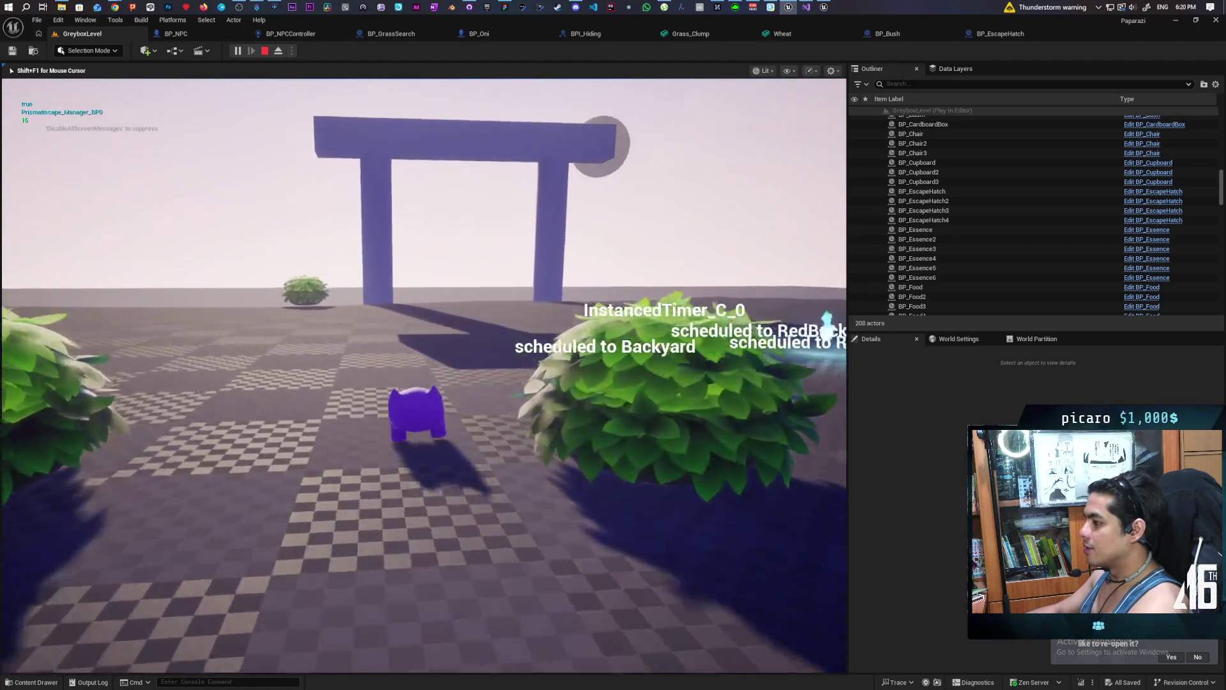
pyautogui.press('w')
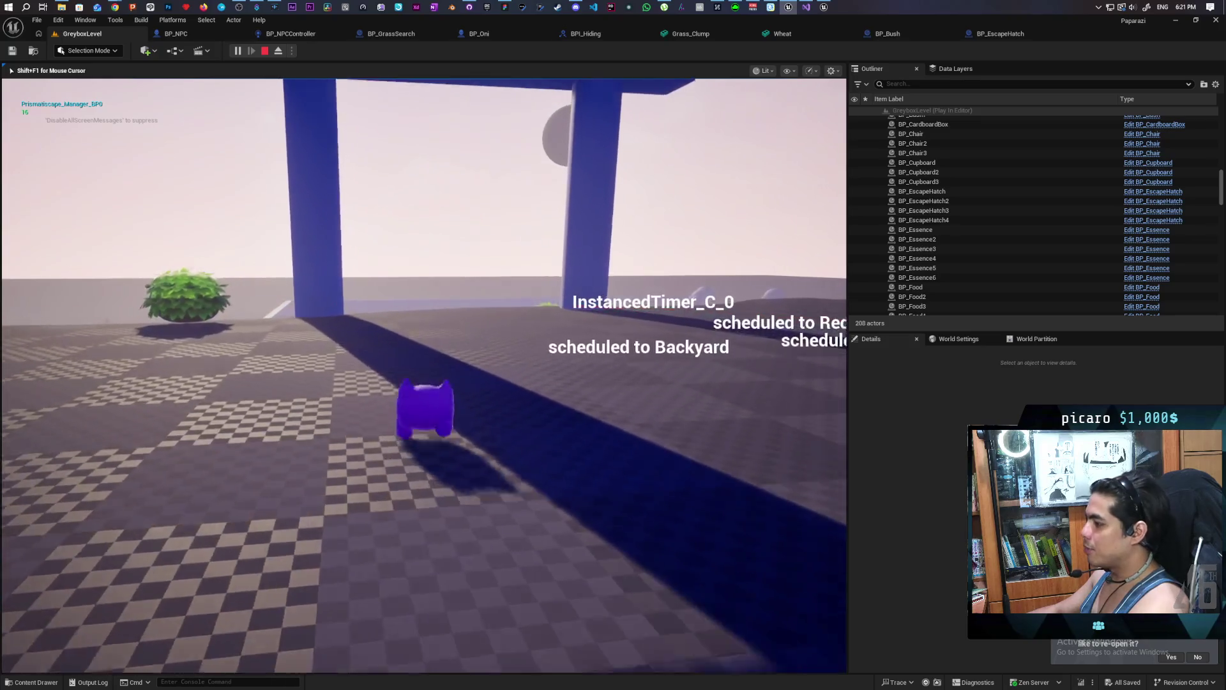
pyautogui.press('w')
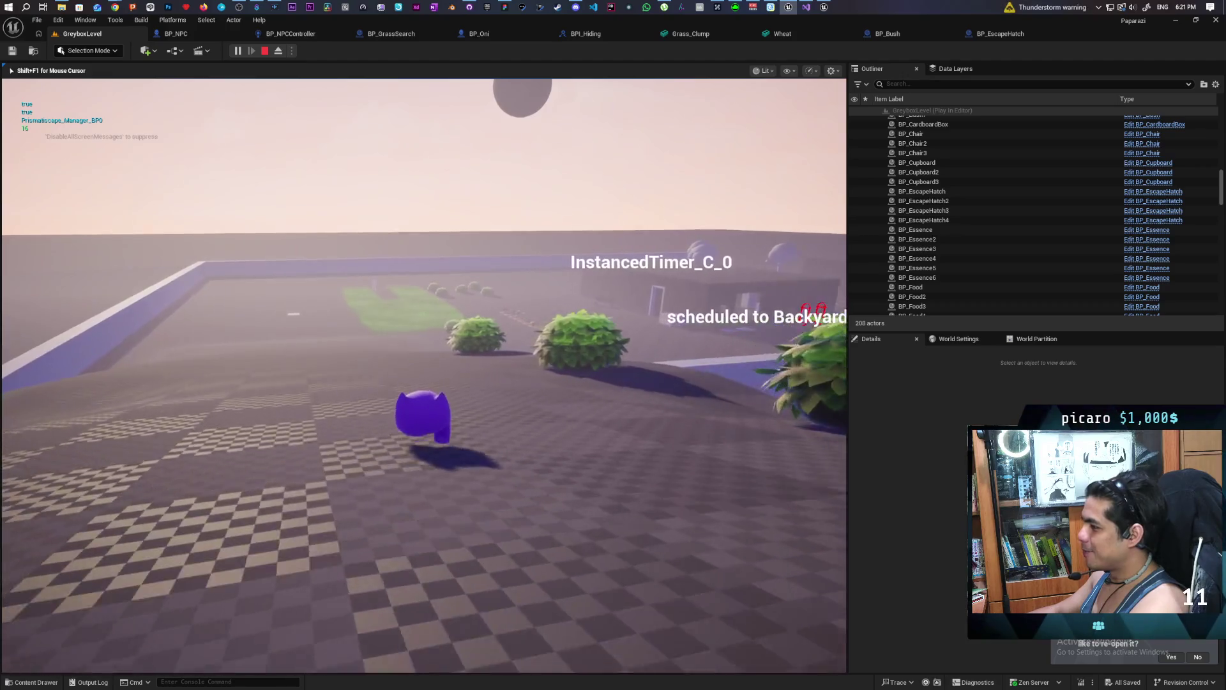
pyautogui.press('w')
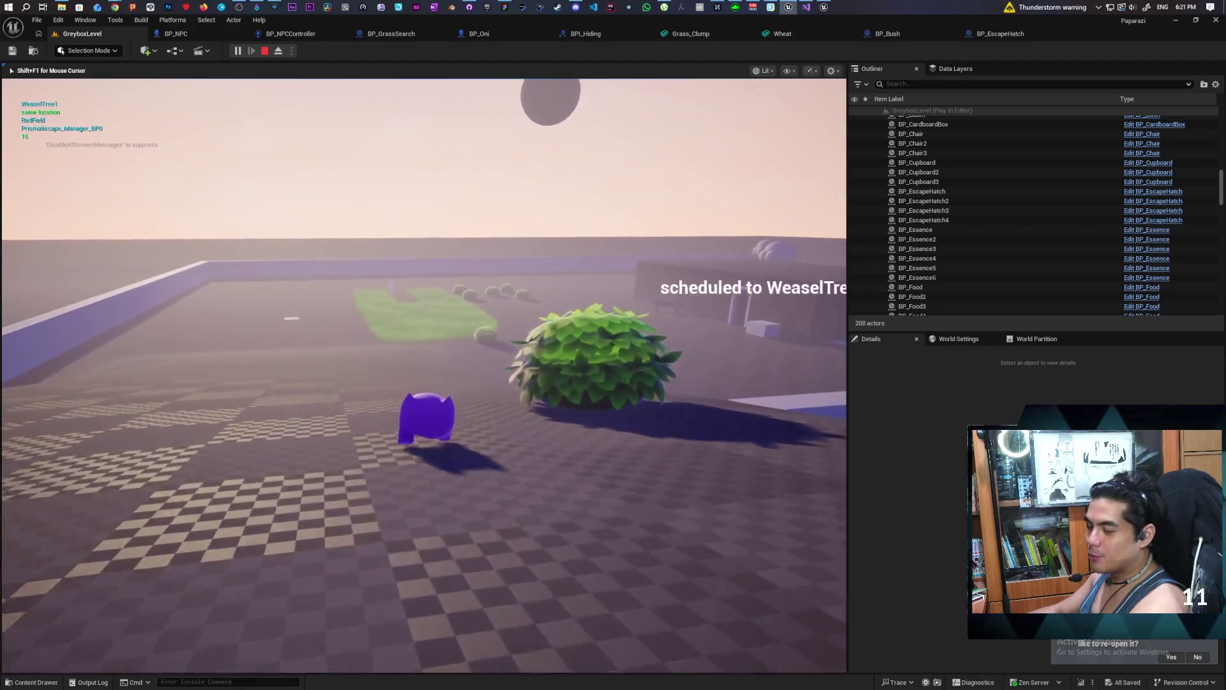
pyautogui.press('w')
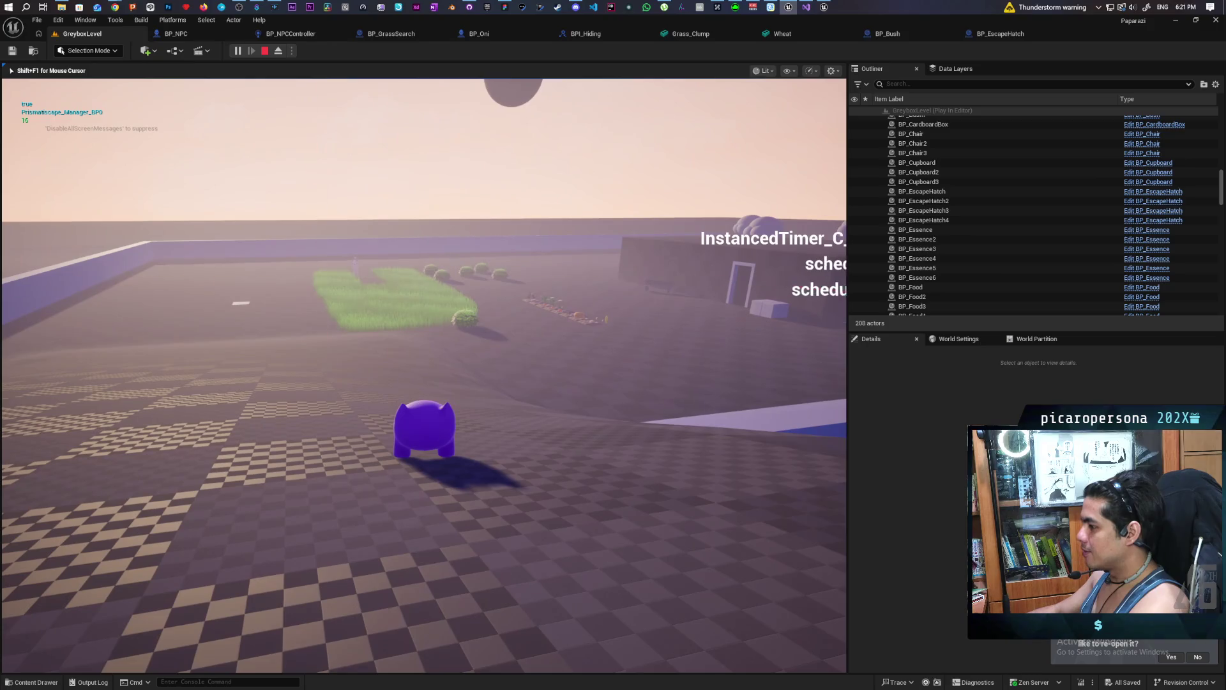
pyautogui.press('w')
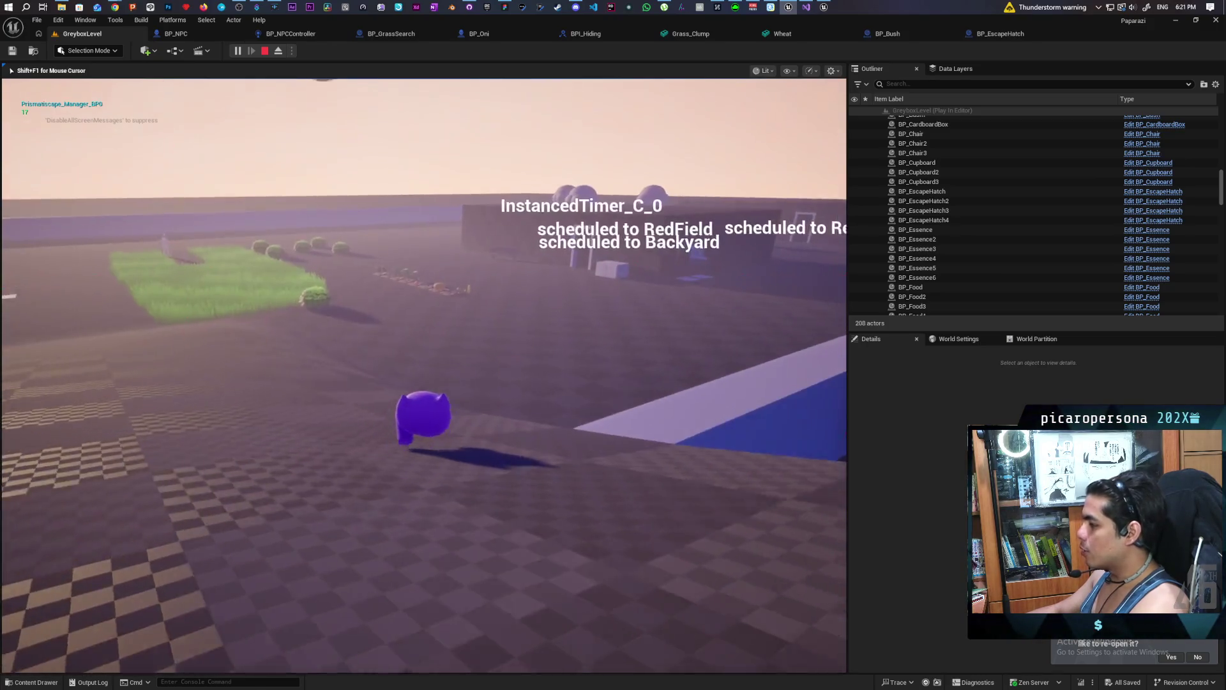
pyautogui.press('w')
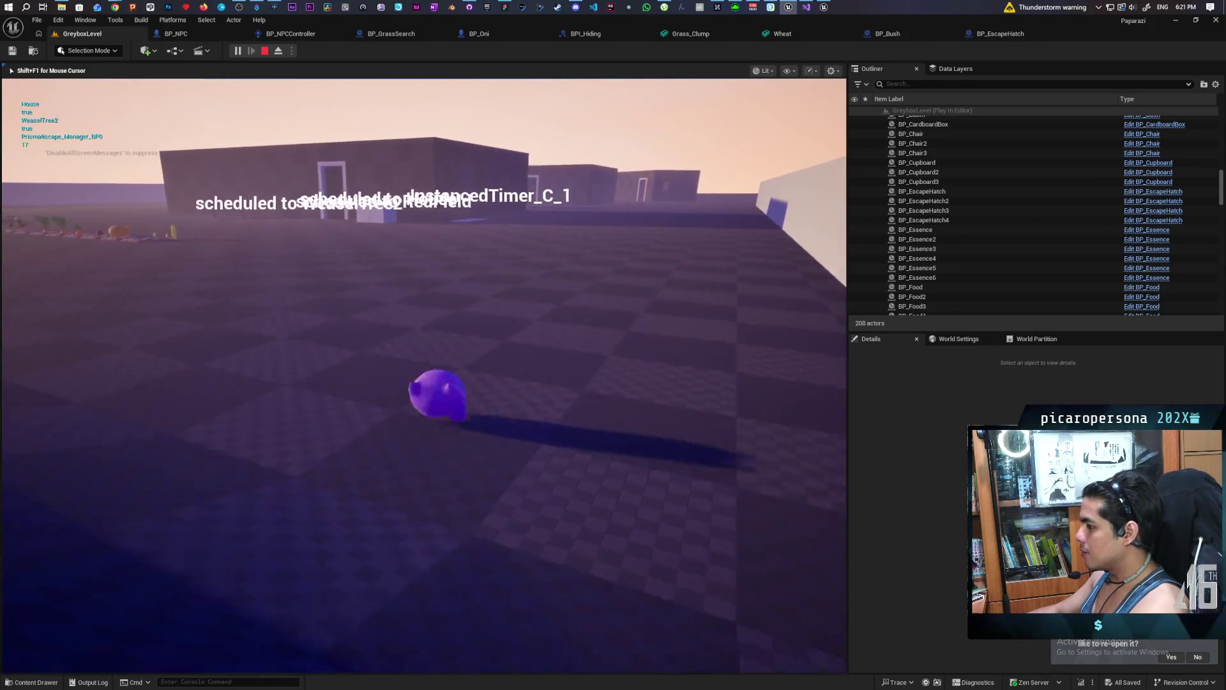
# Walk the character past the house and over the blocks to stand beside the cupboards.
pyautogui.press('w')
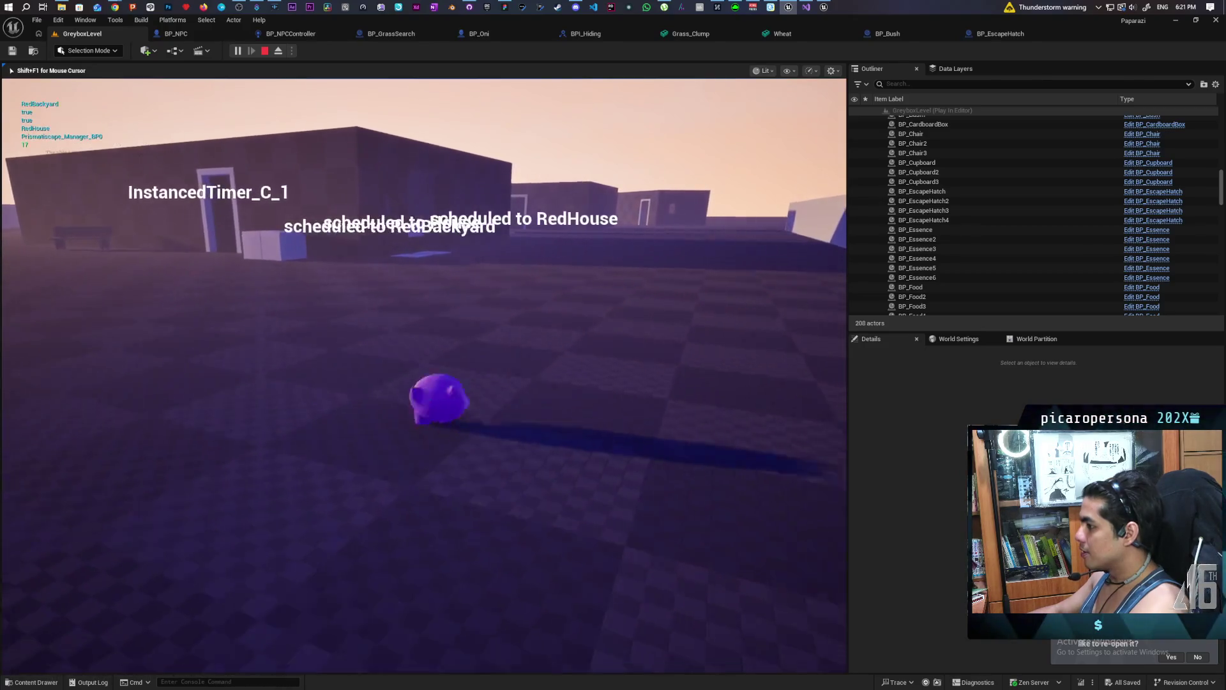
pyautogui.press('w')
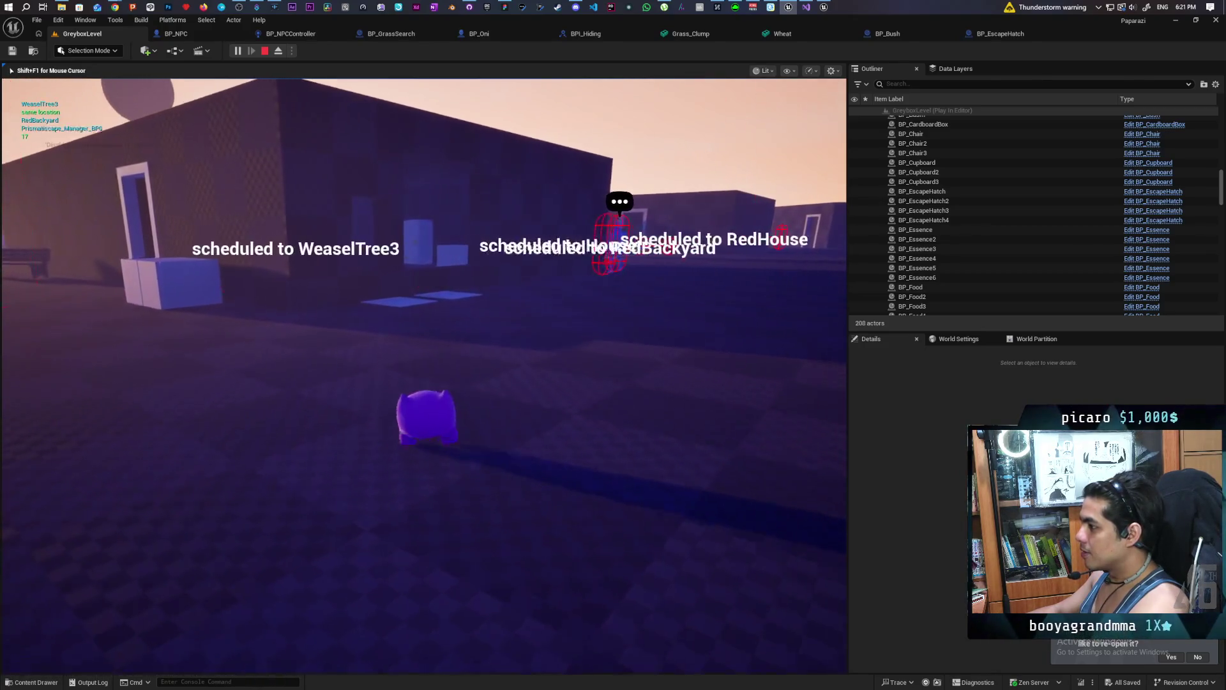
pyautogui.press('w')
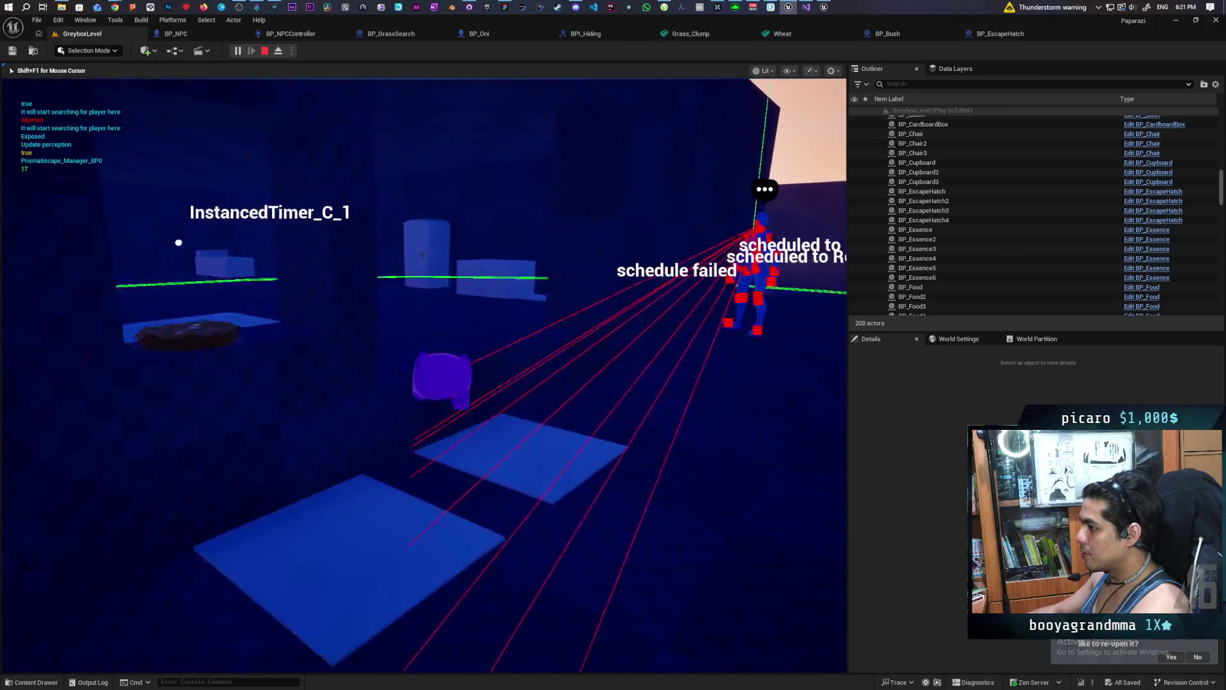
pyautogui.press('w')
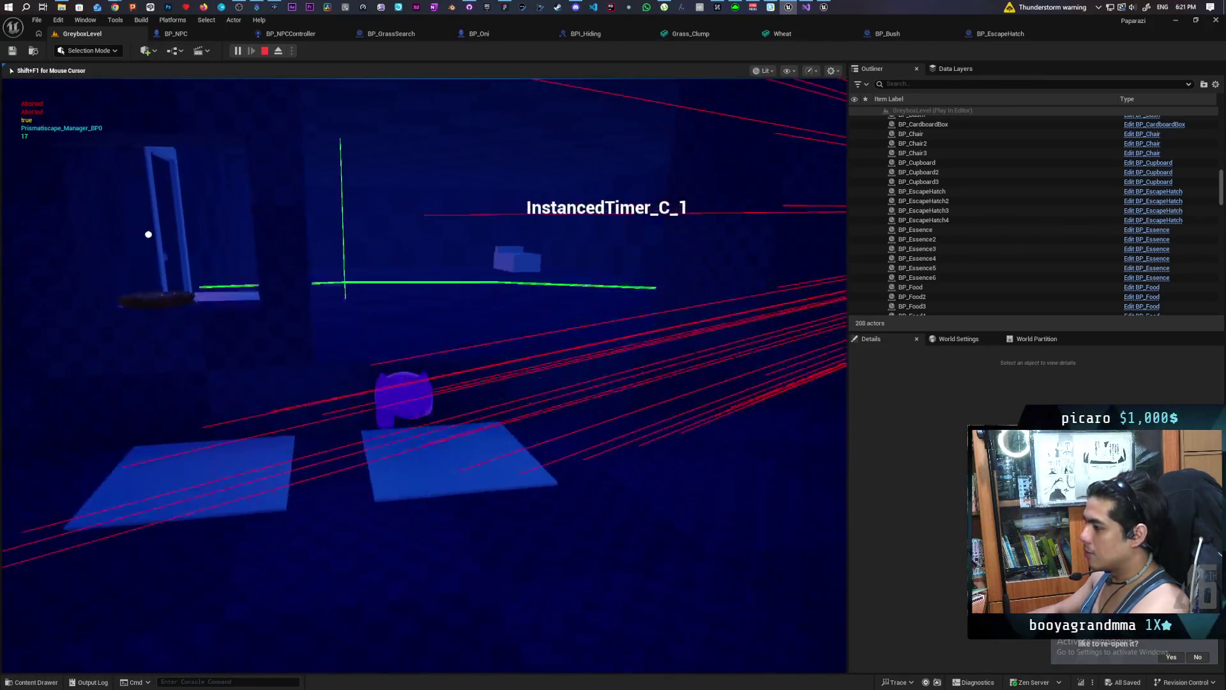
pyautogui.press('w')
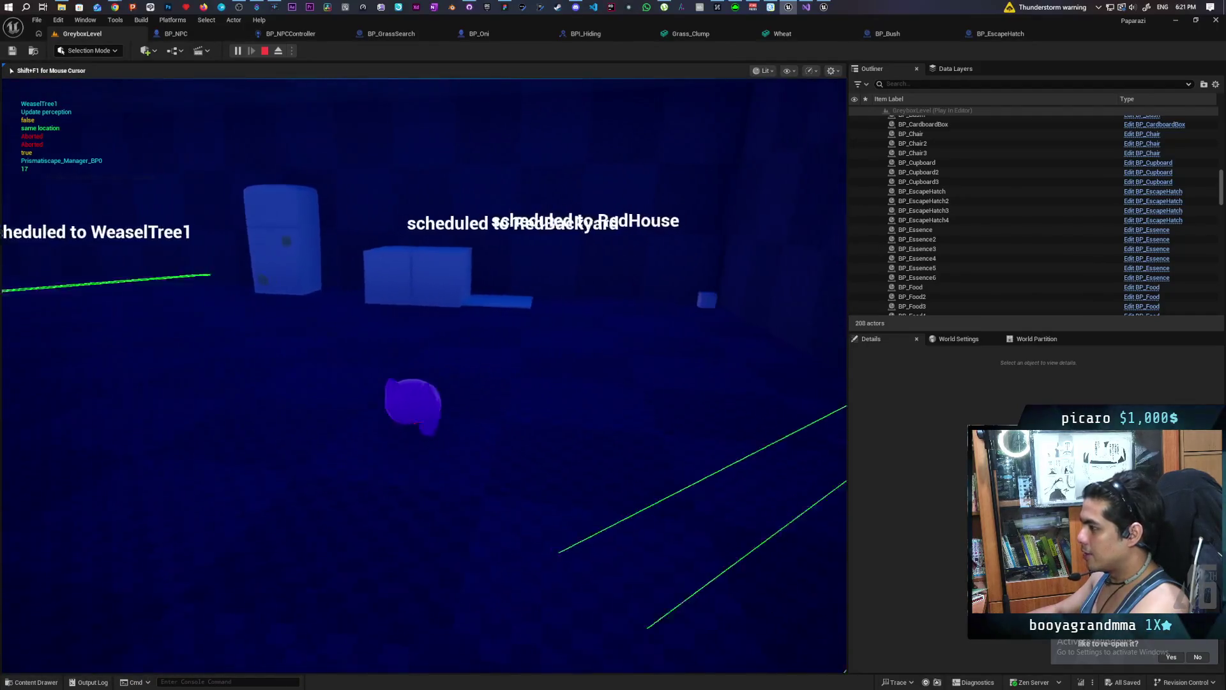
pyautogui.press('w')
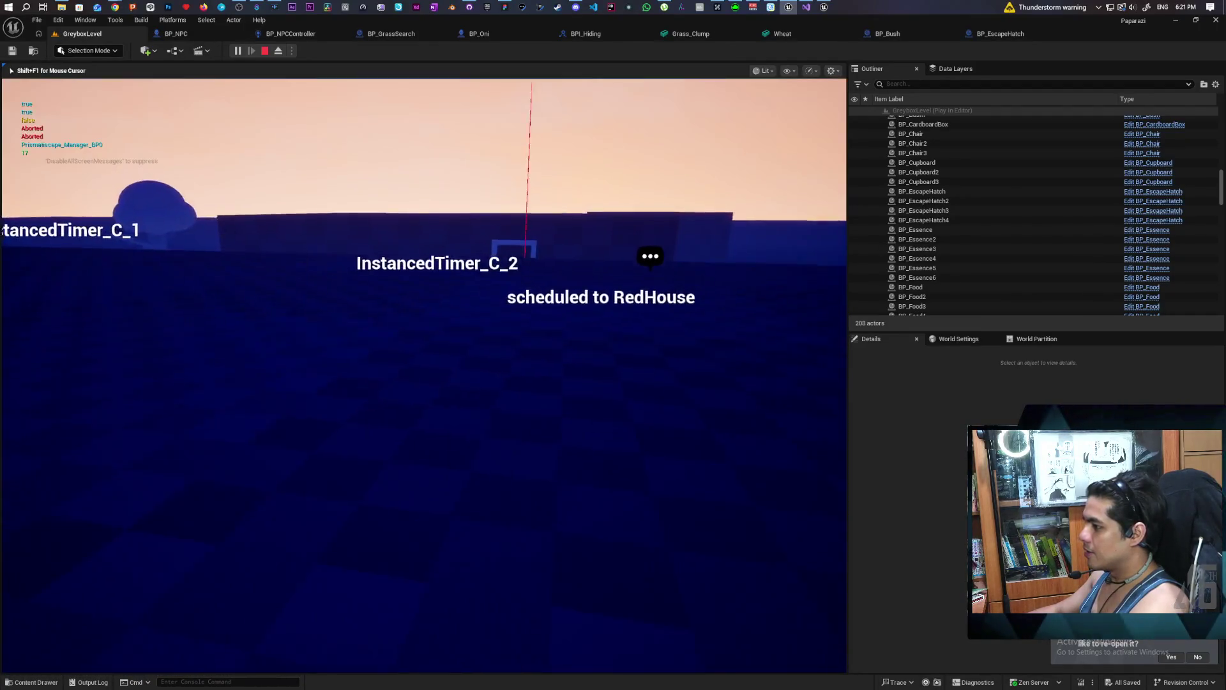
pyautogui.press('w')
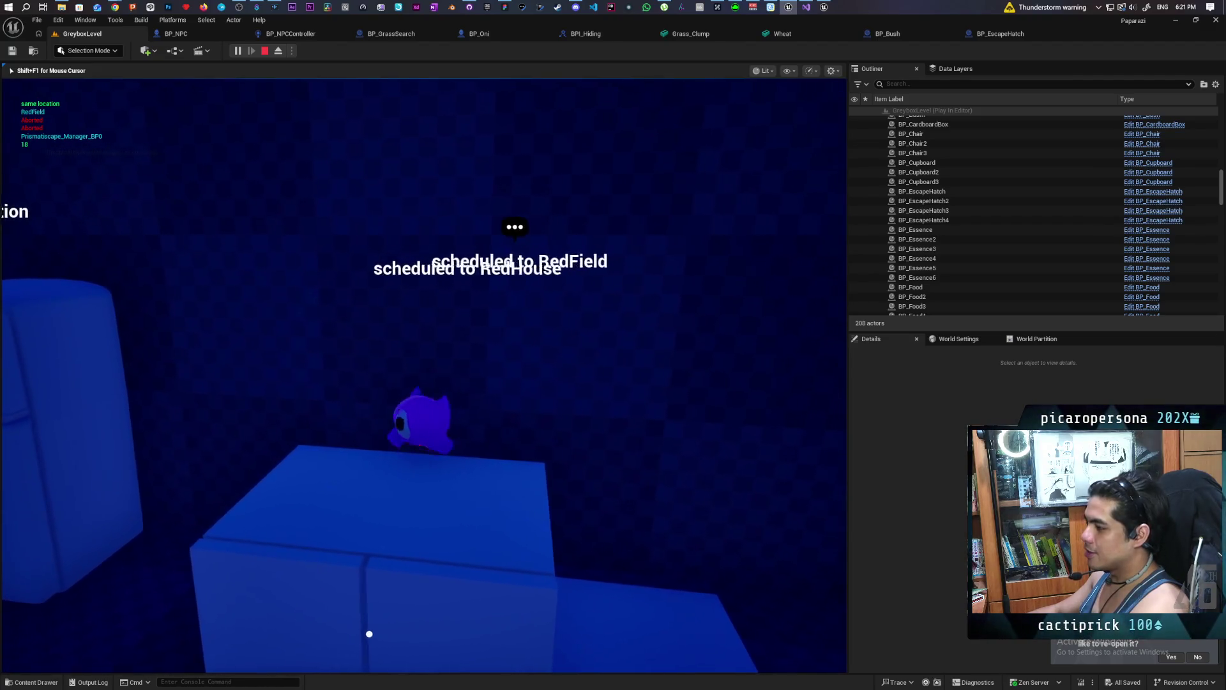
pyautogui.press('w')
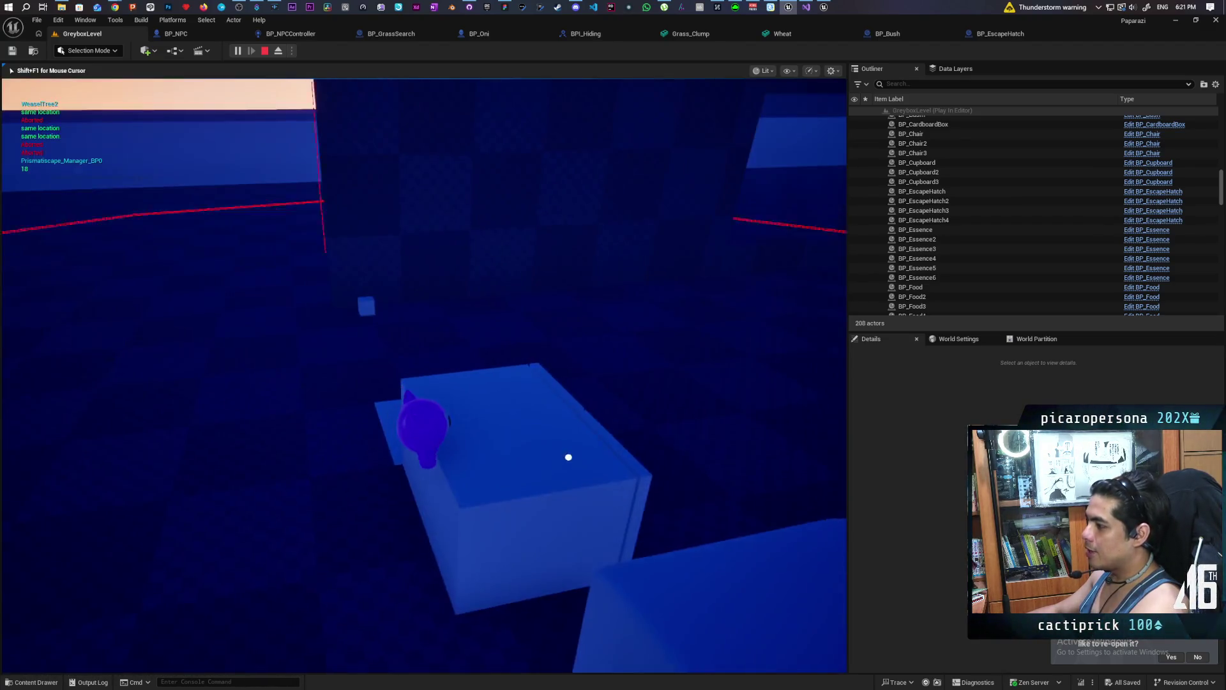
pyautogui.press('w')
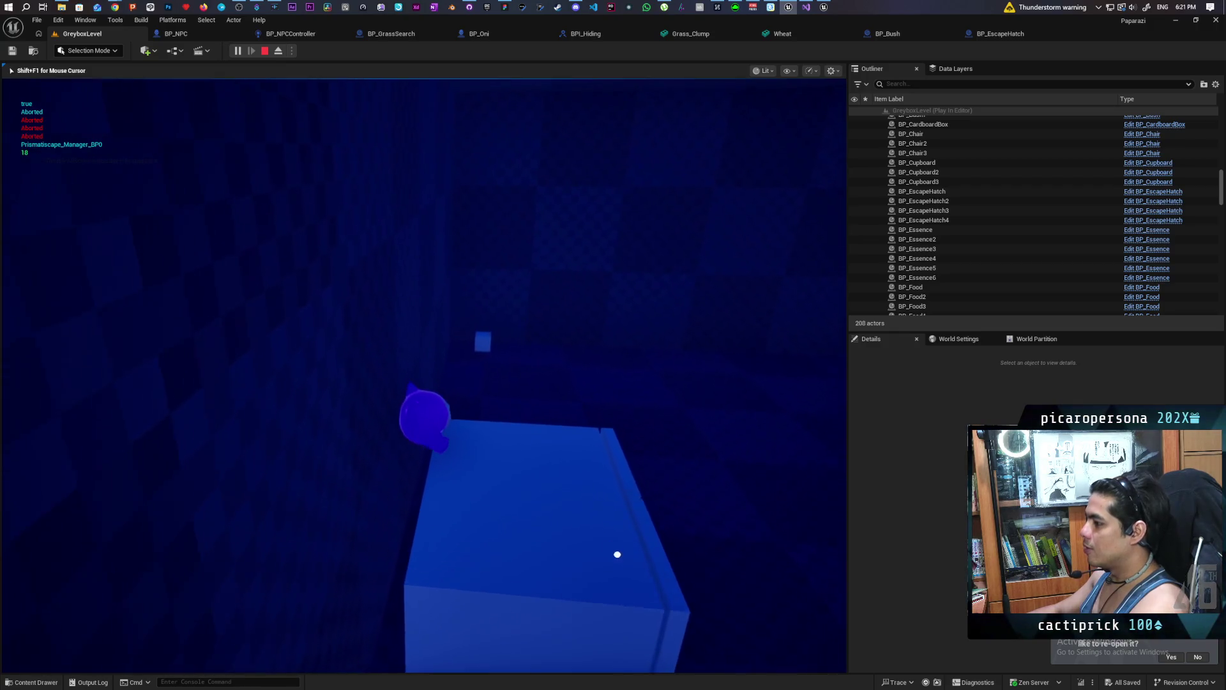
pyautogui.press('w')
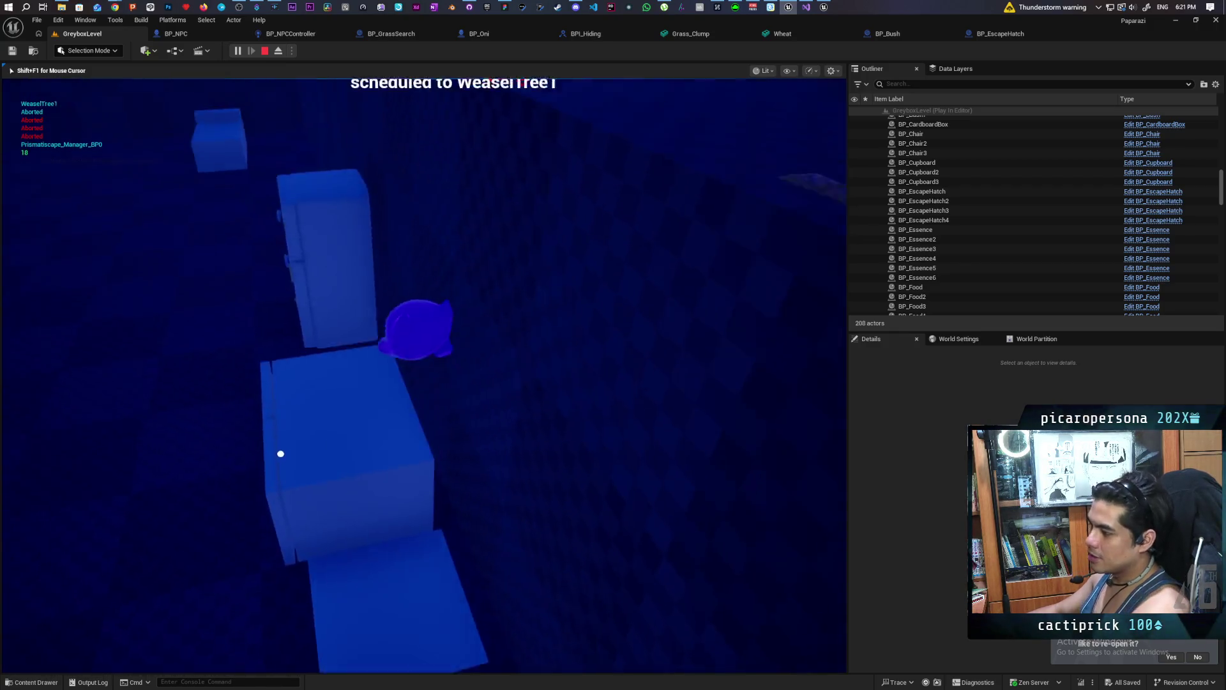
pyautogui.press('w')
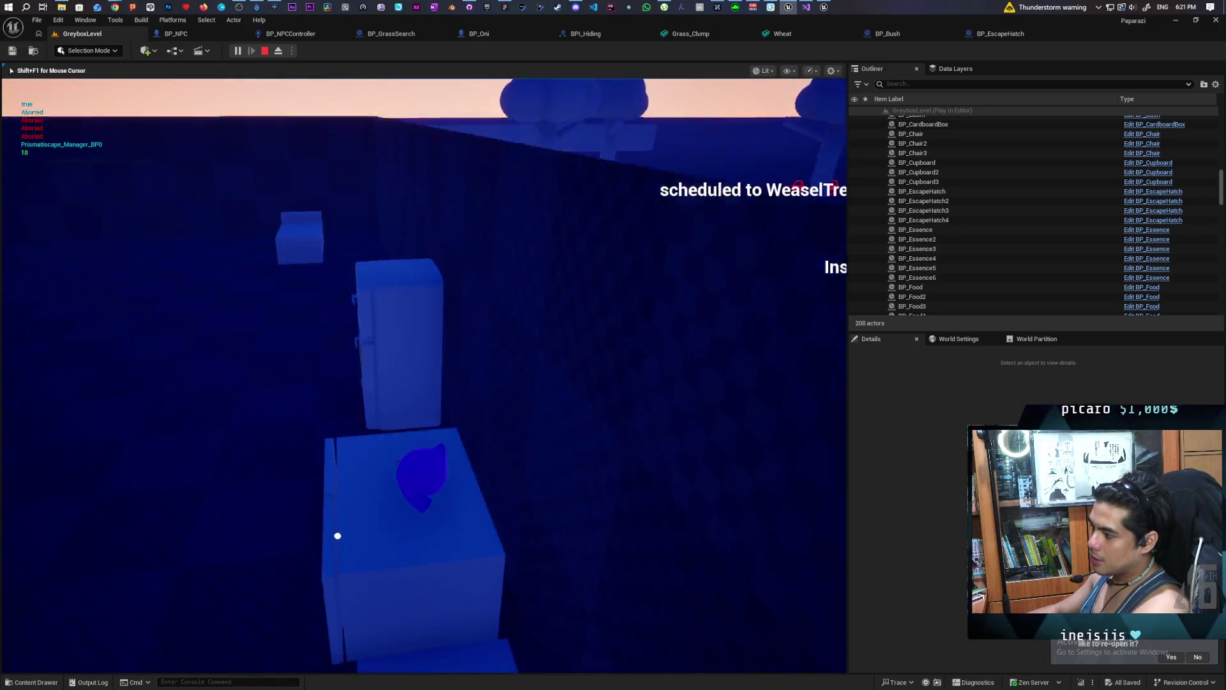
pyautogui.press('w')
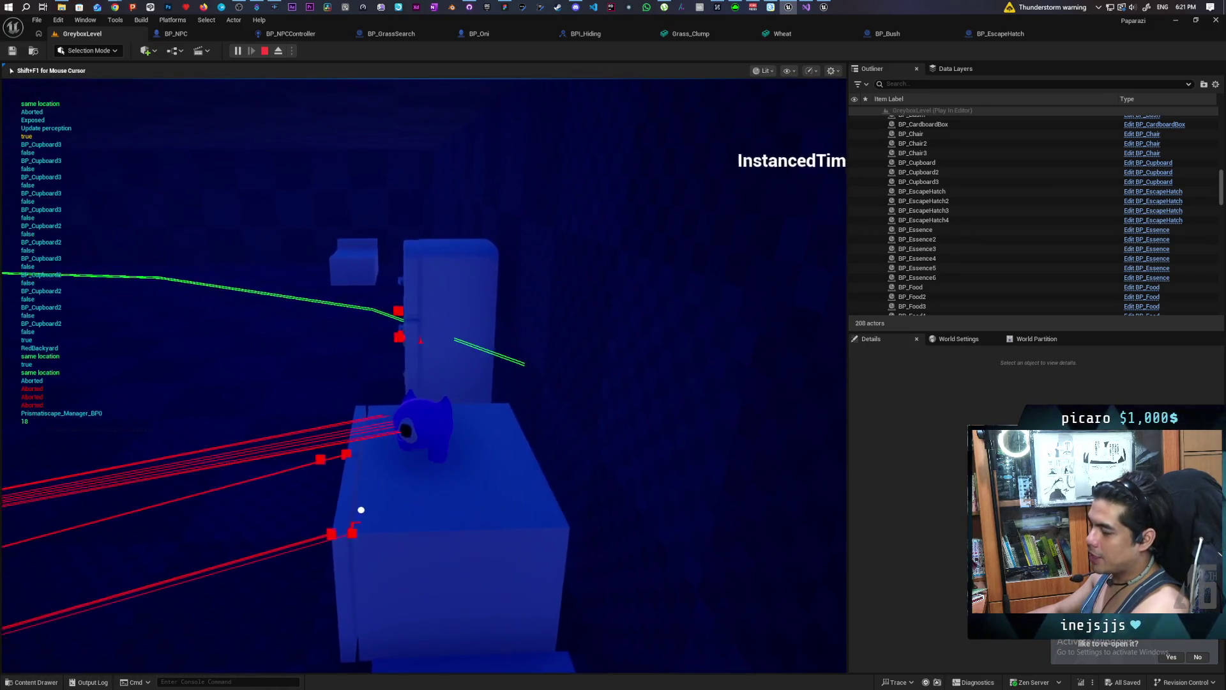